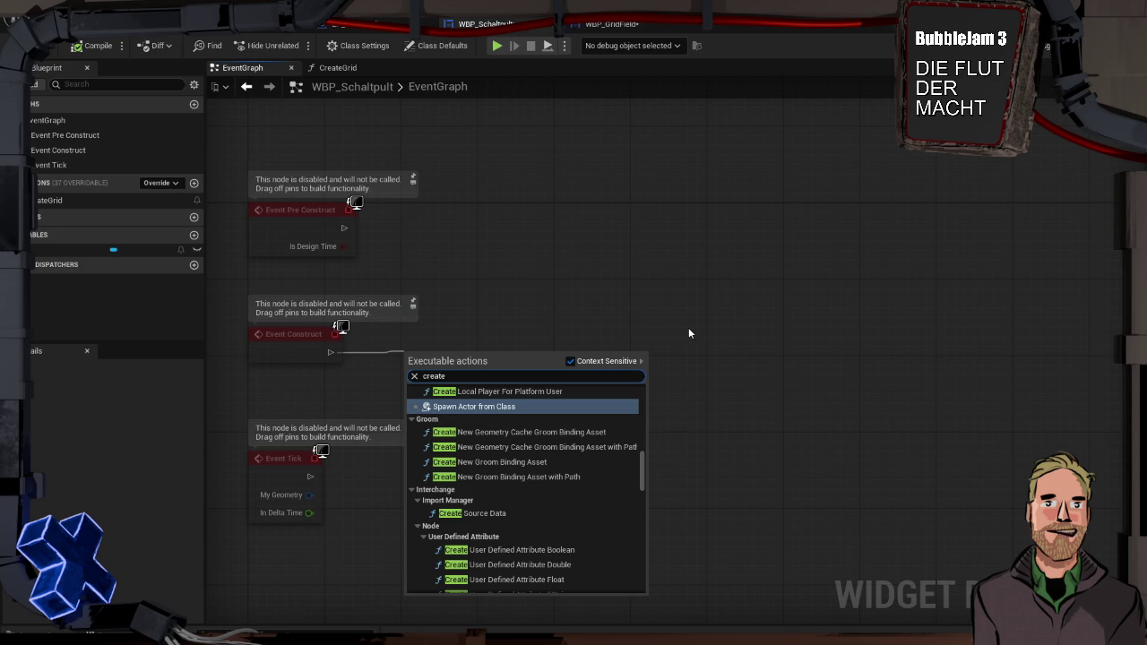
Hook a Create Grid call onto Event Construct, test-play, then open the CreateGrid function graph.
type("g")
key("Return")
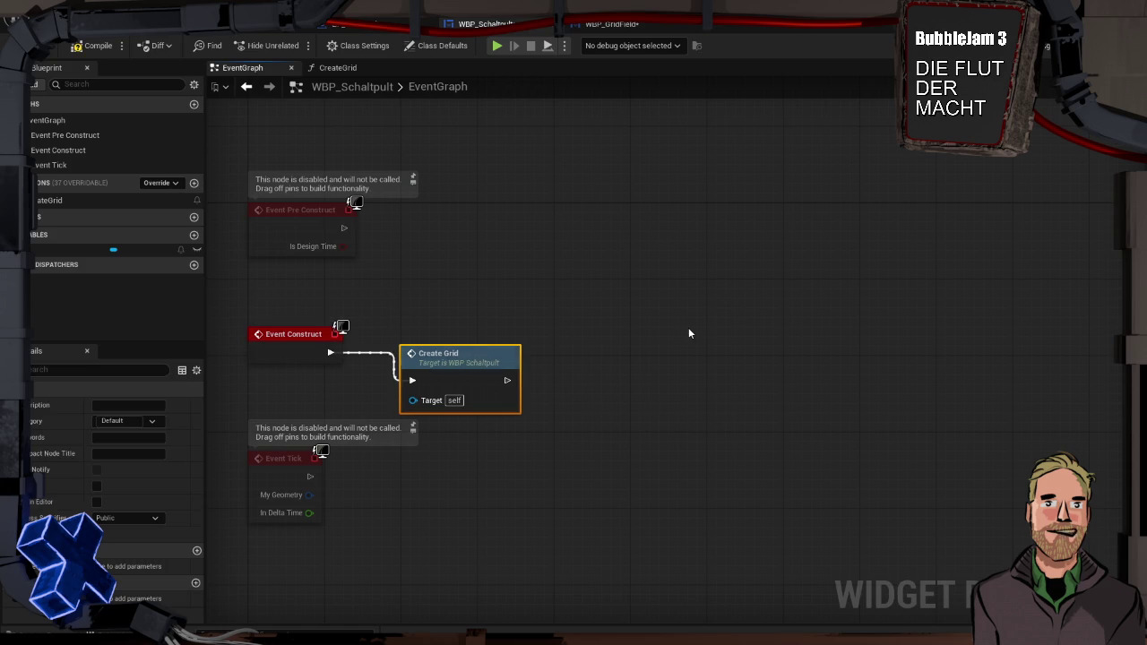
left_click(495, 43)
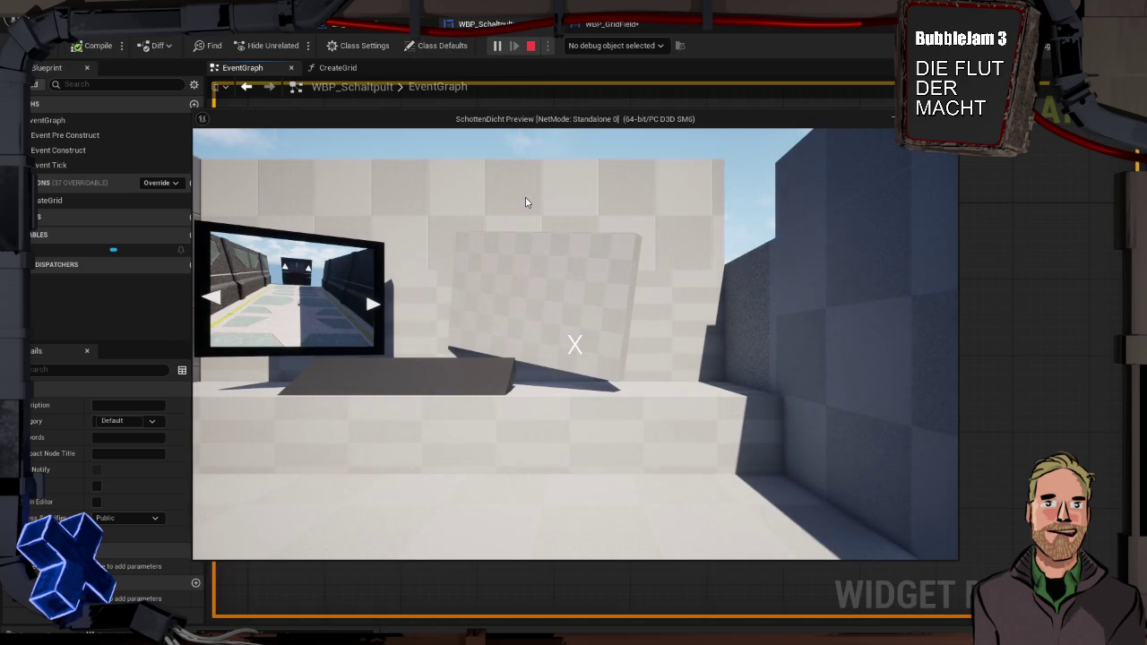
key("Escape")
double_click(466, 378)
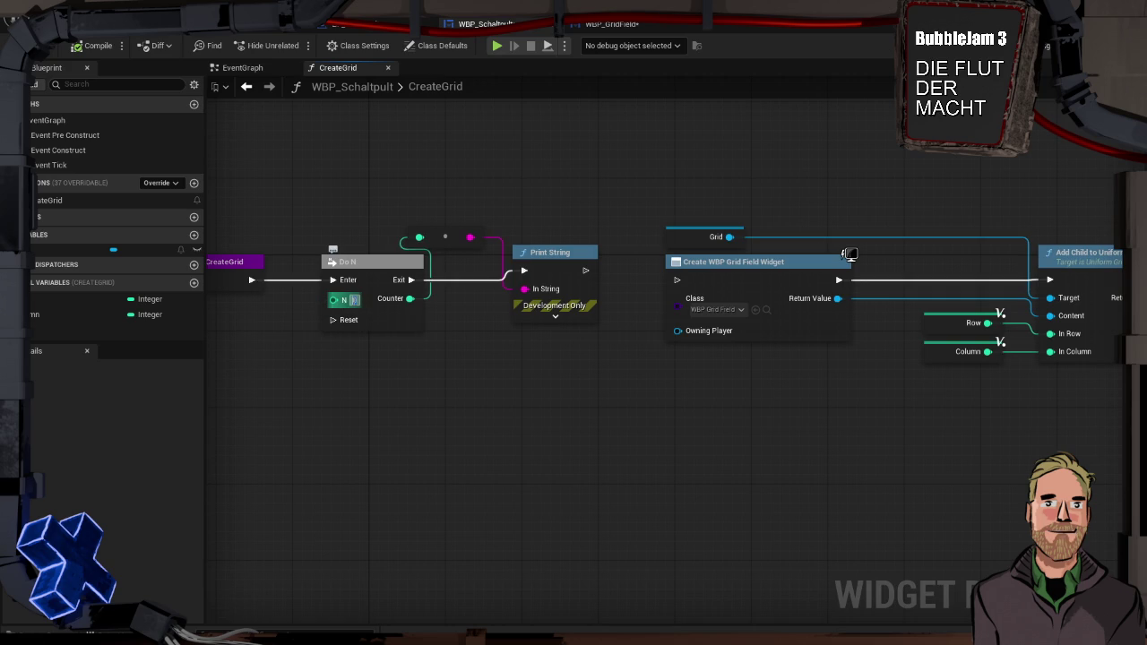
Test-play once more, then set the Do N loop count to 30.
left_click(497, 45)
key("Escape")
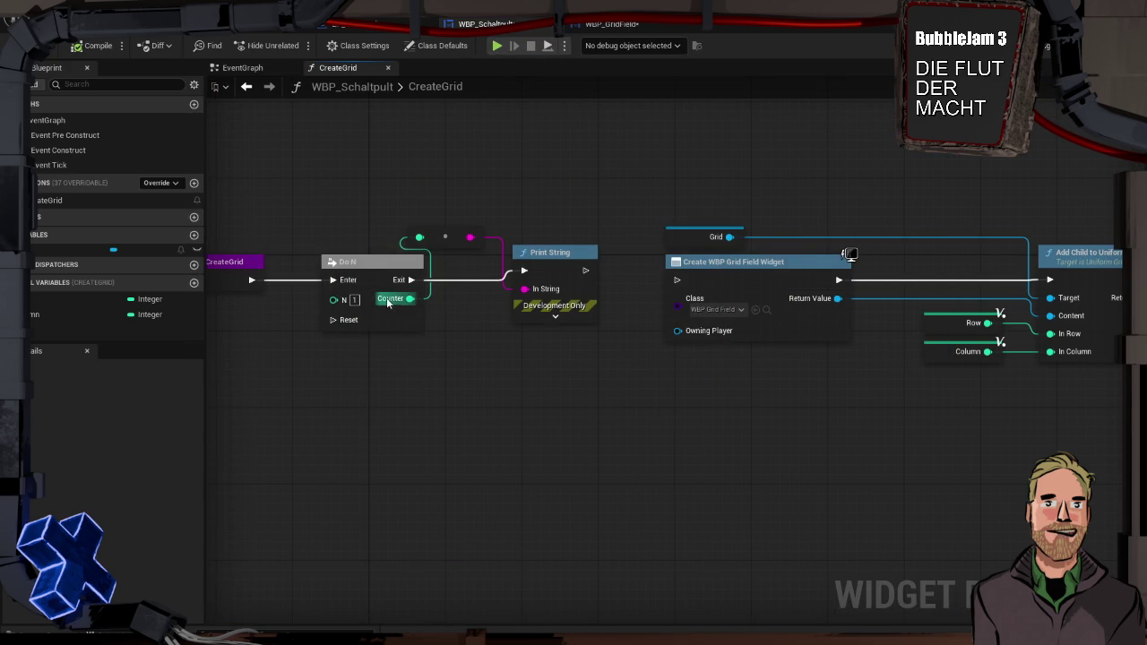
left_click(353, 301)
type("30")
Delete the Print String and reroute nodes and wire Do N Exit into Create WBP Grid Field Widget.
left_click_drag(469, 184, 584, 351)
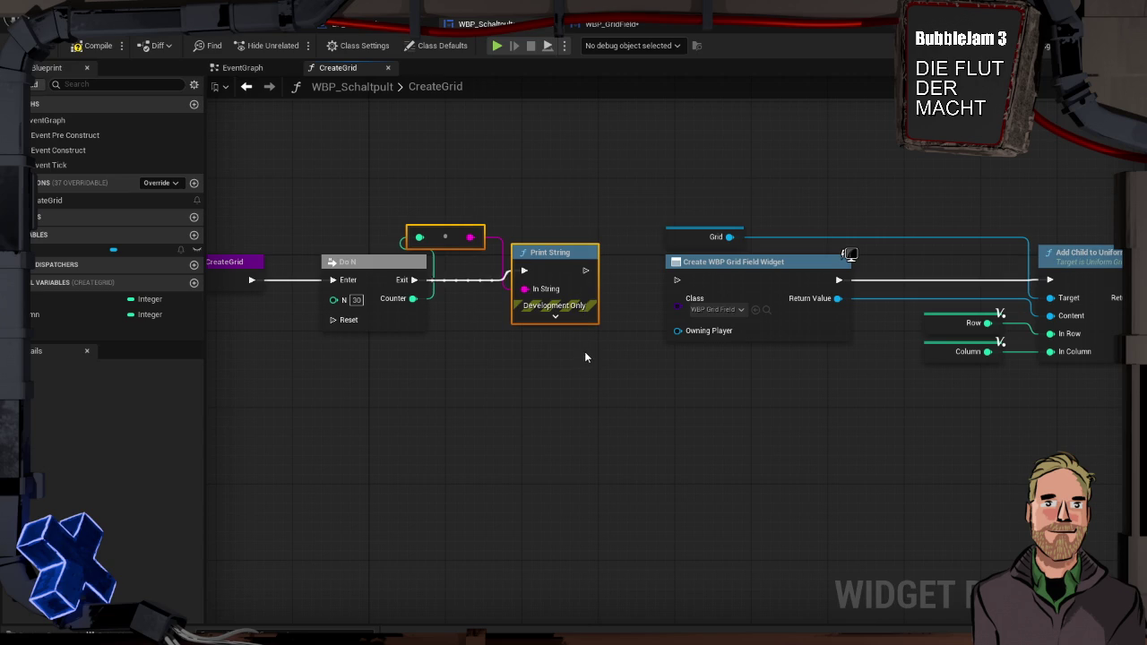
key("Delete")
left_click_drag(435, 280, 604, 365)
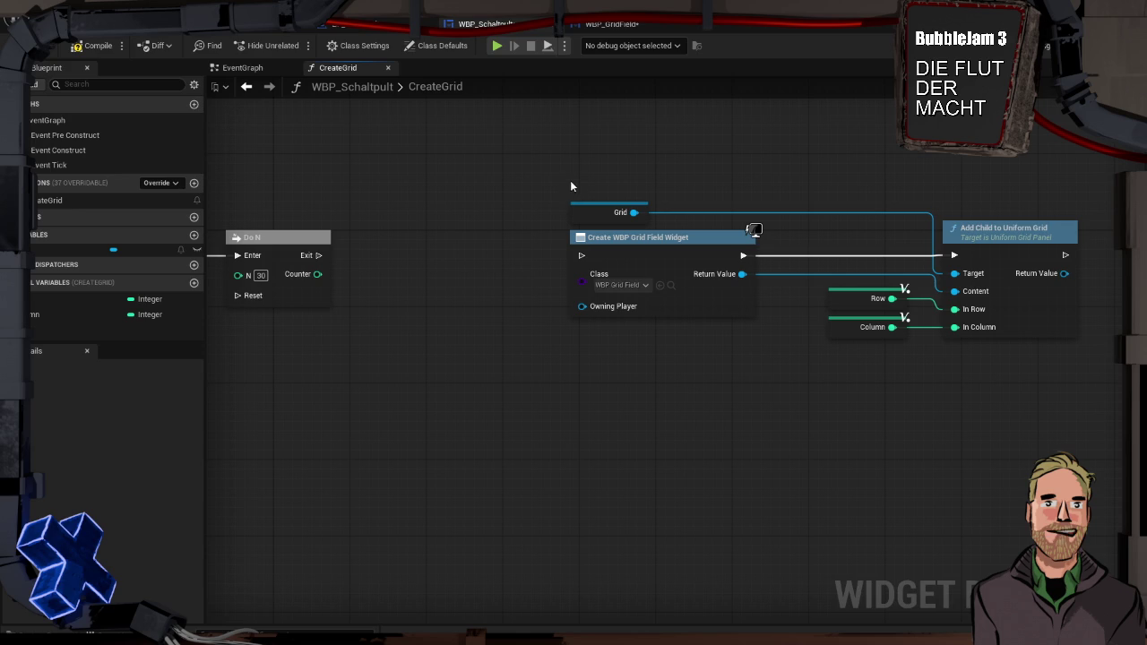
left_click_drag(594, 214, 966, 204)
mouse_move(643, 237)
left_mouse_down()
mouse_move(431, 238)
mouse_move(439, 226)
left_mouse_up()
left_click_drag(318, 256, 424, 240)
left_click(424, 219)
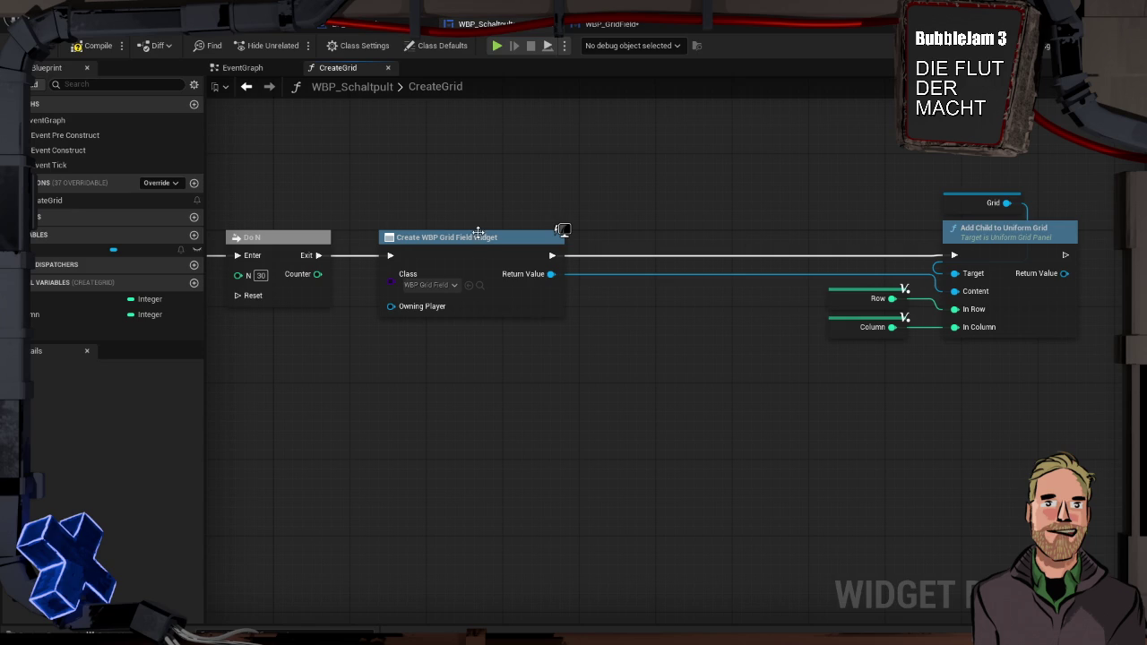
Shift Grid, Row, Column and Add Child to Uniform Grid left beside the widget creation, and drop a Column variable in.
mouse_move(486, 233)
left_mouse_down()
mouse_move(618, 232)
mouse_move(513, 237)
left_mouse_up()
mouse_move(829, 152)
left_mouse_down()
mouse_move(914, 268)
mouse_move(1084, 345)
left_mouse_up()
left_click_drag(977, 233, 746, 232)
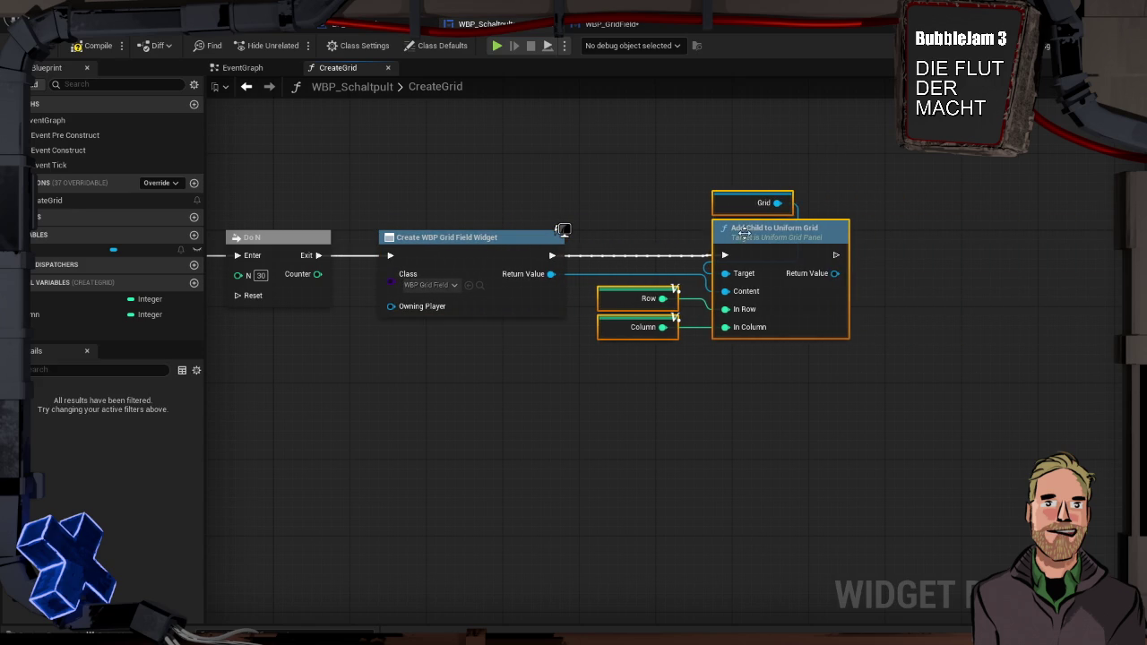
left_click(641, 210)
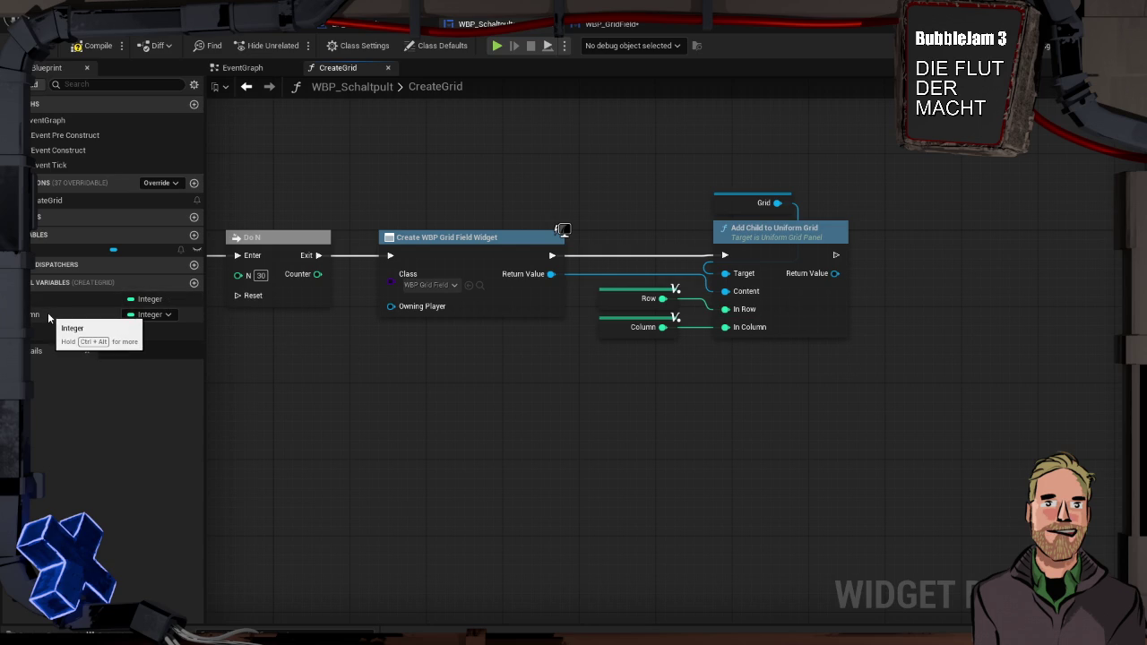
mouse_move(47, 312)
left_mouse_down()
mouse_move(624, 381)
mouse_move(863, 300)
mouse_move(882, 331)
mouse_move(884, 303)
mouse_move(896, 310)
left_mouse_up()
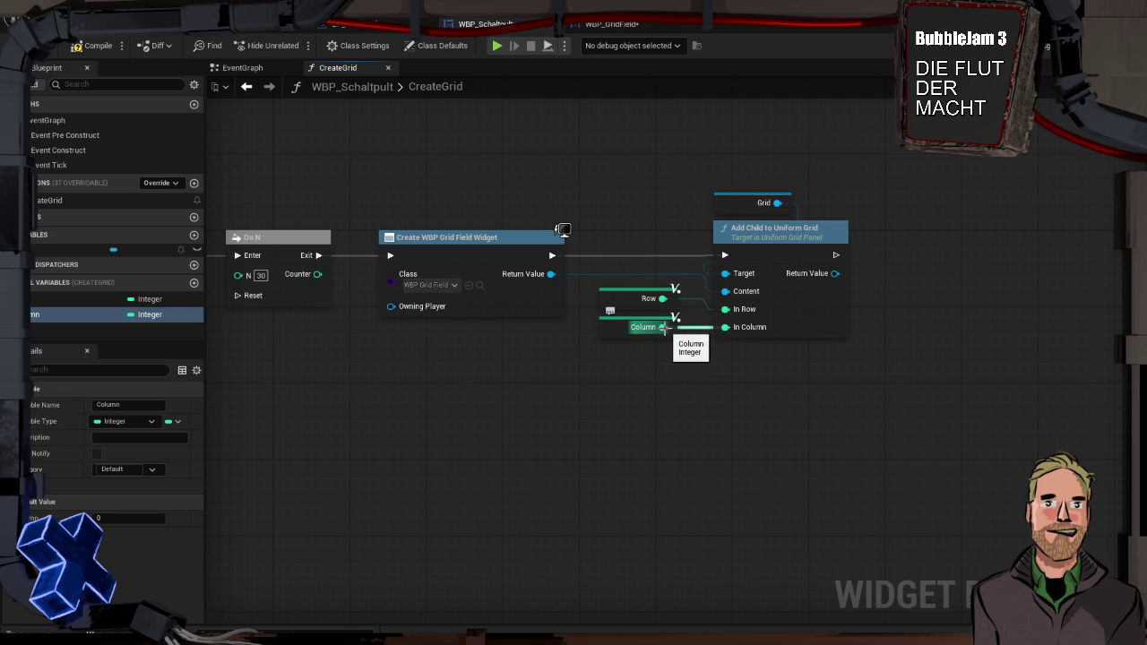
left_click_drag(125, 313, 911, 197)
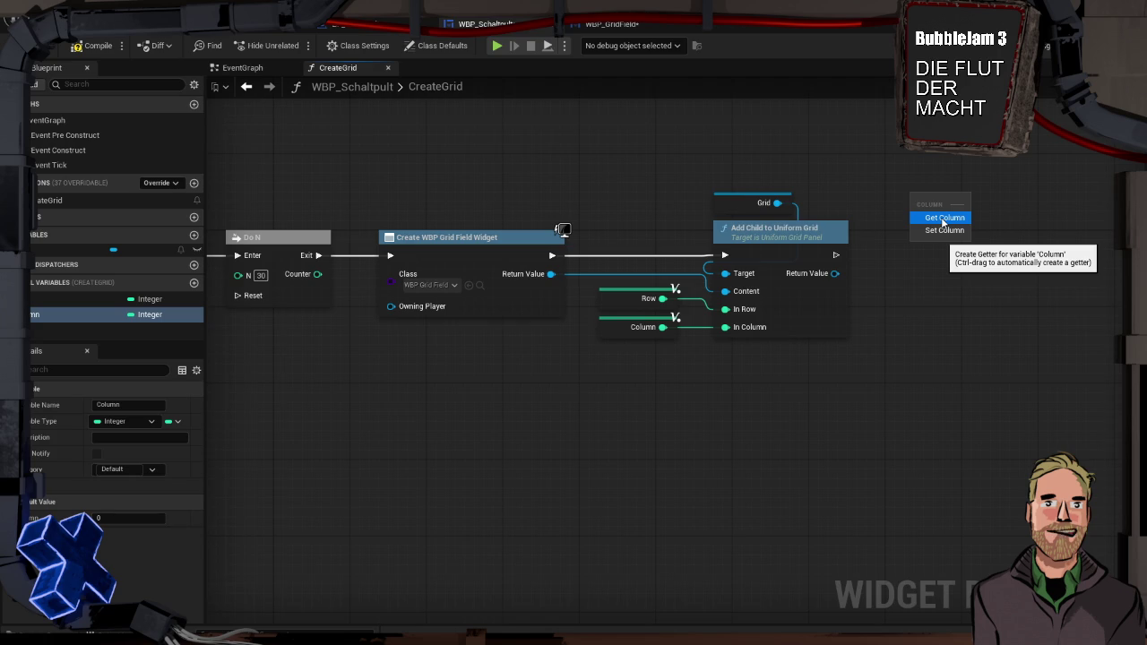
Add a Column getter and compare it to 5 with an == node.
left_click(942, 219)
left_click_drag(909, 202, 856, 199)
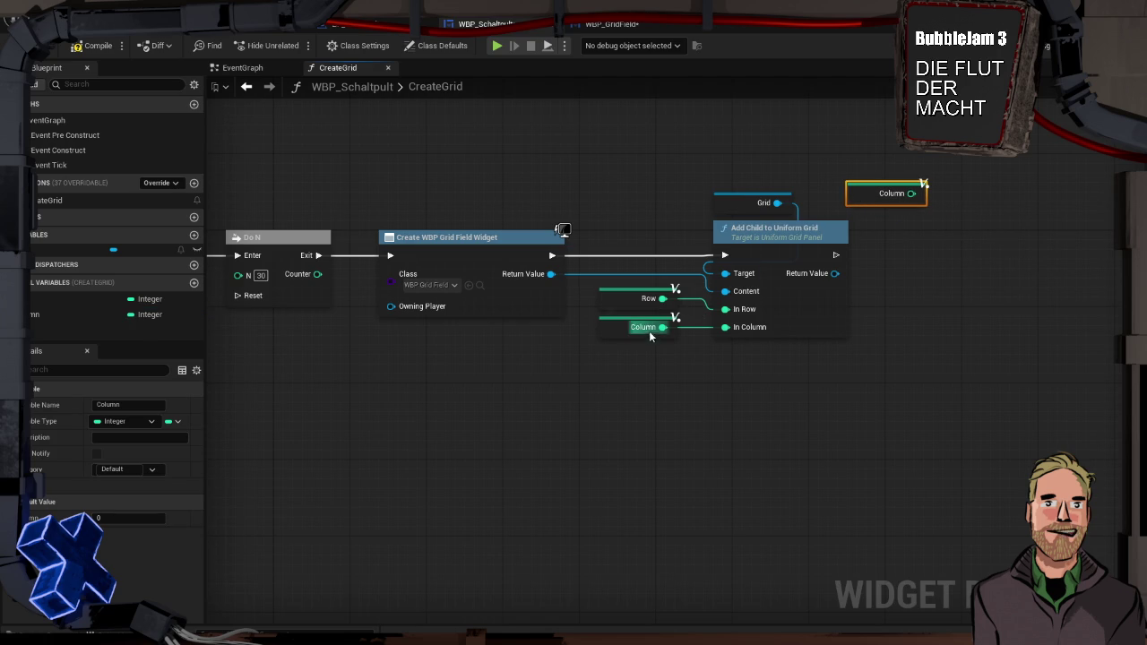
mouse_move(911, 192)
left_mouse_down()
mouse_move(948, 205)
mouse_move(949, 235)
left_mouse_up()
type(">")
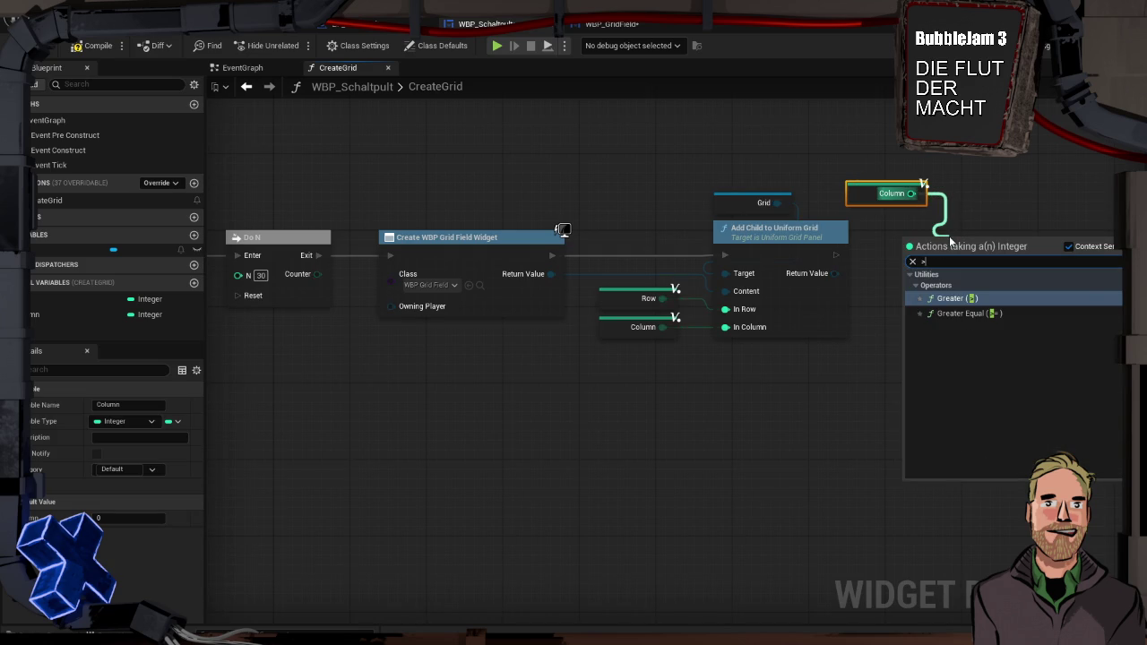
key("BackSpace")
type("=")
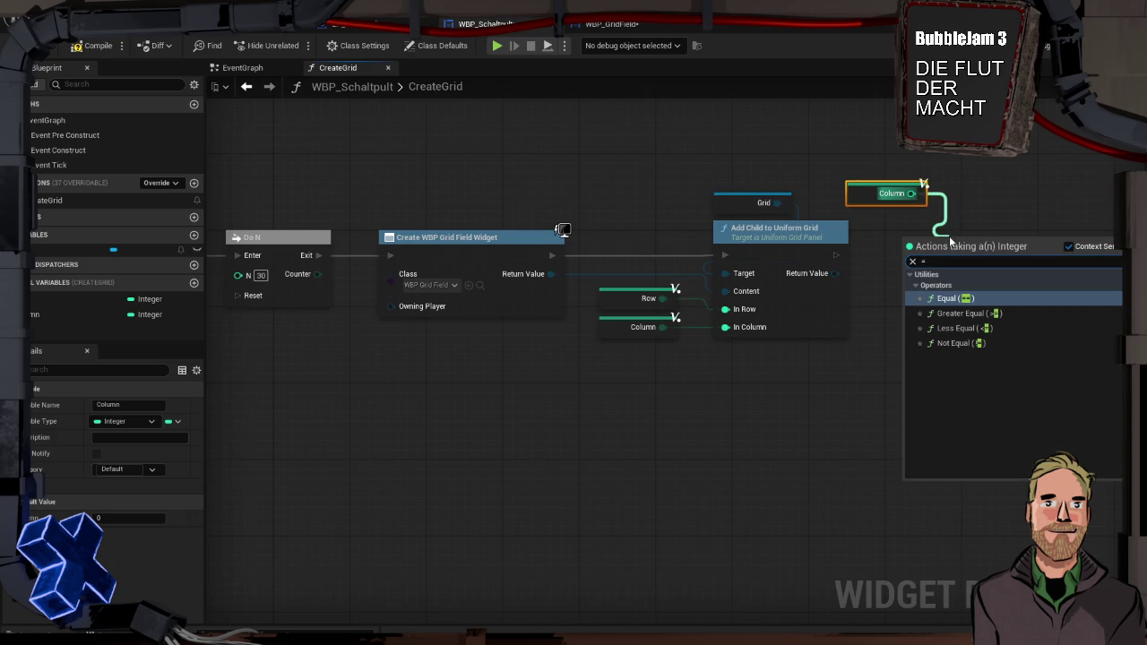
key("Return")
left_click(971, 260)
type("5")
mouse_move(995, 248)
left_mouse_down()
mouse_move(909, 229)
mouse_move(891, 164)
left_mouse_up()
left_click(891, 193, "ctrl")
left_click_drag(941, 203, 995, 255)
Drive a Branch from the comparison and set Column to 0 on its True path.
mouse_move(835, 254)
left_mouse_down()
mouse_move(1013, 238)
mouse_move(901, 211)
left_mouse_up()
left_click_drag(776, 142, 842, 229)
left_click_drag(894, 201, 789, 207)
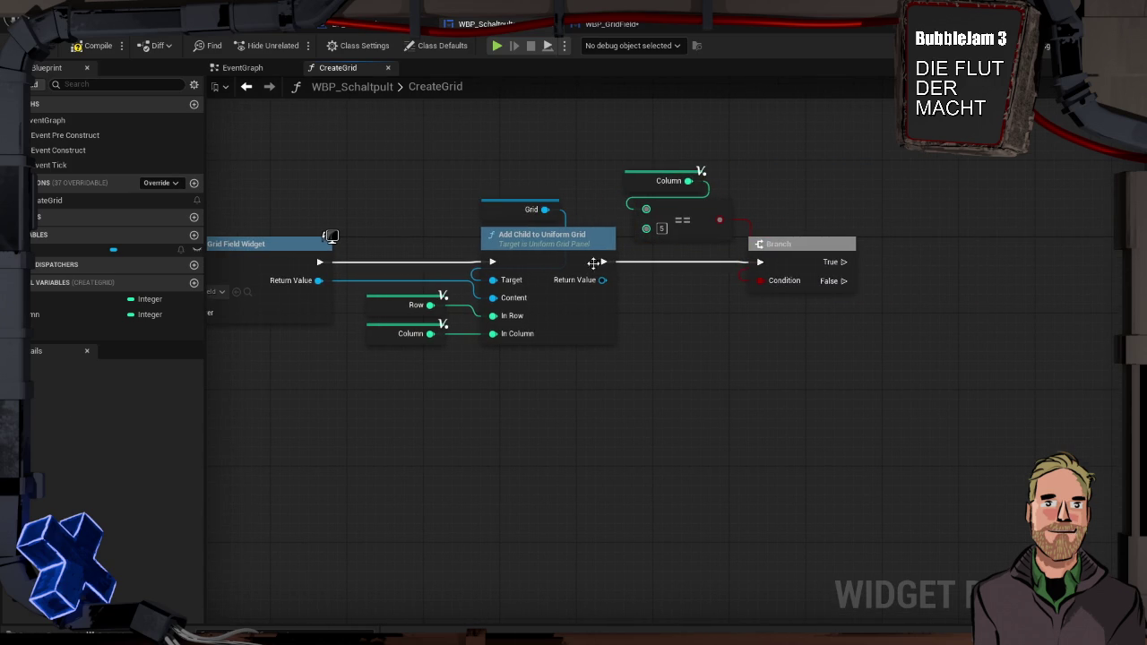
mouse_move(56, 312)
left_mouse_down()
mouse_move(784, 341)
mouse_move(843, 266)
left_mouse_up()
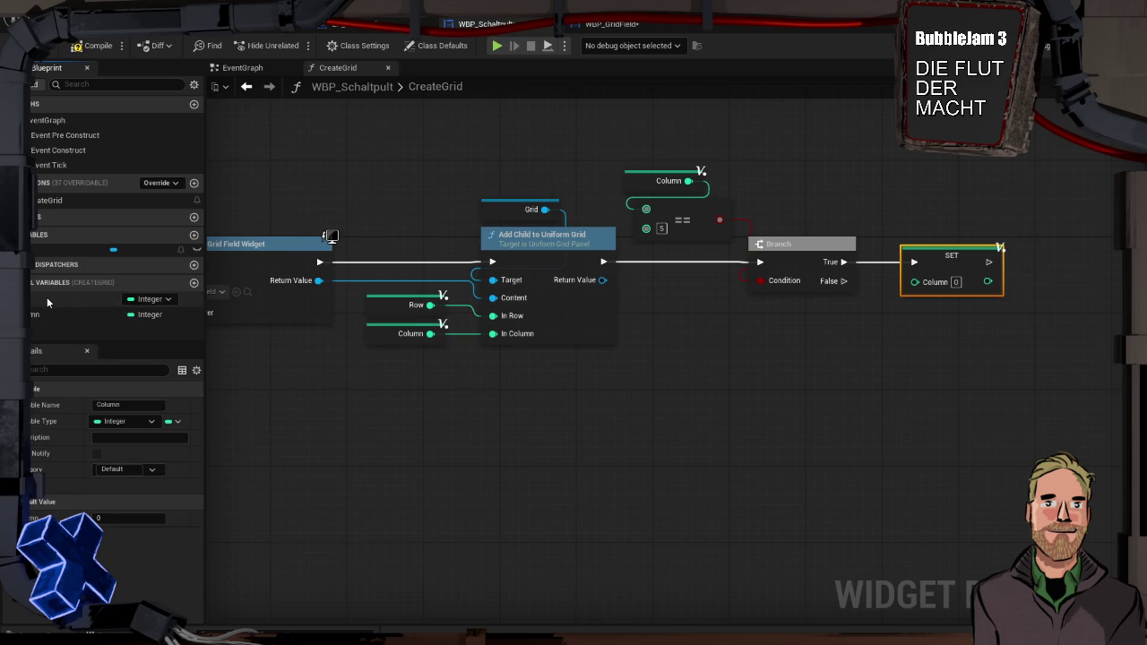
Increment Row with a ++ node after the SET Column node.
mouse_move(47, 299)
left_mouse_down()
mouse_move(251, 303)
mouse_move(918, 199)
mouse_move(1059, 258)
left_mouse_up()
left_click(941, 226)
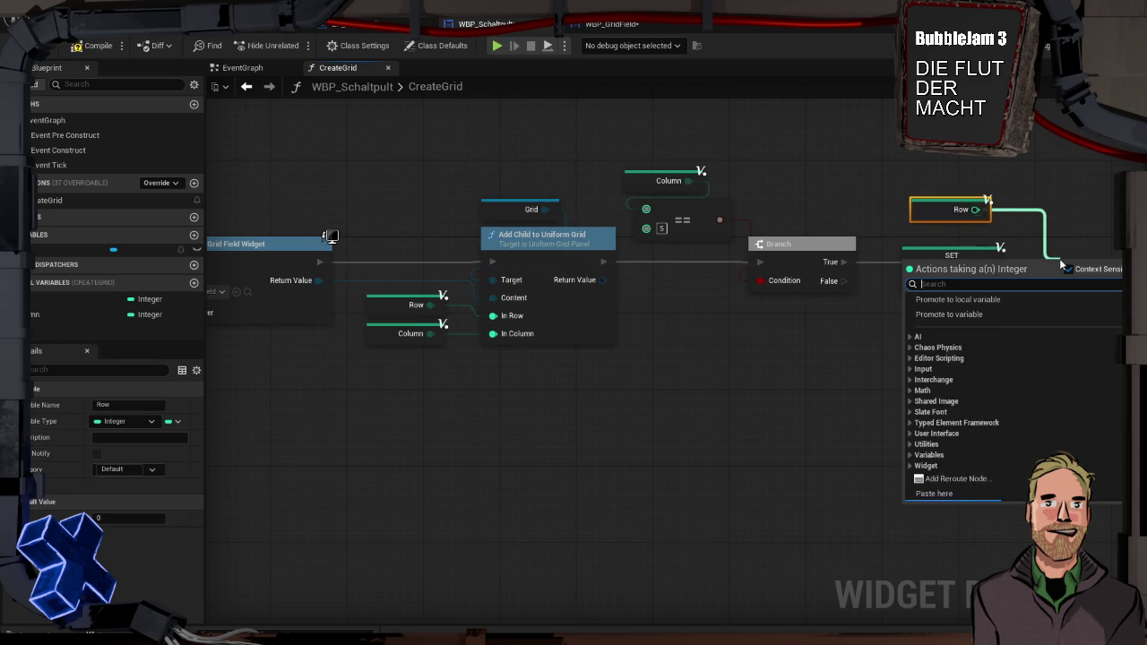
type("++")
key("Return")
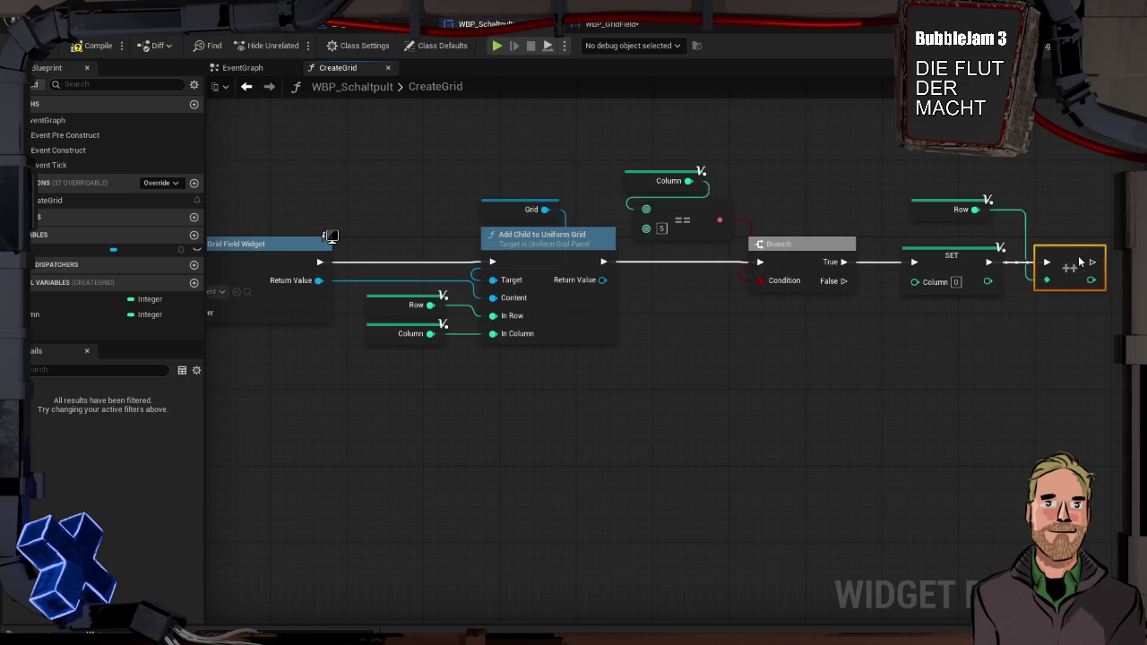
mouse_move(1082, 320)
left_mouse_down()
mouse_move(905, 190)
mouse_move(914, 180)
mouse_move(1020, 200)
left_mouse_up()
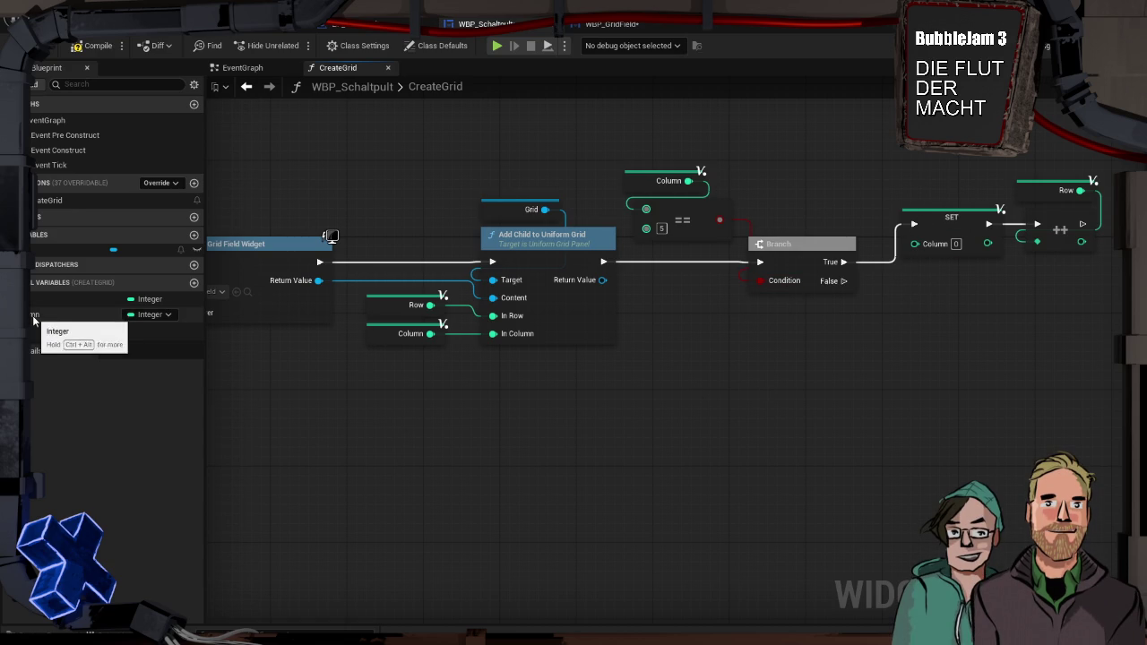
Increment Column with a ++ node on the Branch's False path.
mouse_move(688, 180)
left_mouse_down()
mouse_move(847, 241)
mouse_move(882, 304)
mouse_move(915, 300)
left_mouse_up()
type("++")
key("Return")
left_click(273, 176)
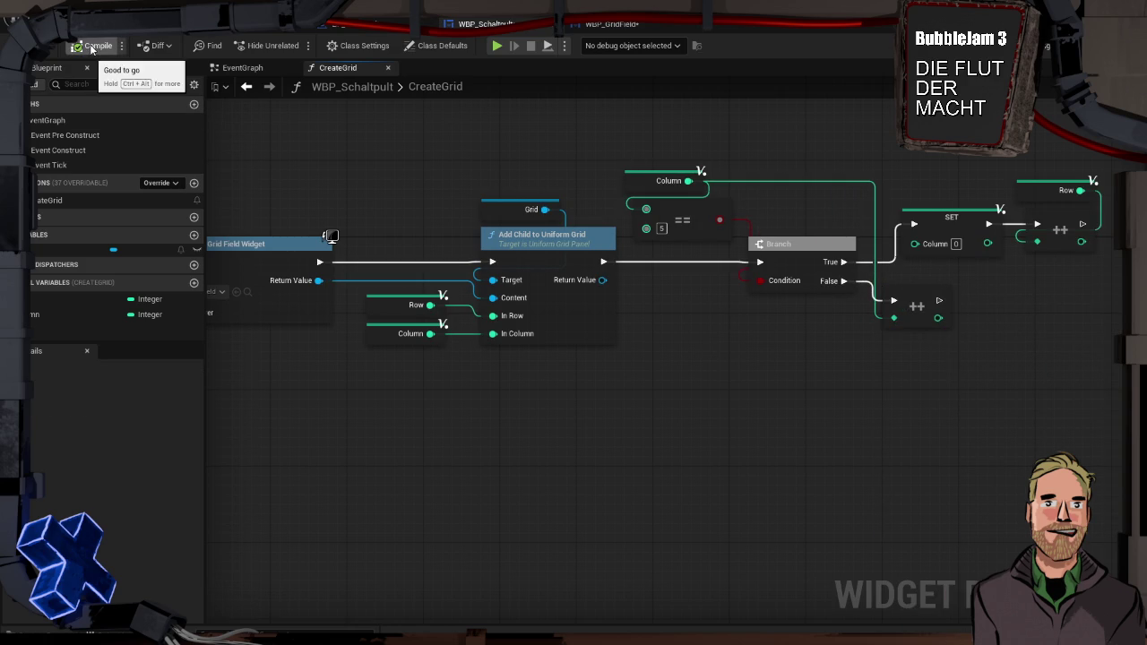
left_click_drag(259, 142, 453, 171)
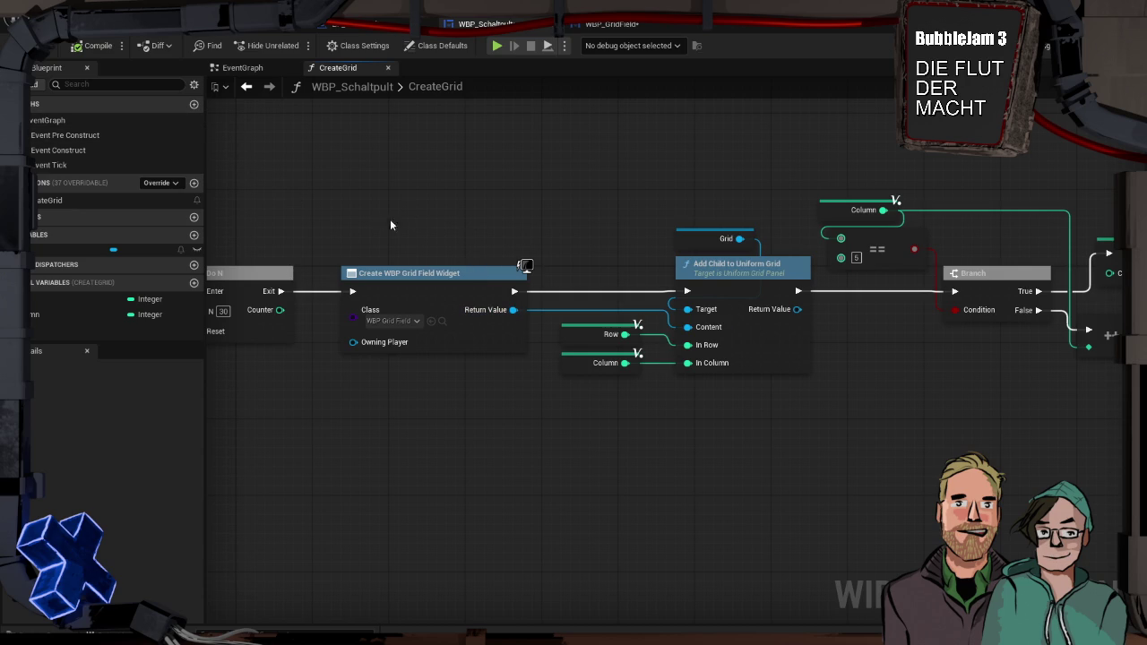
left_click(614, 25)
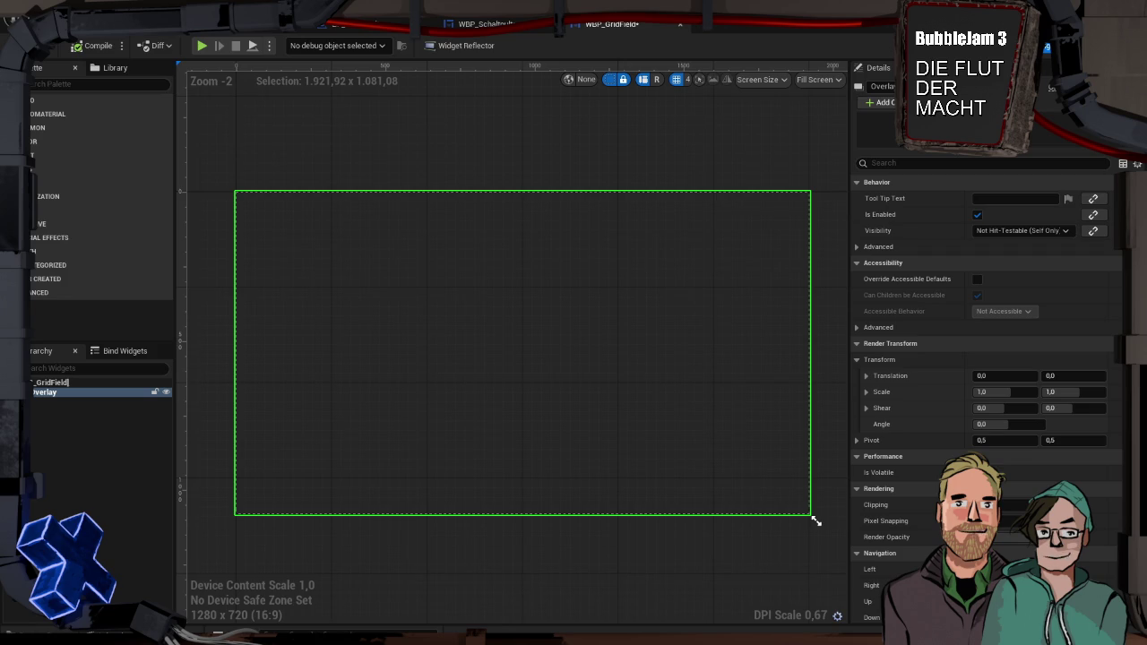
Add a Text widget from the palette inside the GridField Overlay.
left_click(47, 85)
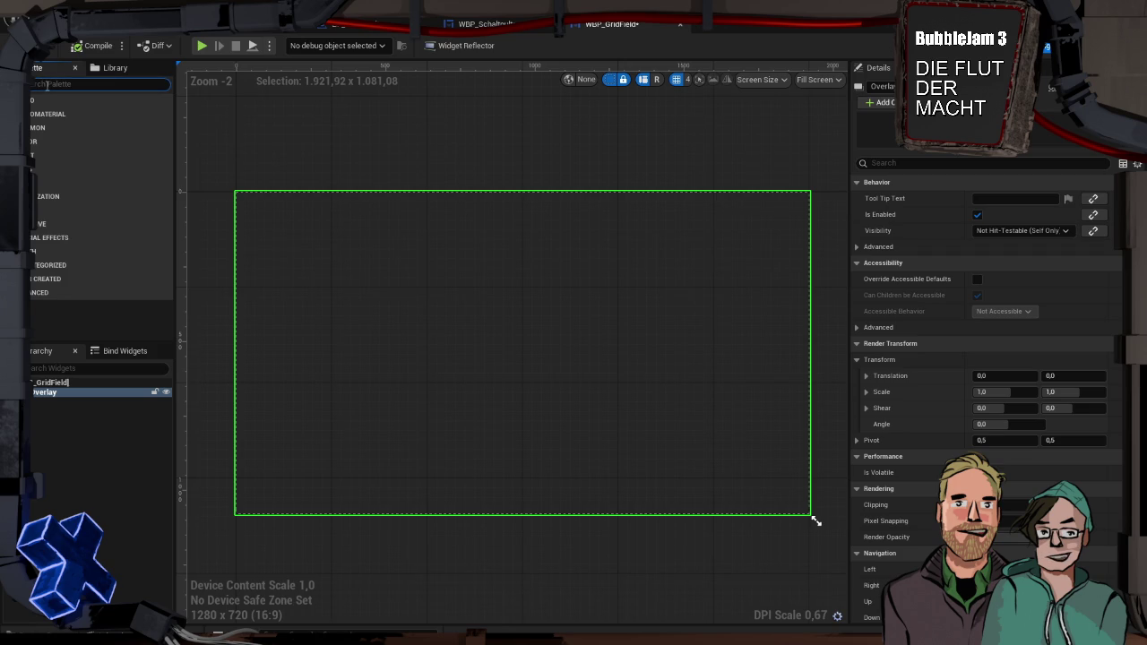
type("text")
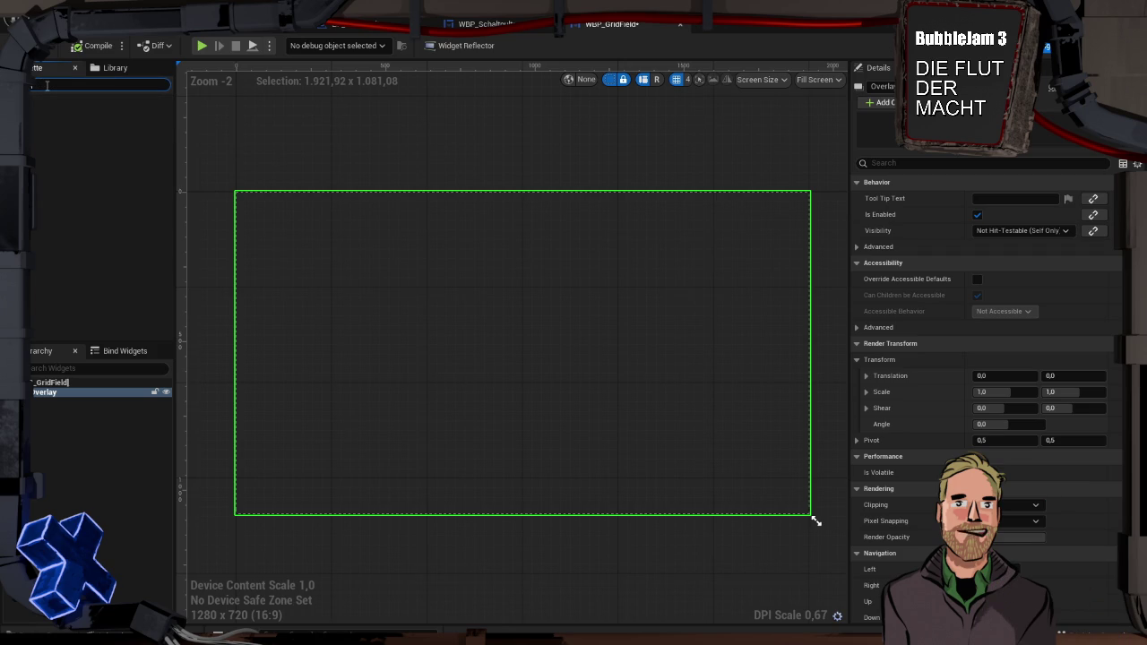
left_click_drag(45, 125, 52, 397)
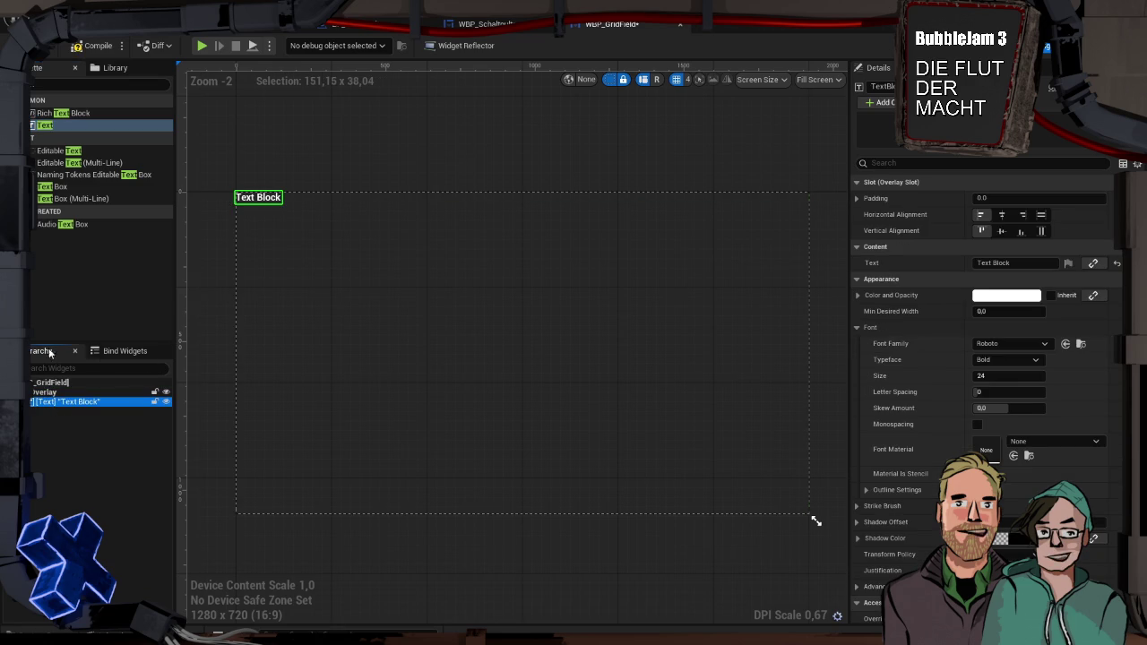
Clear the Text widget's default text to blank and return to the Schaltraum level.
left_click(1010, 260)
type("0")
key("BackSpace")
key("Return")
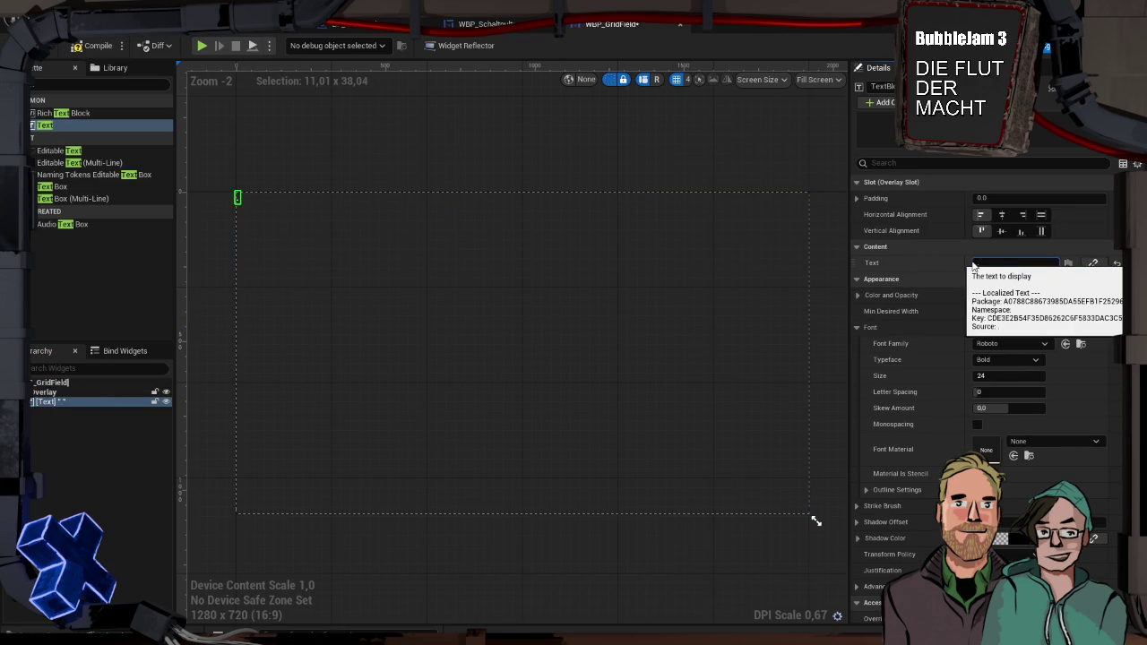
left_click(520, 126)
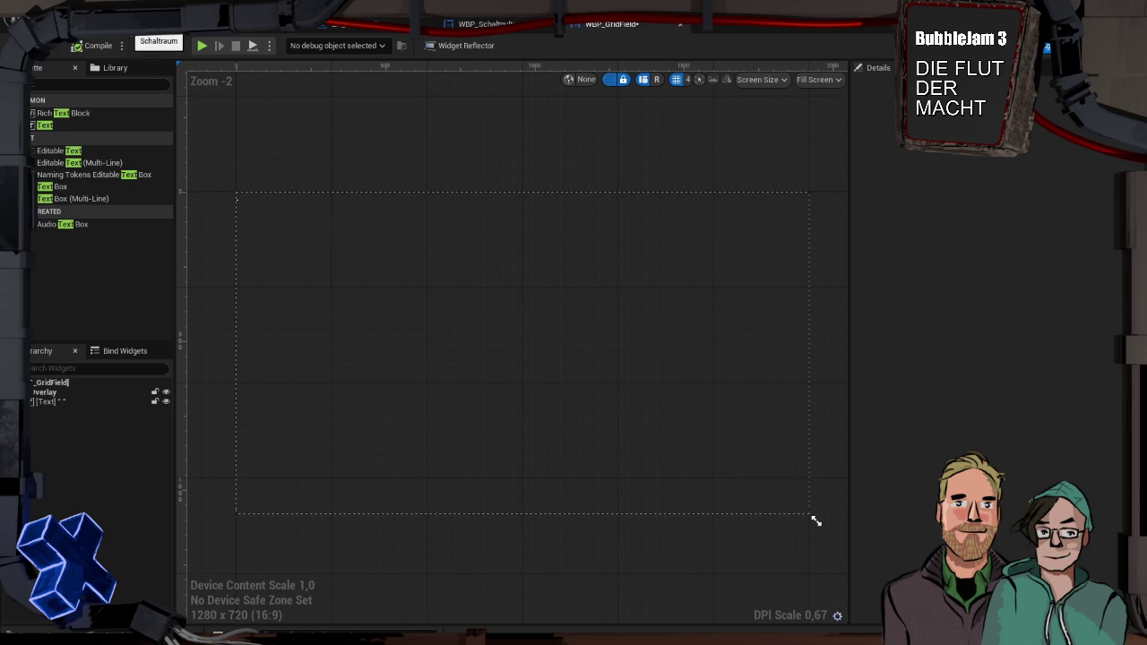
left_click(154, 24)
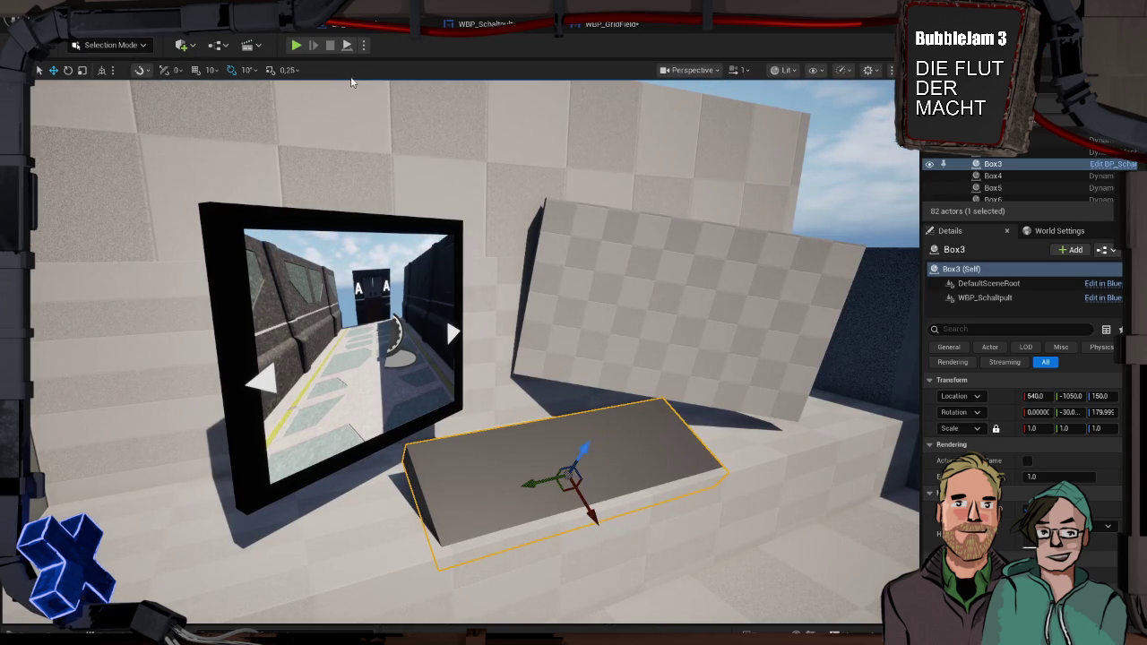
left_click(295, 45)
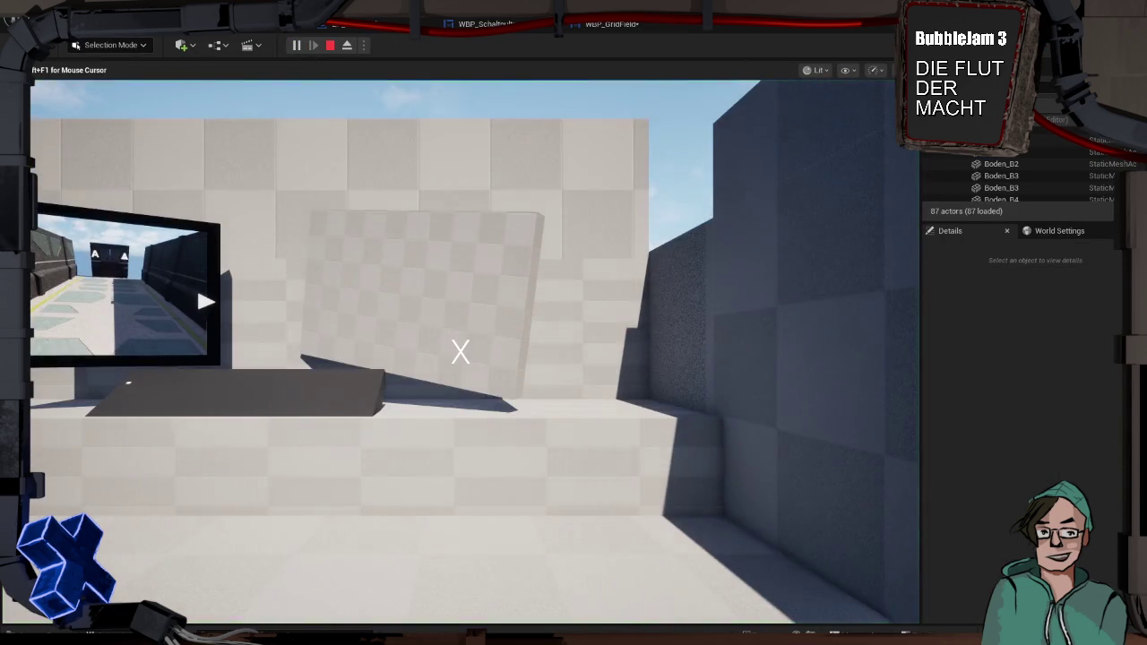
key("w")
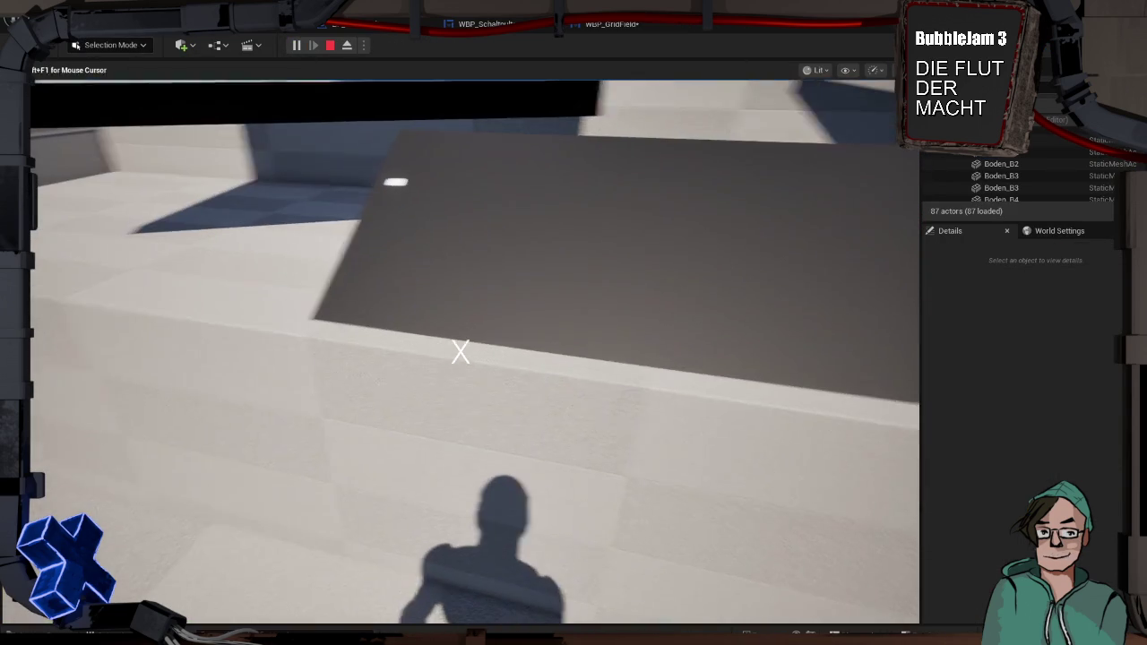
key("Escape")
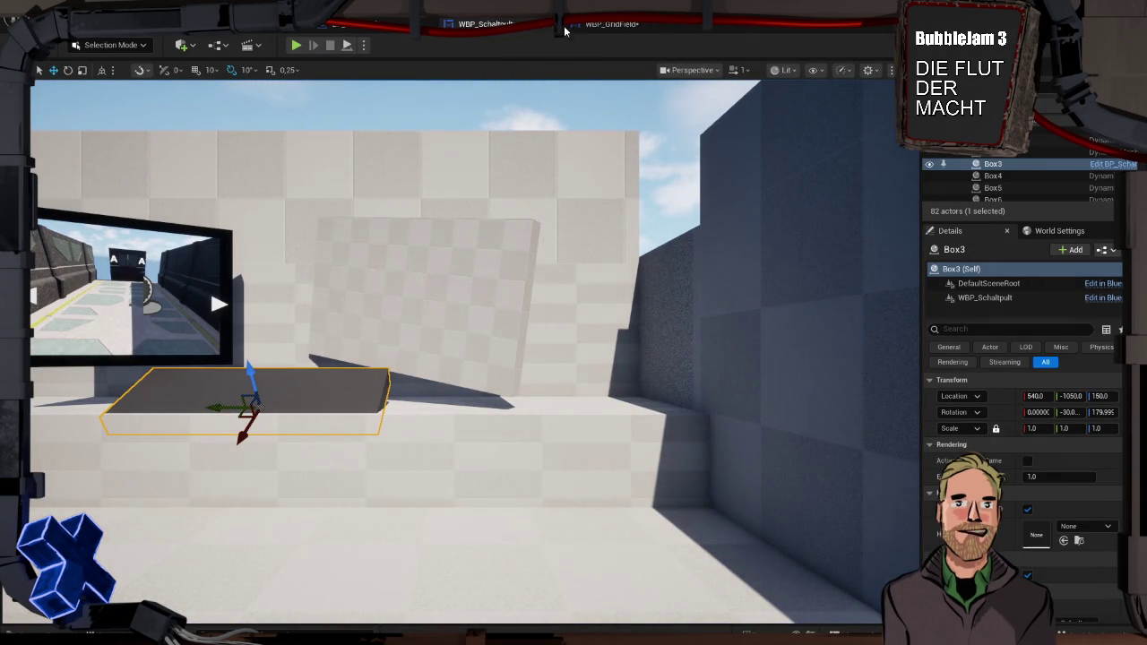
Cycle through the WBP_GridField, WBP_Schaltpult and BP_Schaltpult tabs, ending in WBP_Schaltpult's Designer view.
left_click(621, 28)
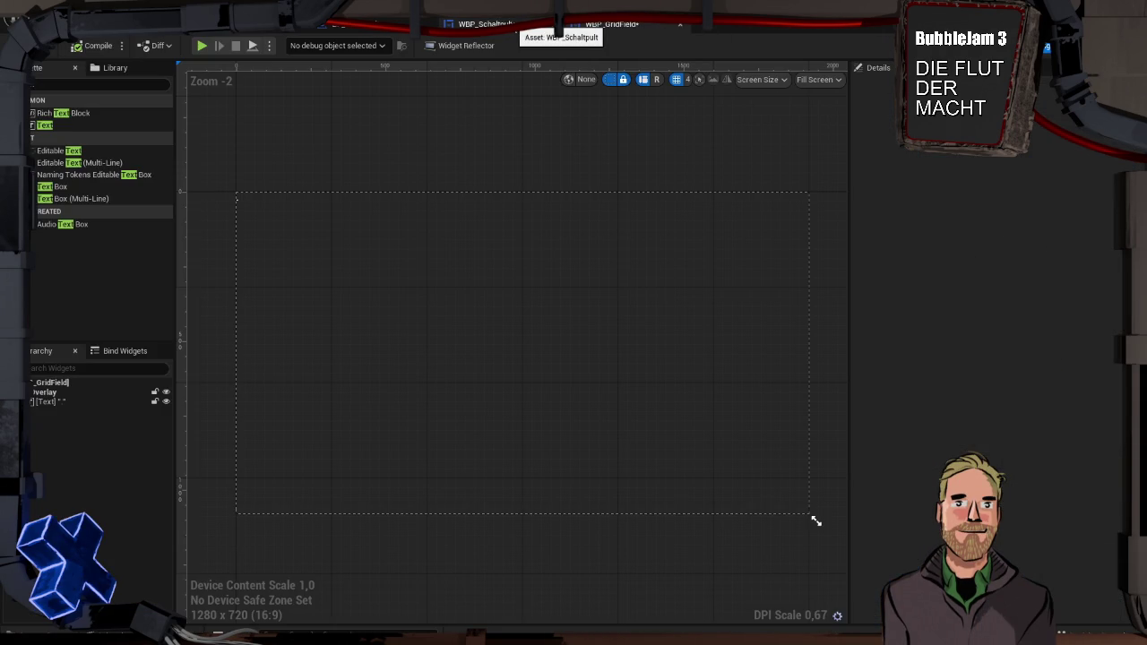
left_click(489, 25)
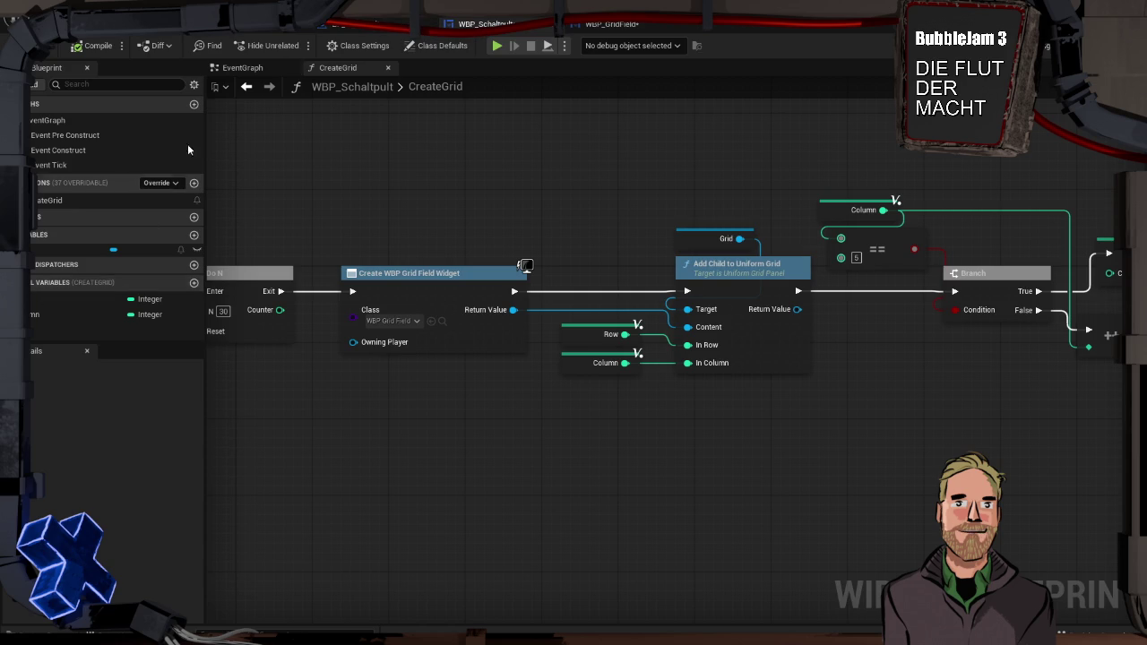
left_click(364, 28)
left_click(484, 24)
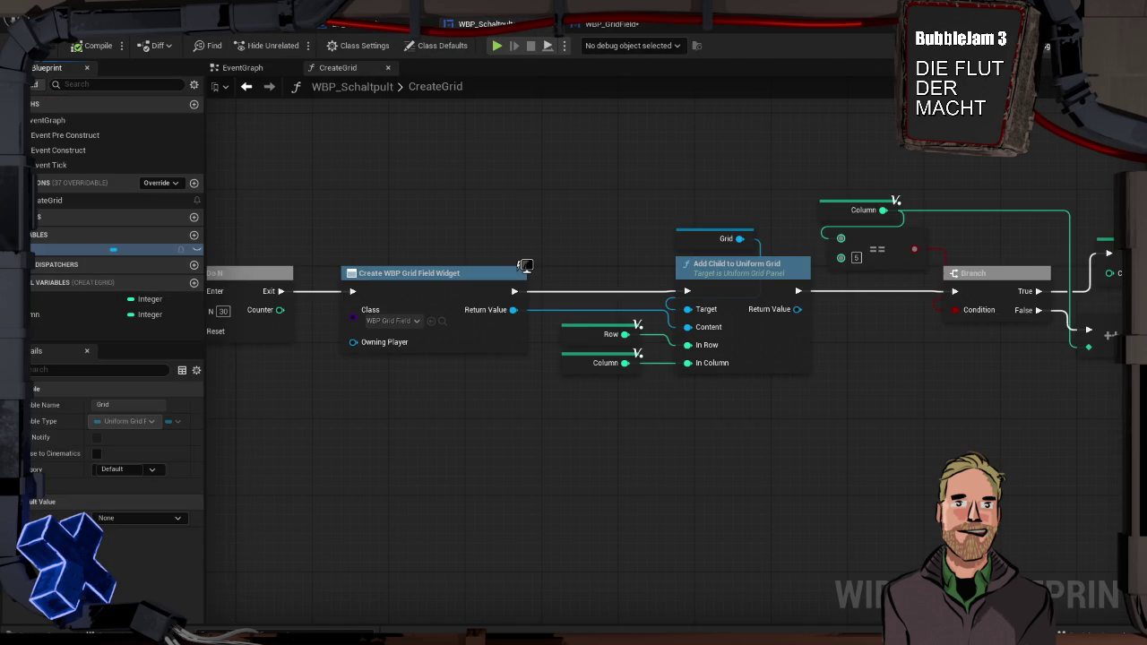
left_click(1071, 45)
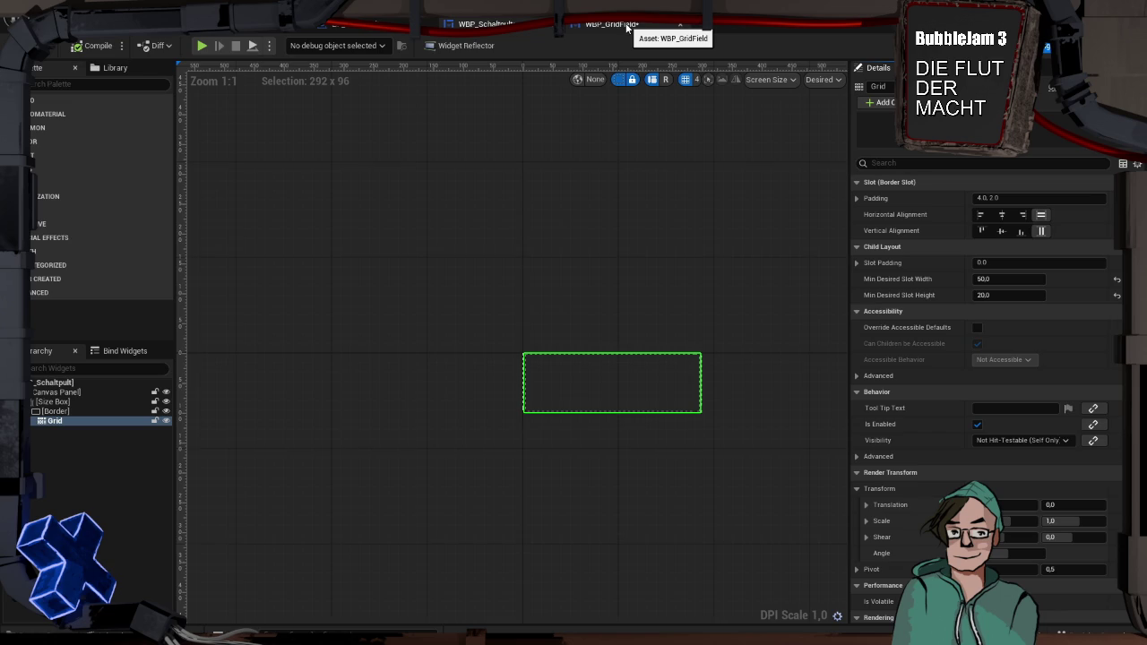
Set the Grid's Slot Padding to 10 and launch a play preview of the level.
left_click(989, 263)
type("10")
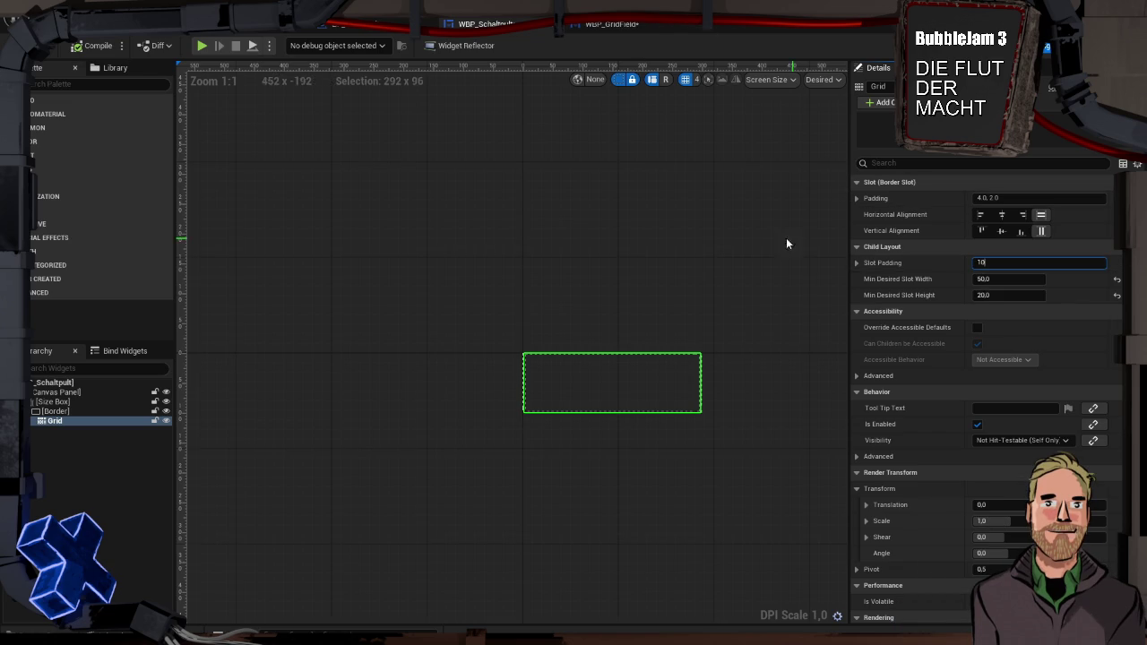
left_click(786, 238)
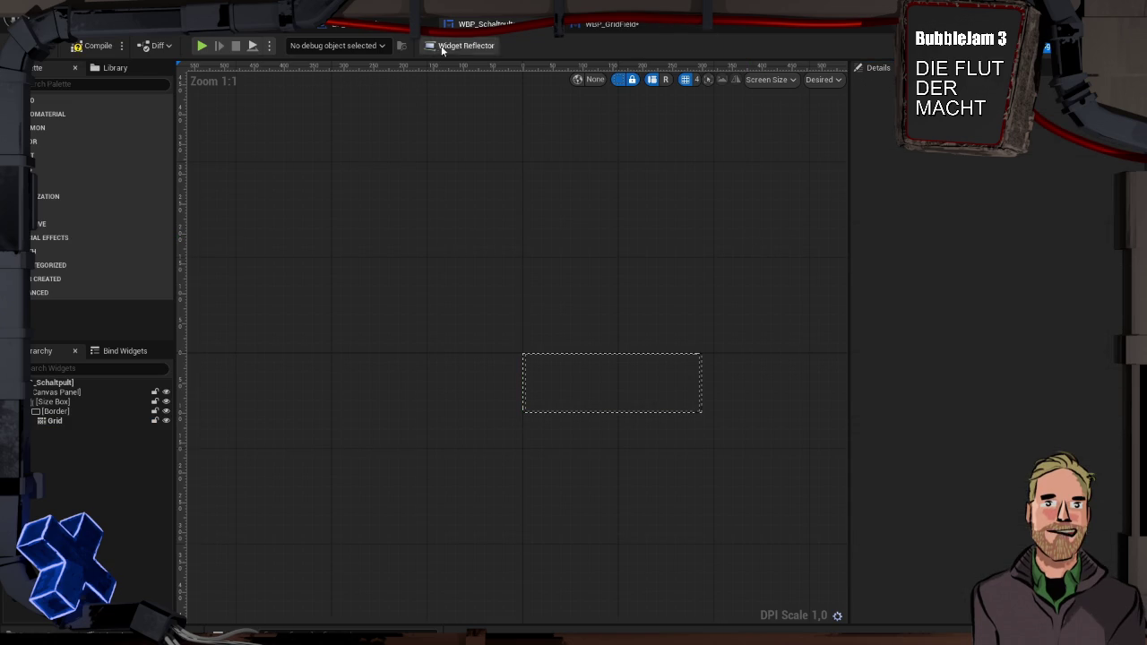
left_click(203, 46)
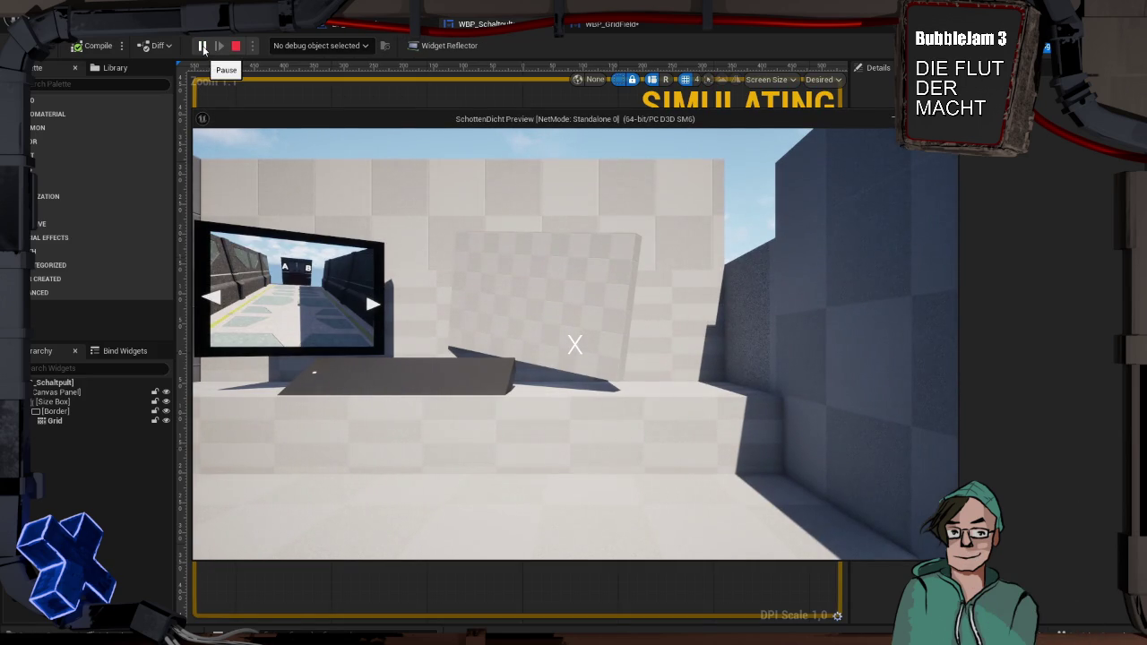
Walk up to the console in the preview, end it, and save WBP_Schaltpult.
left_click(458, 302)
key("w")
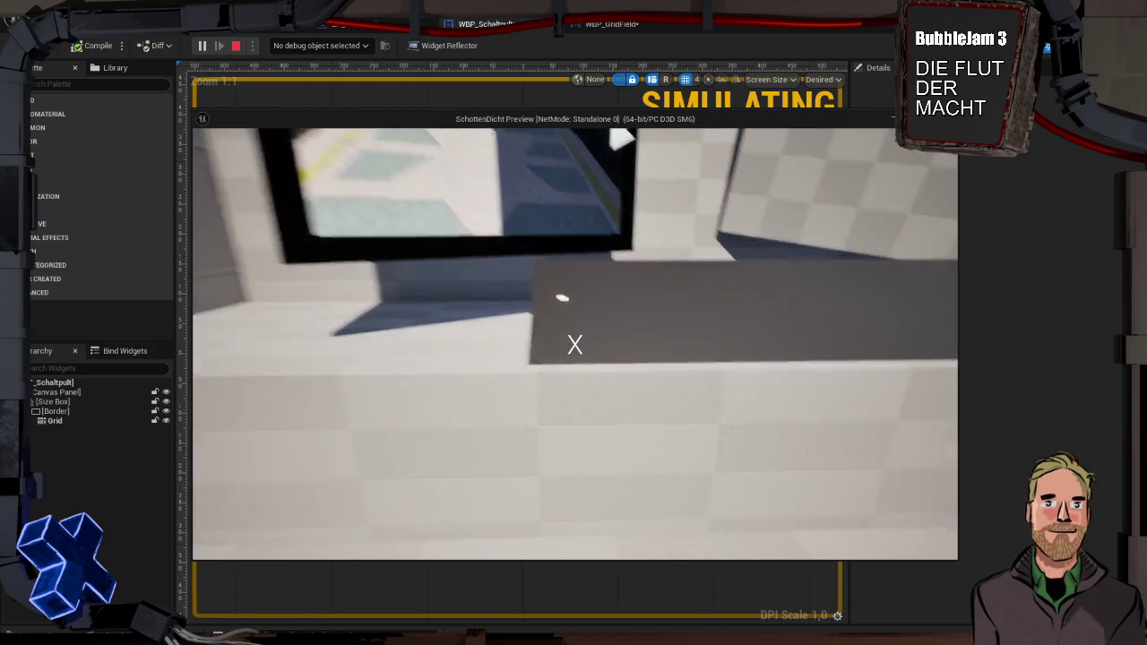
key("Escape")
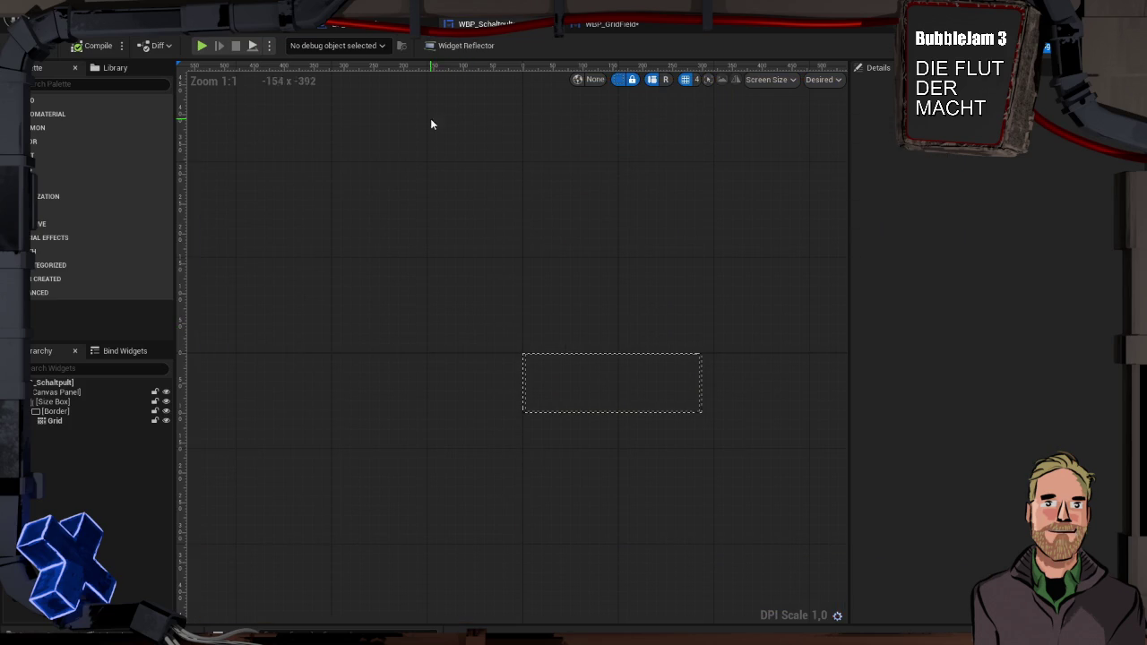
left_click(617, 28)
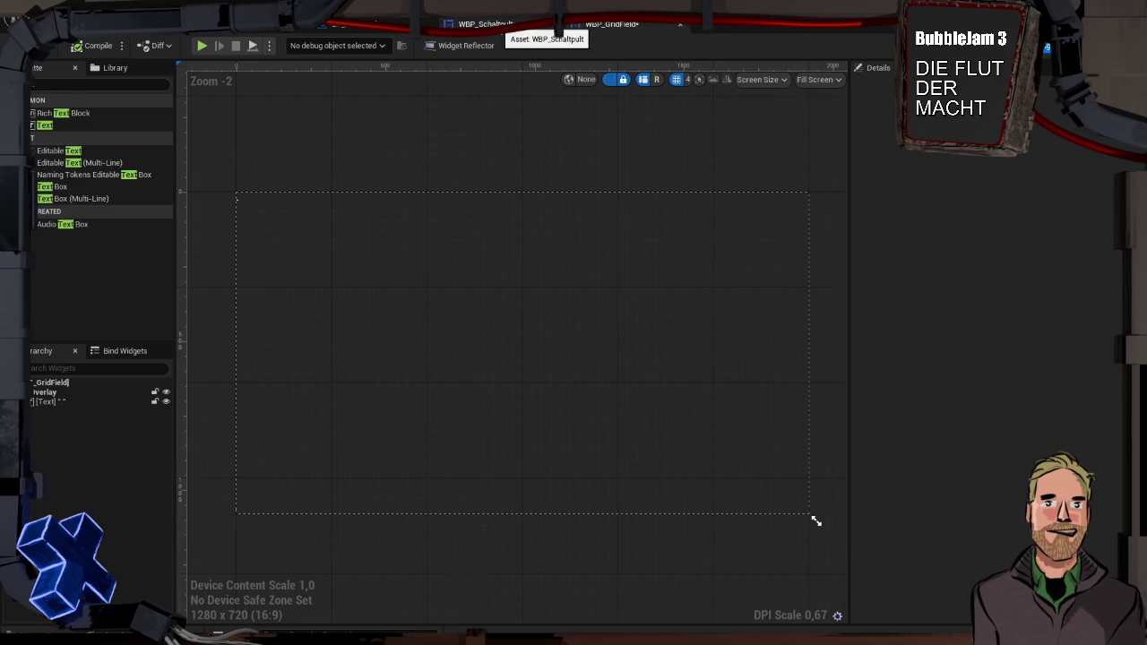
left_click(536, 26)
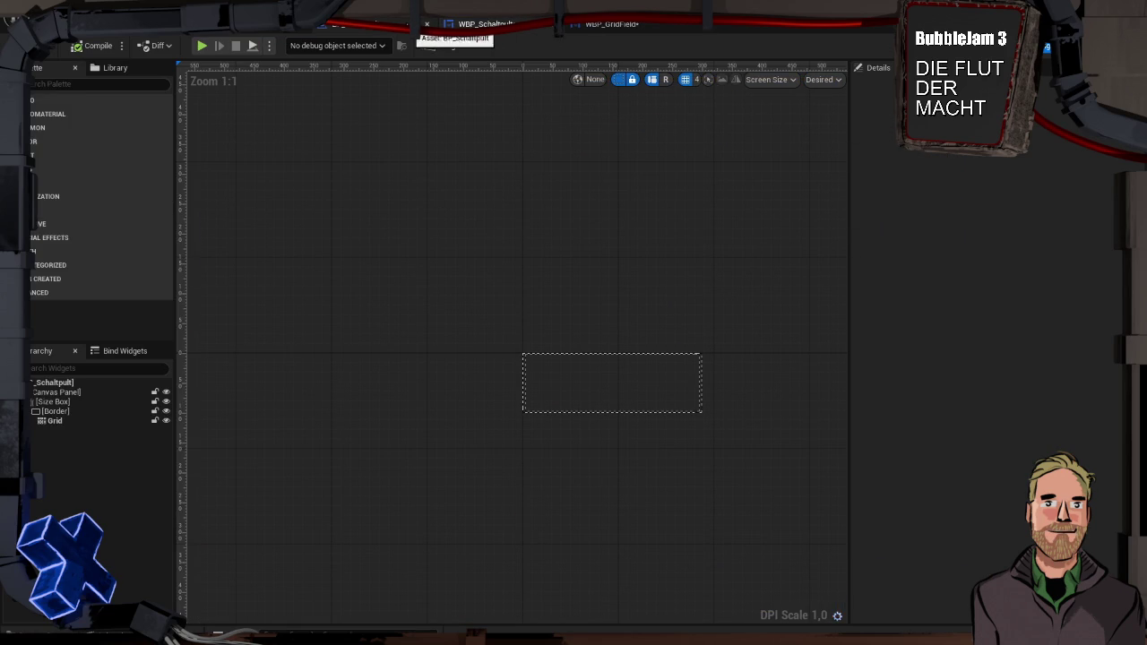
left_click(367, 25)
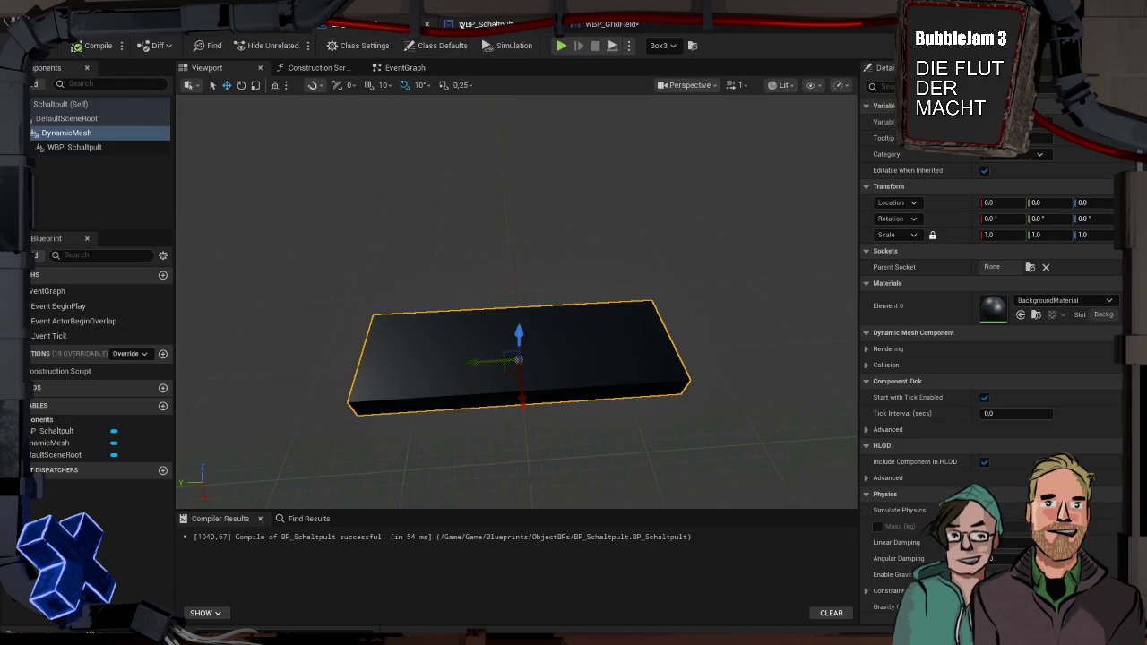
left_click(475, 25)
key("ctrl+s")
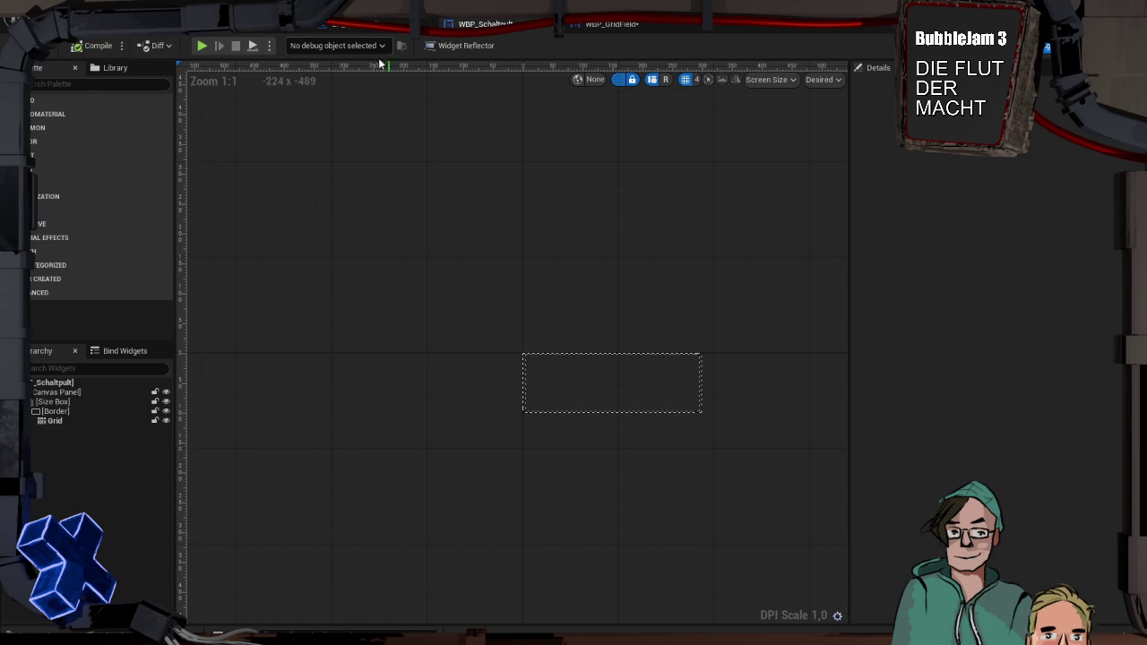
Center the Grid horizontally and vertically in its border and play the level to check it.
left_click(61, 420)
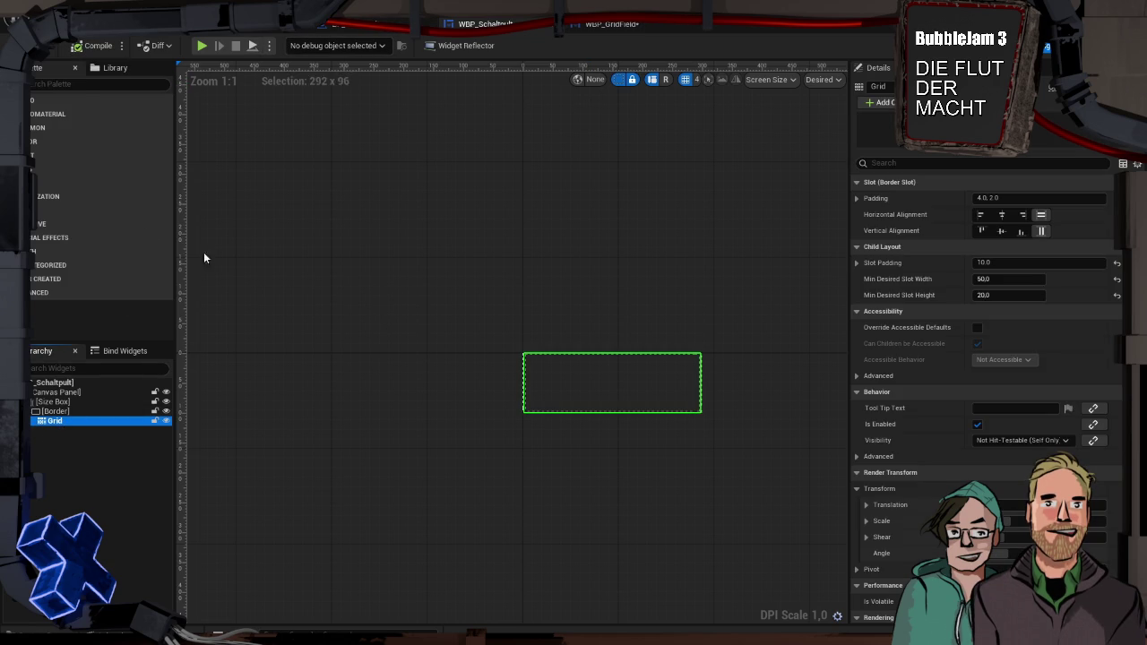
left_click(201, 45)
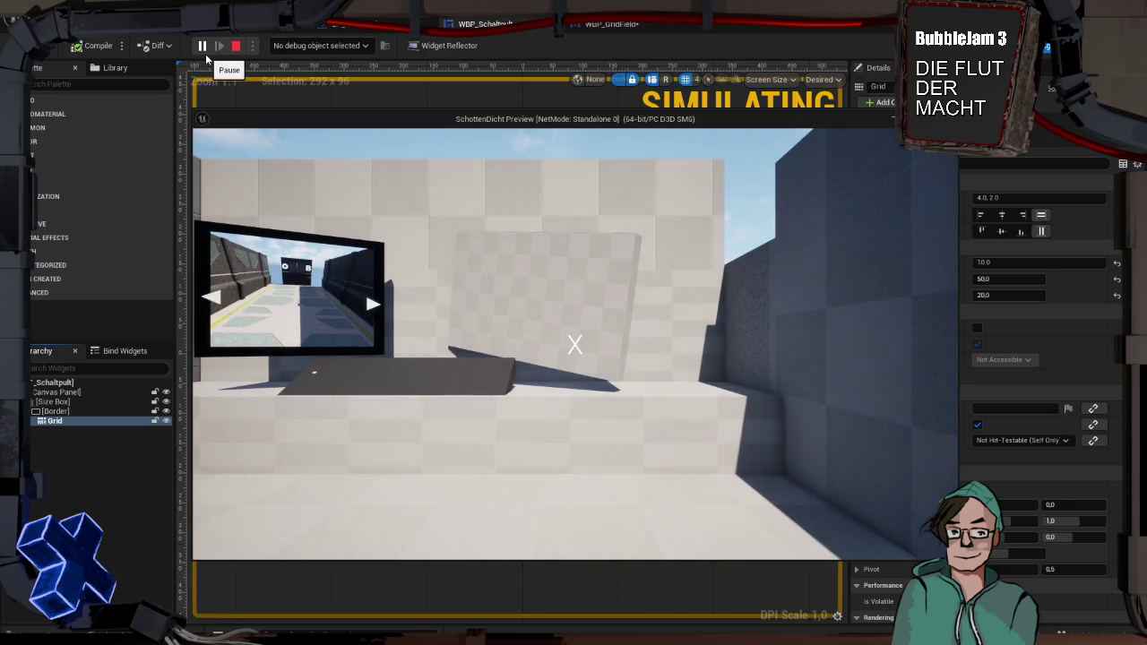
left_click(235, 46)
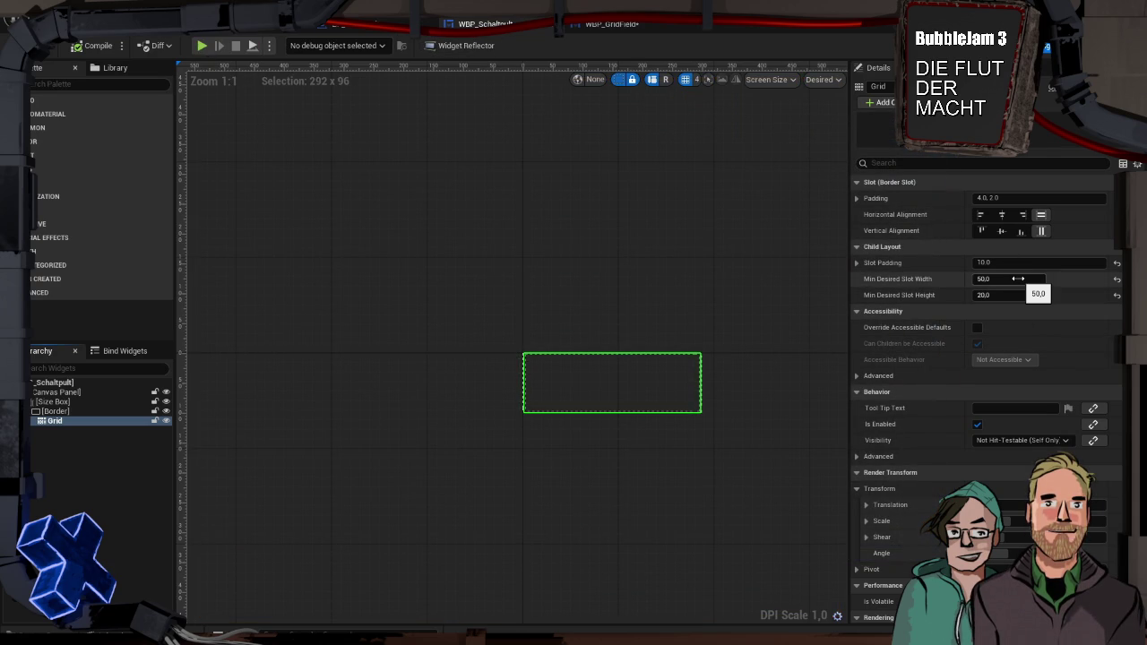
left_click(1002, 216)
left_click(1002, 230)
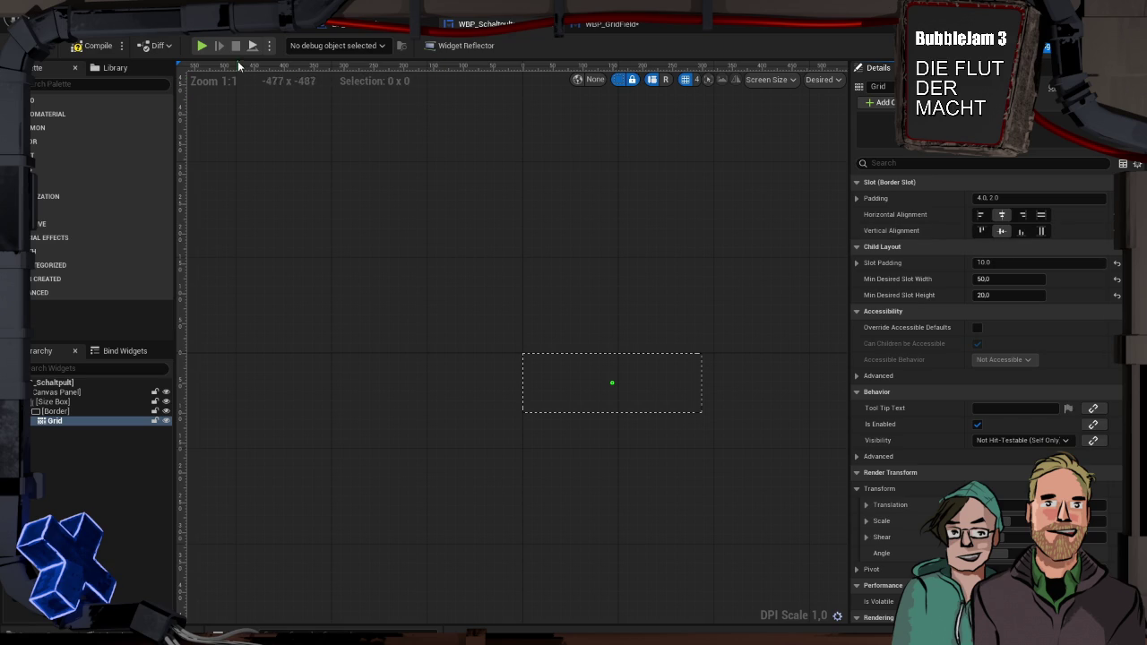
left_click(202, 46)
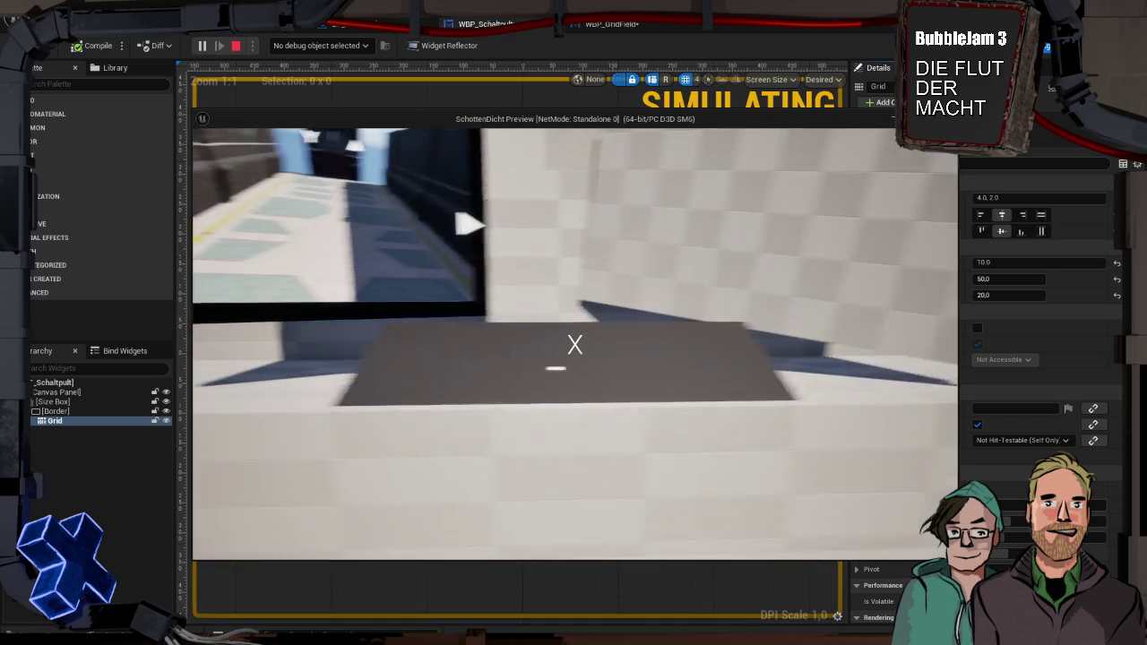
key("Escape")
left_click(599, 25)
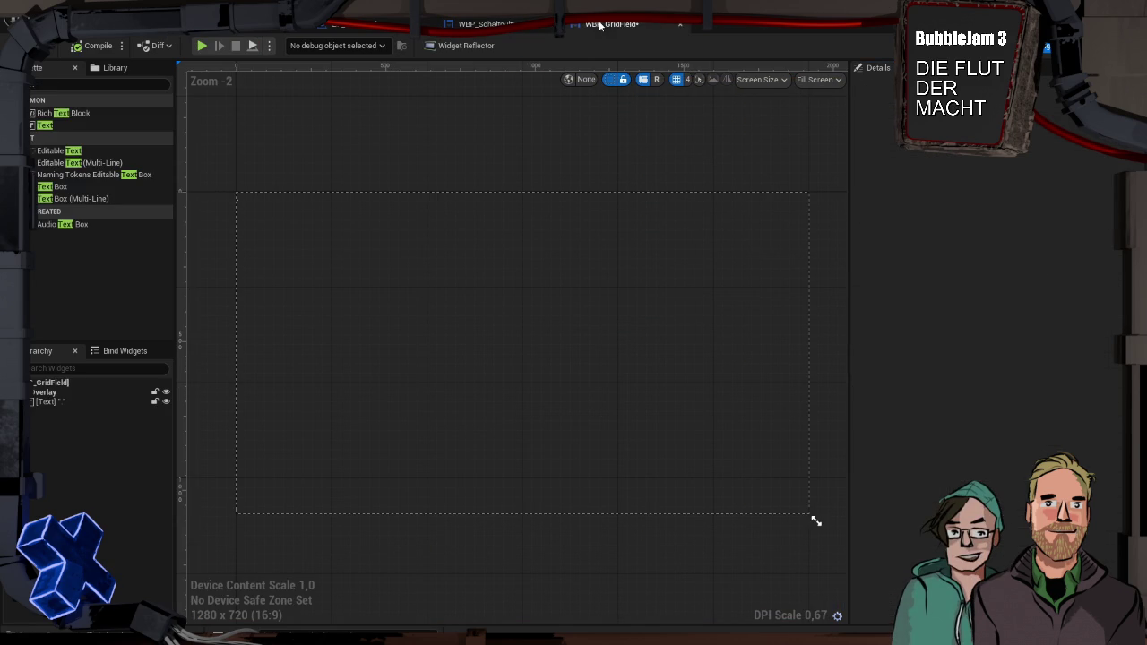
left_click(368, 24)
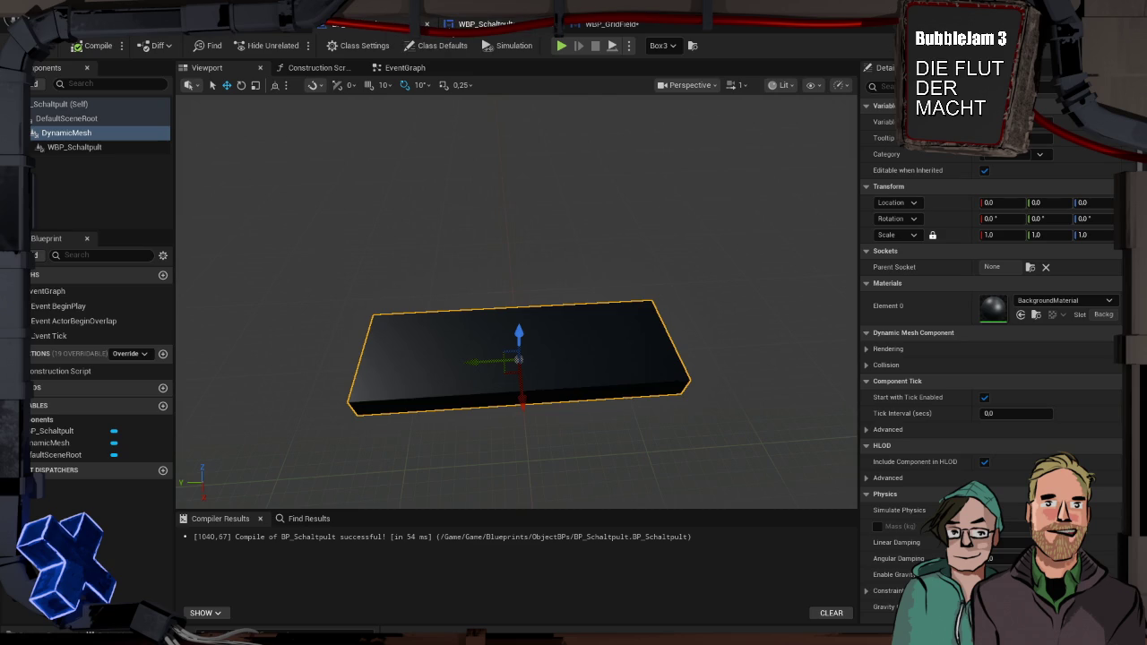
left_click(606, 26)
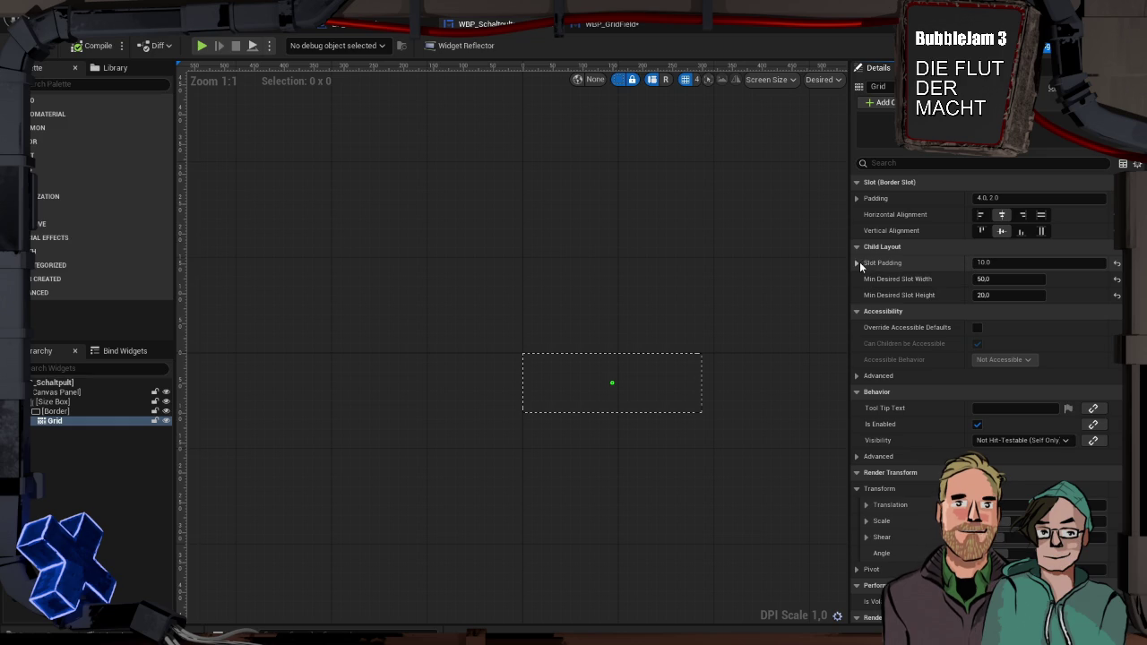
Re-enter the Grid's slot padding, correcting the invalid '10,0' entry to 0.0.
left_click(972, 265)
key("BackSpace")
type("10,0")
key("Return")
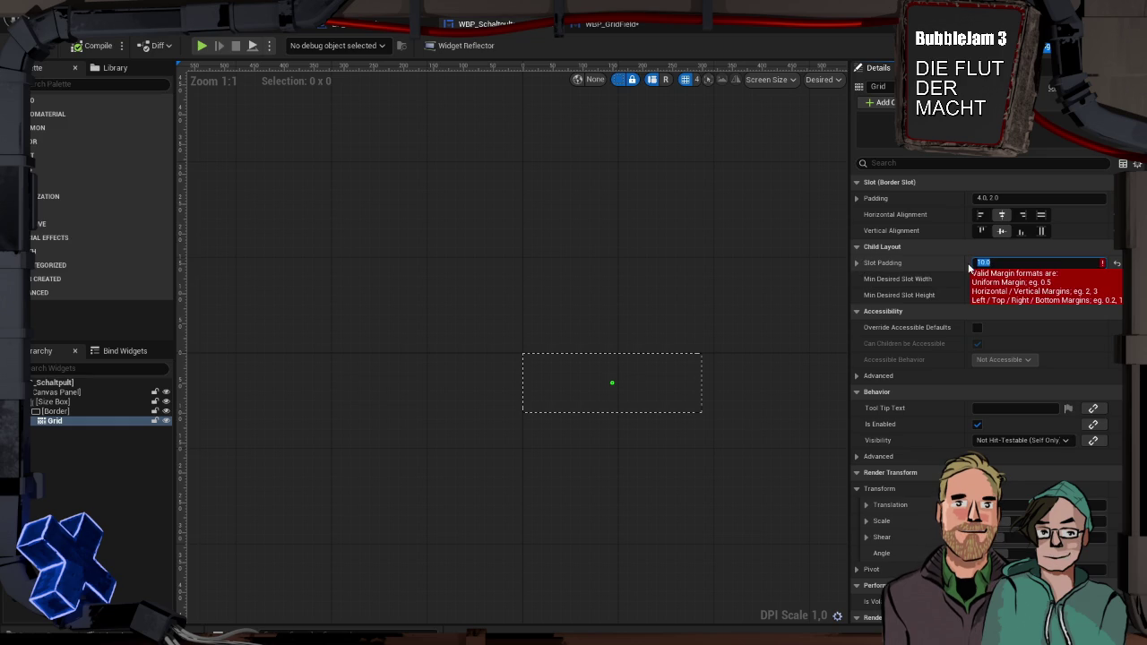
left_click(1006, 264)
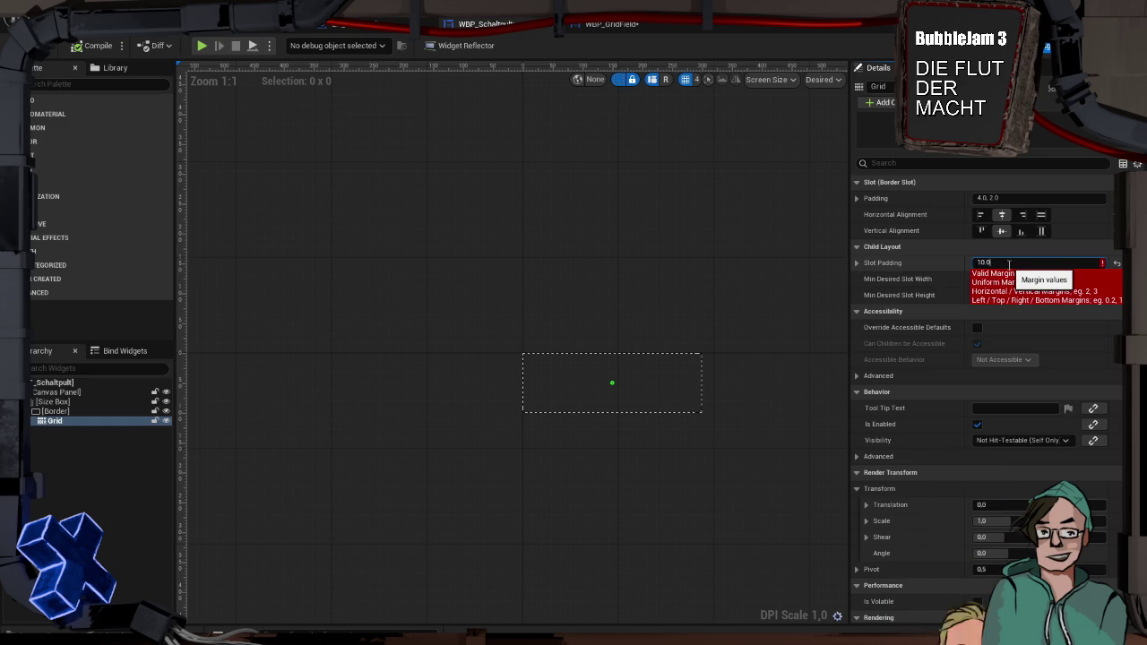
left_click(1116, 264)
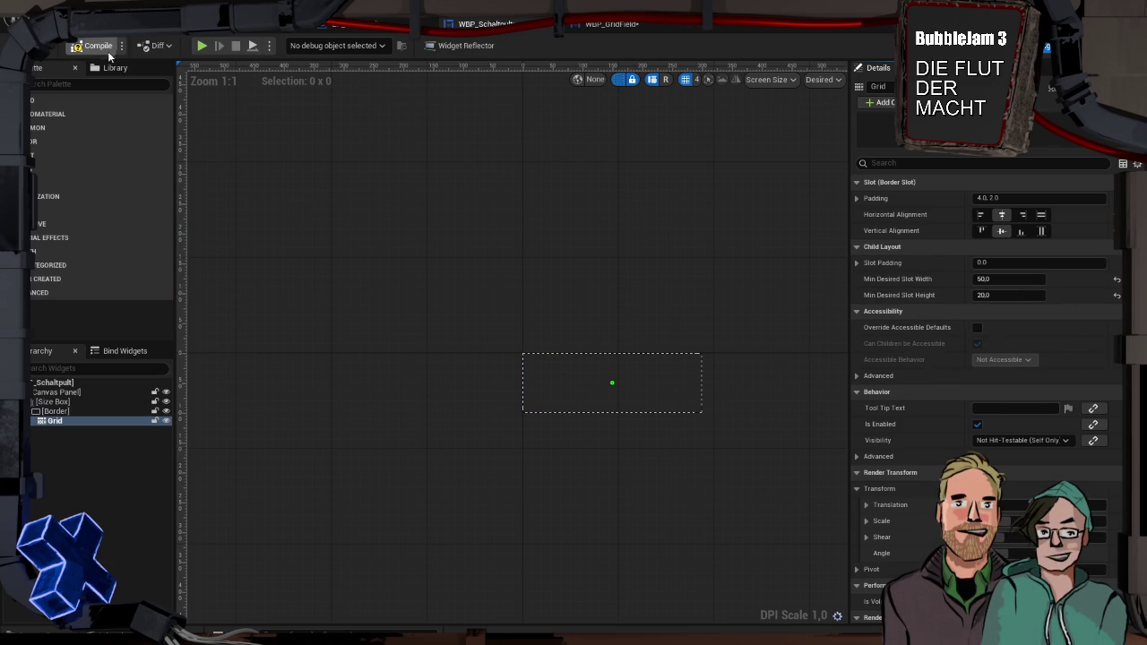
left_click(632, 26)
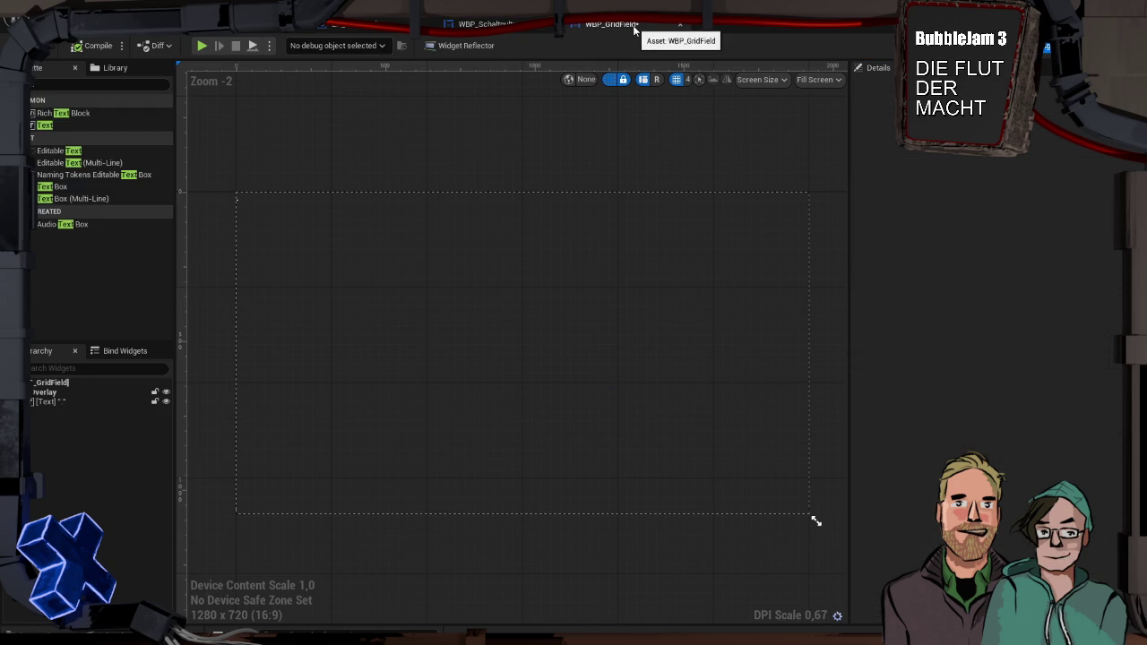
left_click(71, 402)
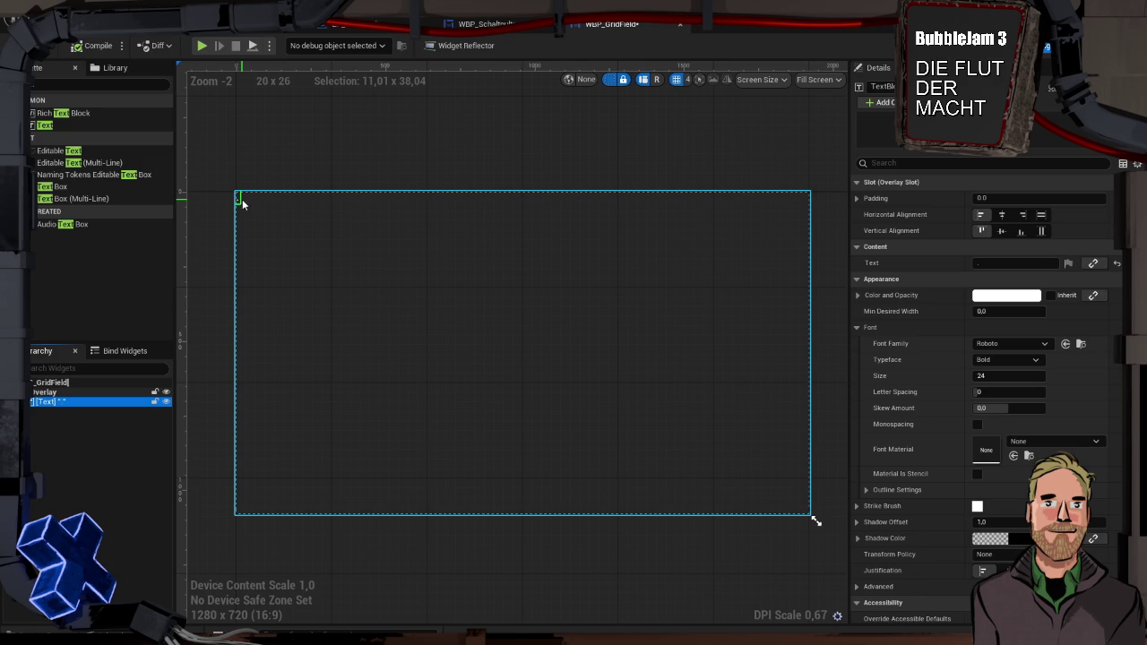
Centre the GridField's Text widget horizontally and vertically within its Overlay slot.
left_click(110, 392)
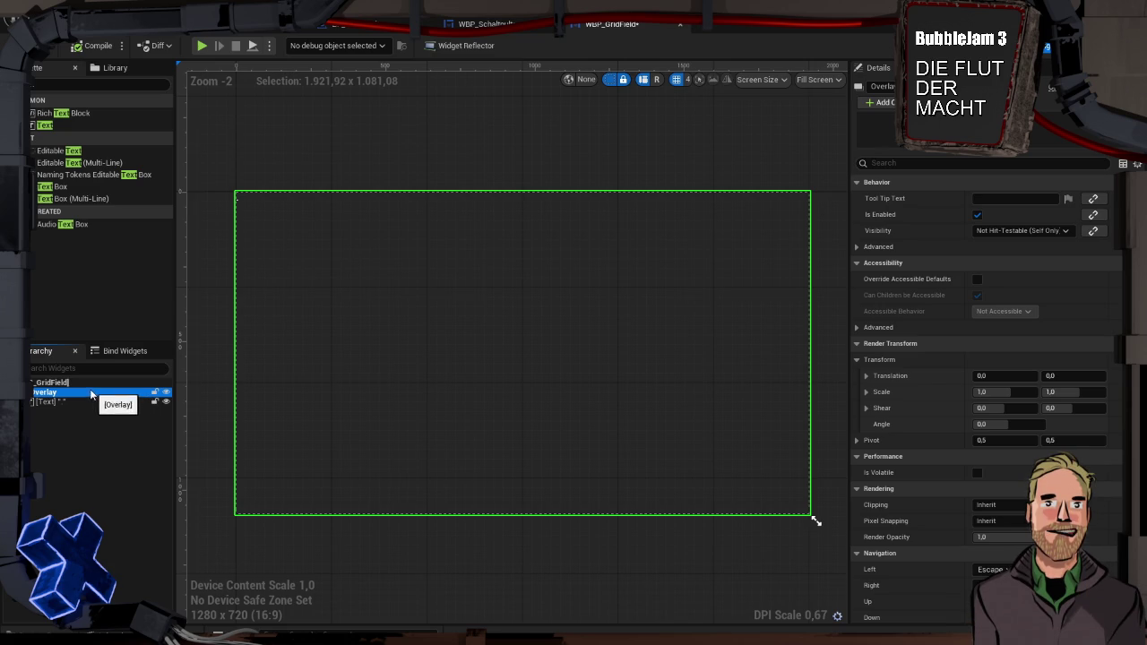
left_click(87, 382)
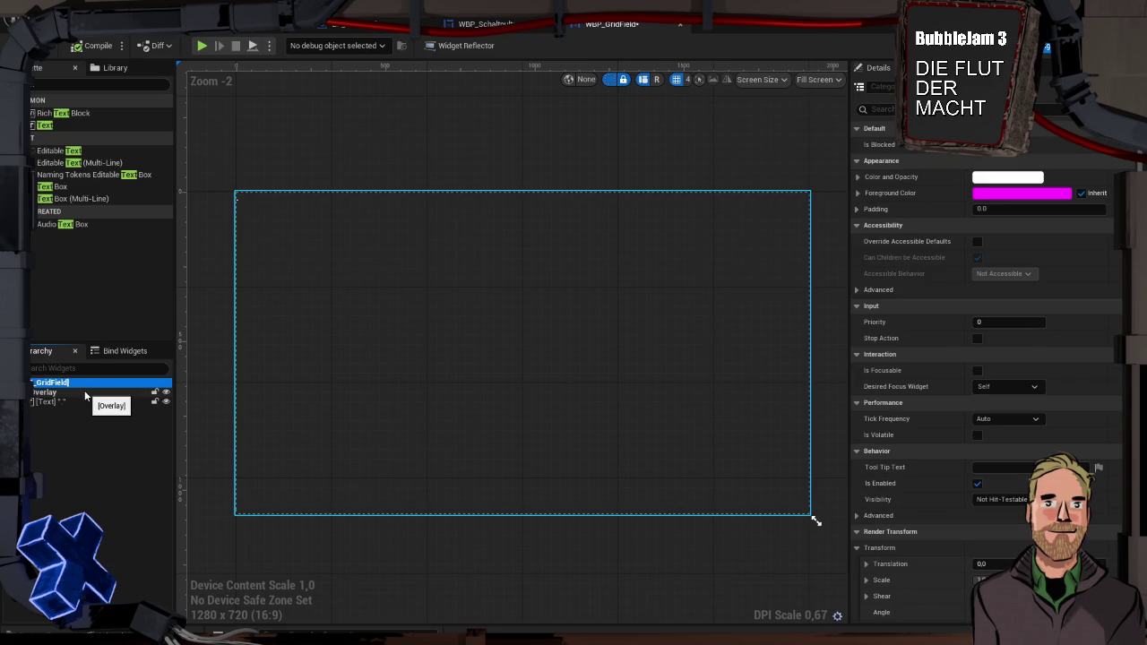
left_click(85, 392)
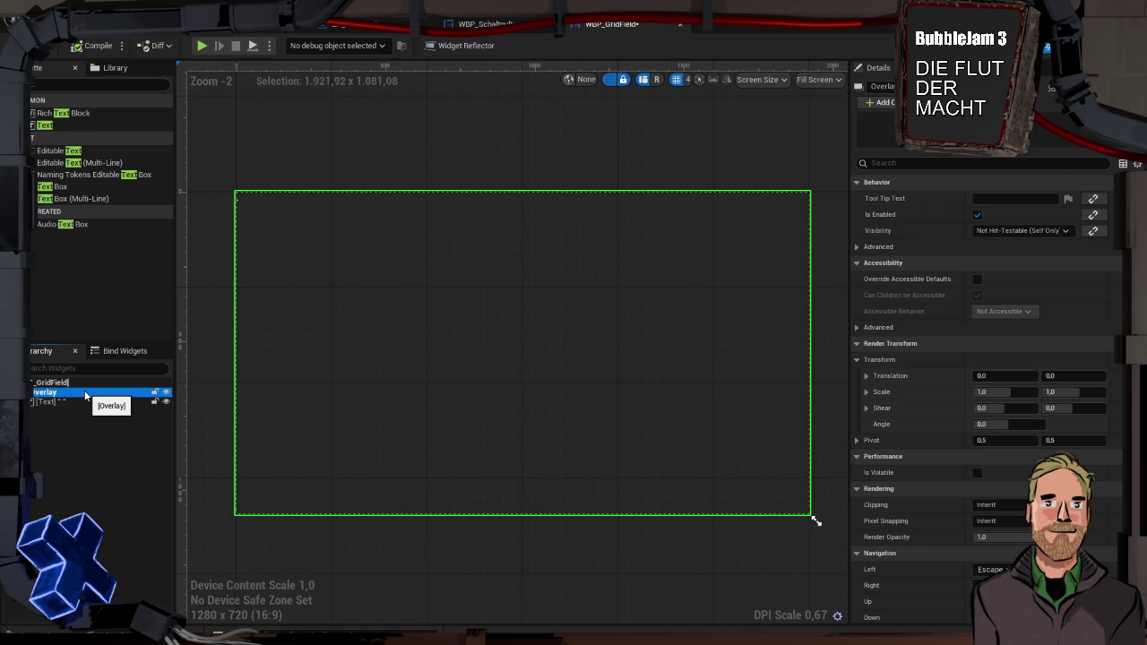
left_click(84, 381)
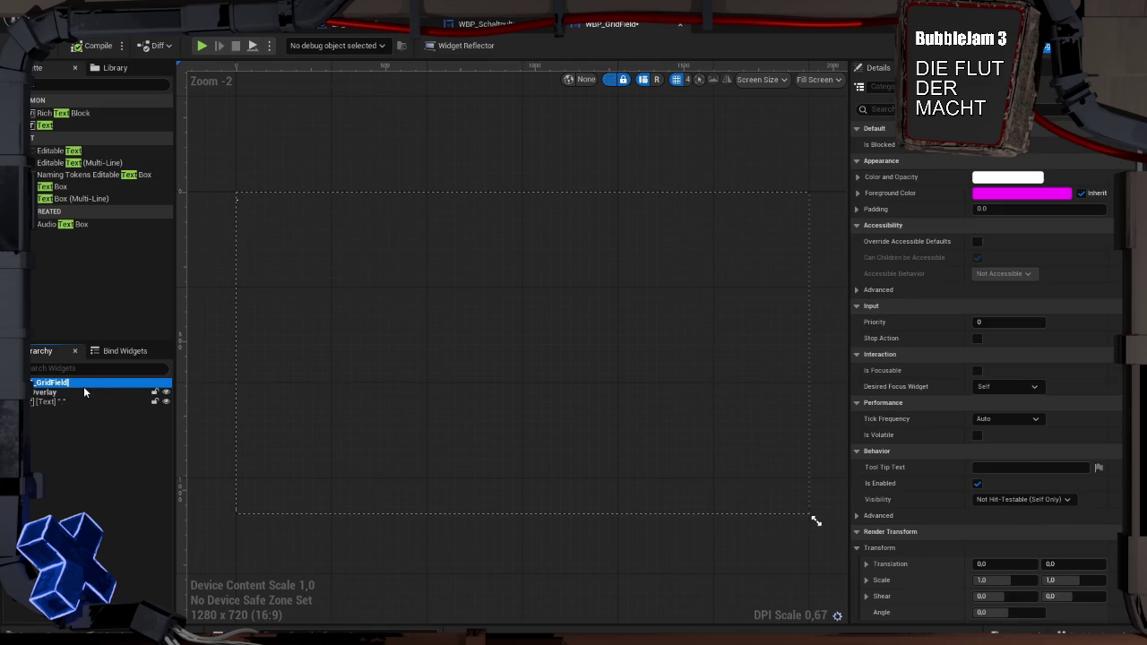
left_click(68, 401)
left_click_drag(60, 398, 55, 394)
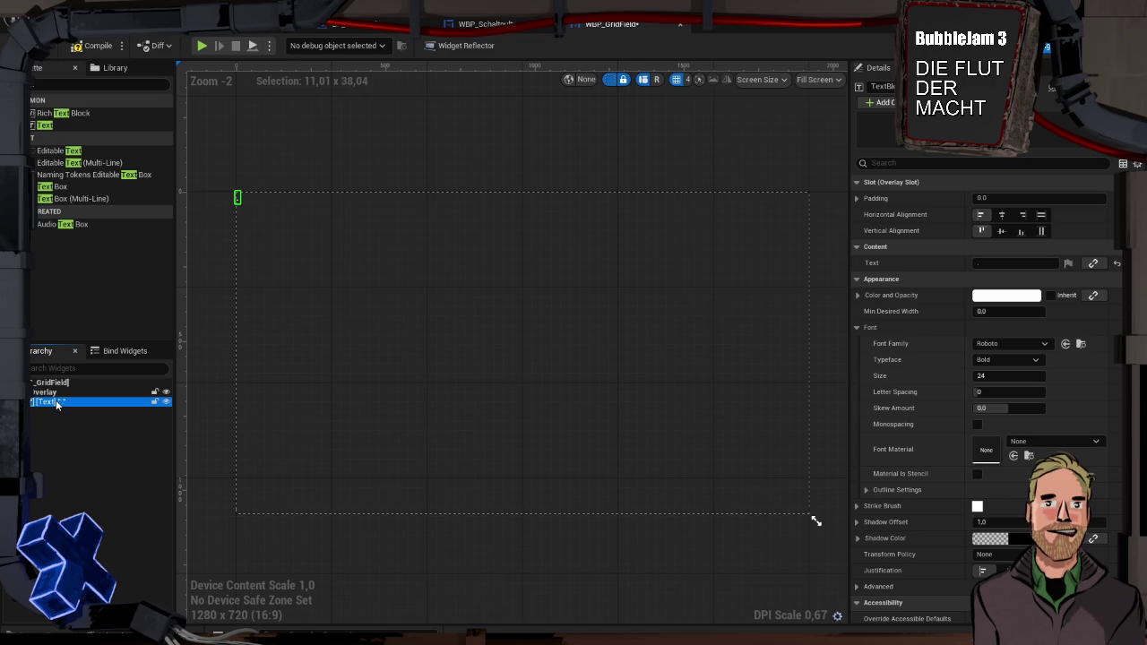
left_click(1002, 214)
left_click(1002, 231)
Play-test the console, glance at WBP_Schaltpult, then return to WBP_GridField.
left_click(202, 45)
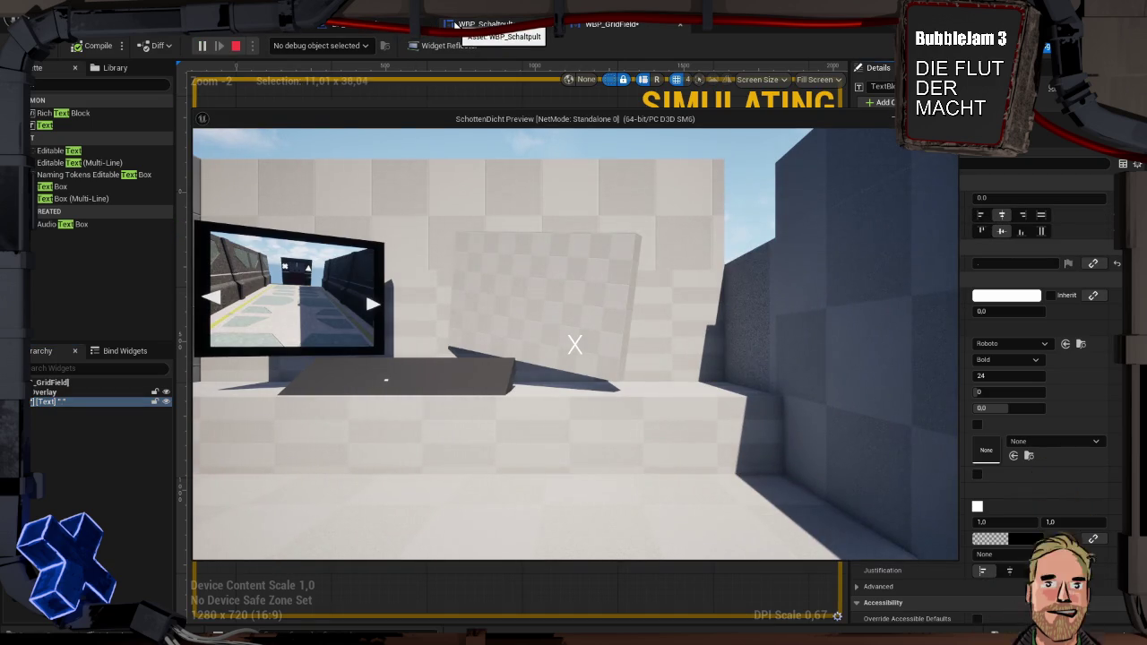
key("Escape")
left_click(459, 24)
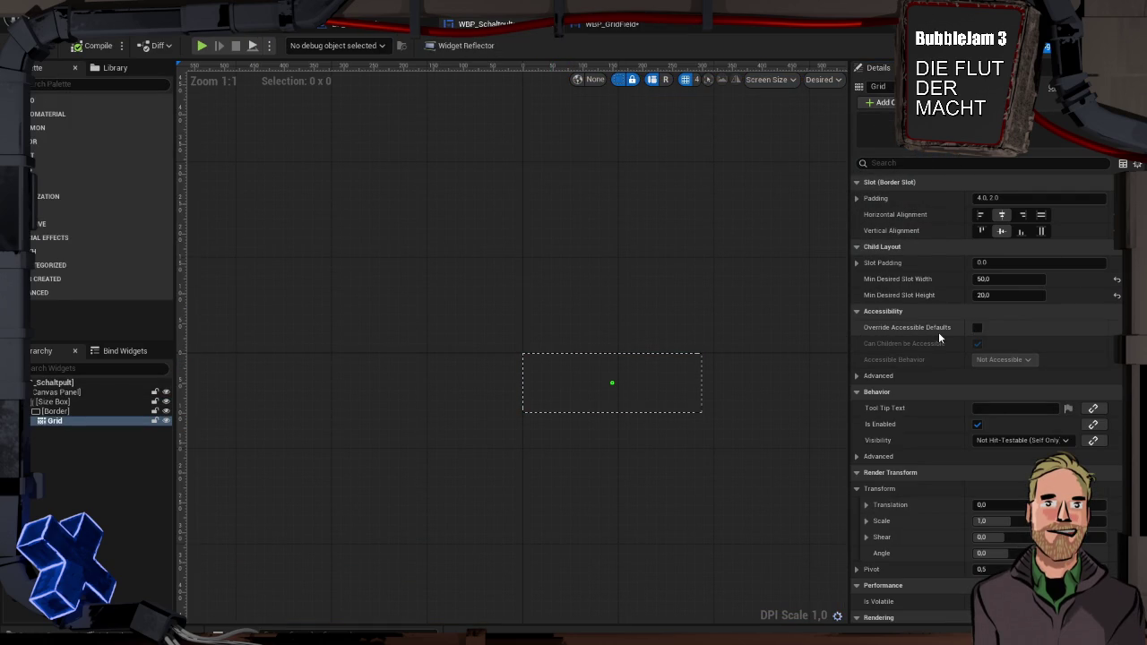
scroll(910, 292, "down", 3)
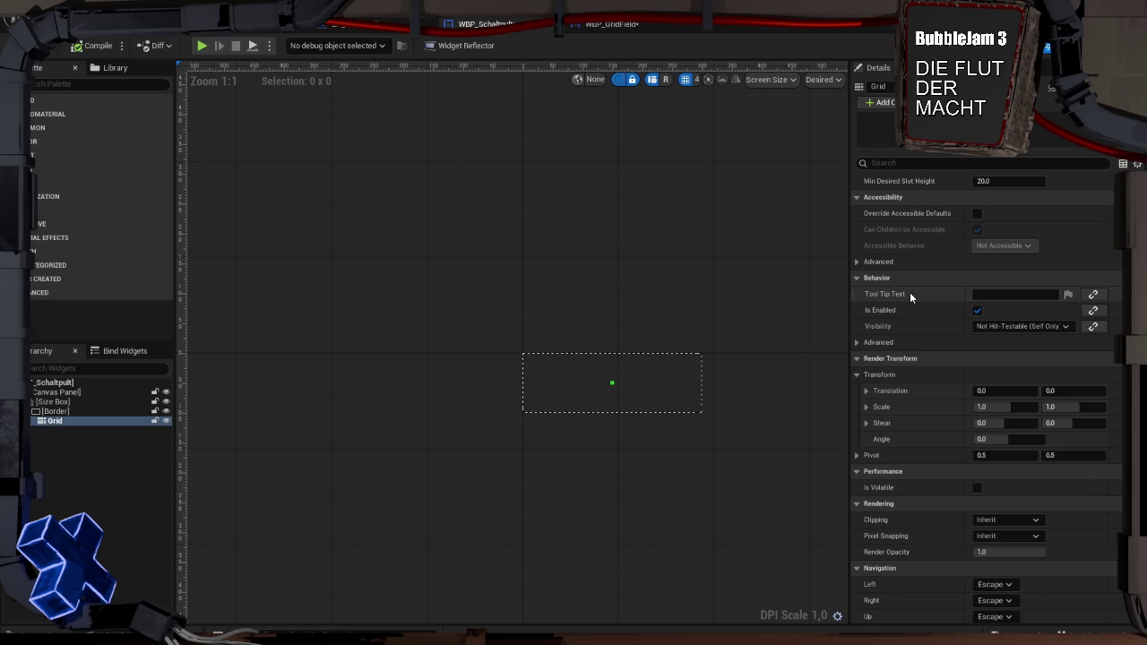
scroll(909, 292, "up", 1)
left_click(633, 24)
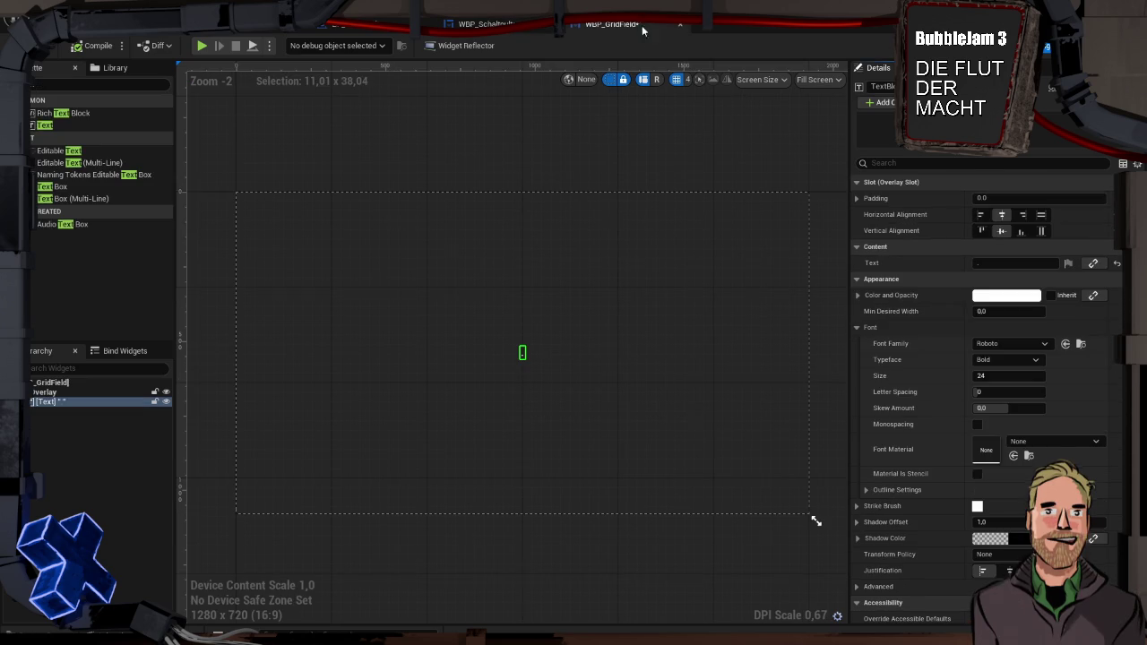
Delete the Overlay and its text, and add a Text Block directly under the GridField root.
left_click(70, 394)
key("Delete")
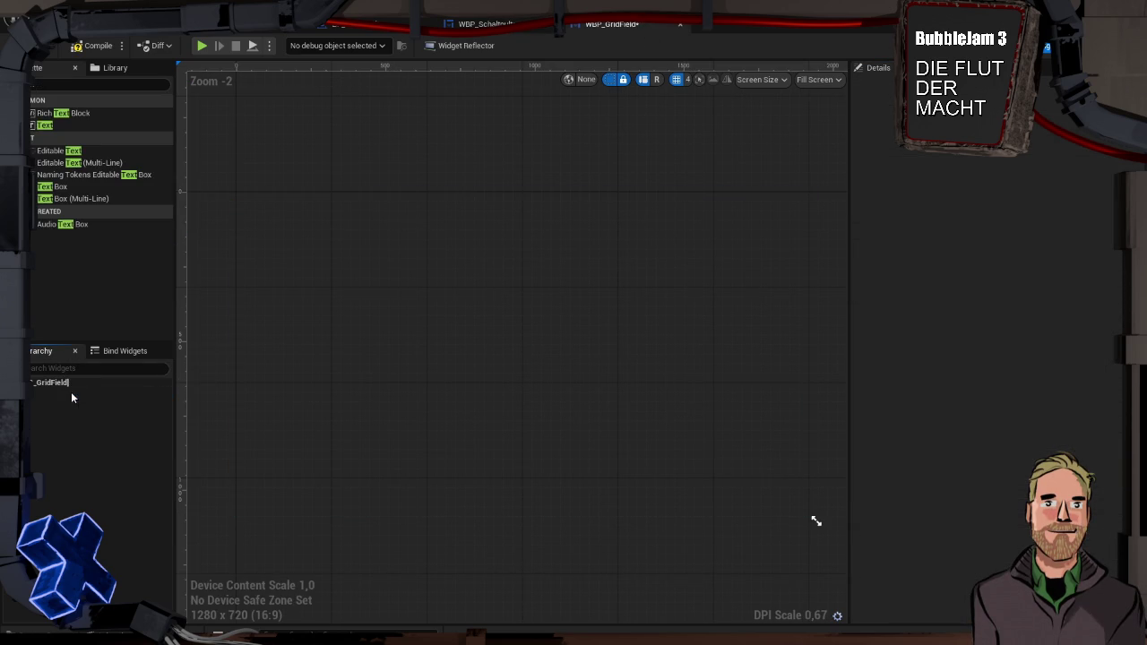
left_click_drag(43, 126, 55, 394)
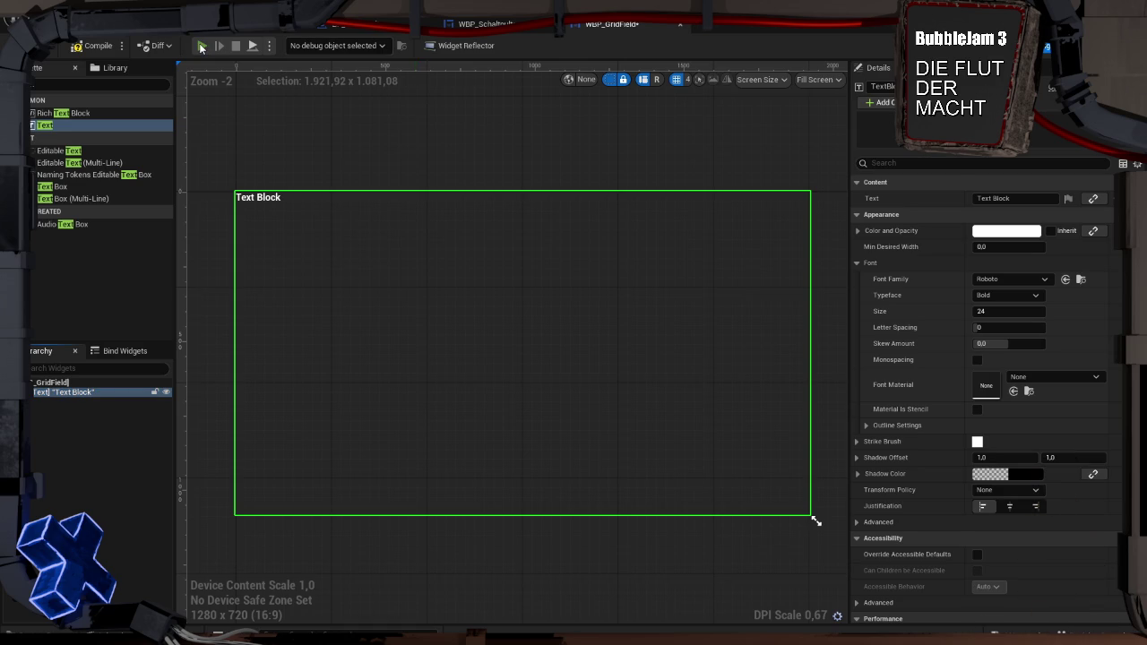
Play-test the field, then pan the CreateGrid graph to show more nodes.
left_click(202, 45)
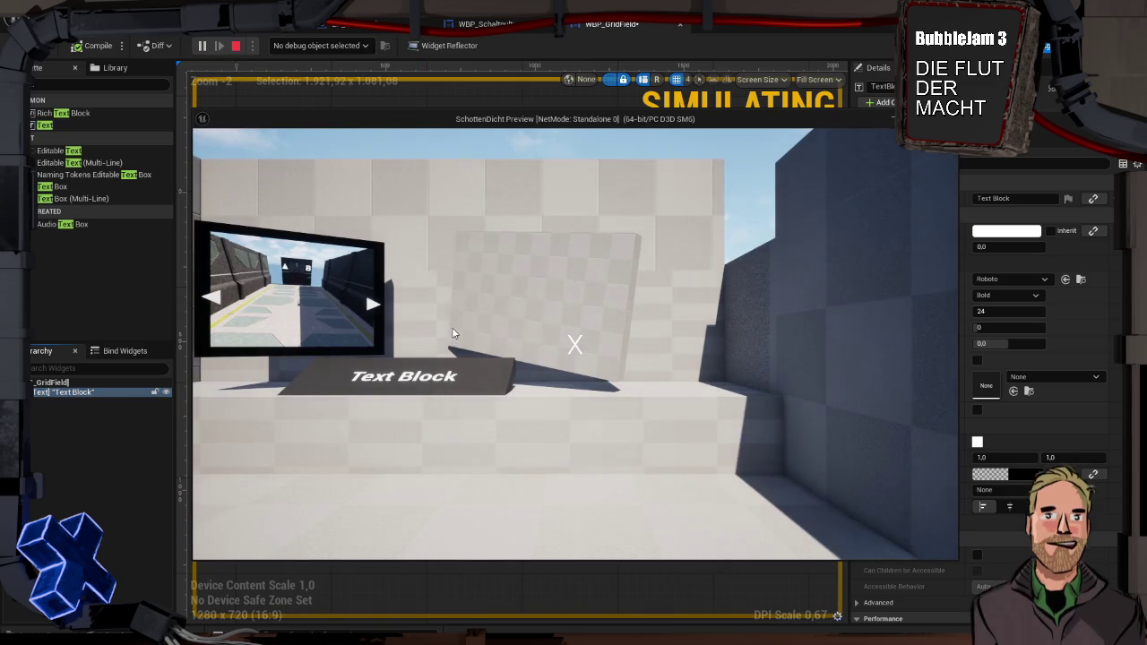
key("Escape")
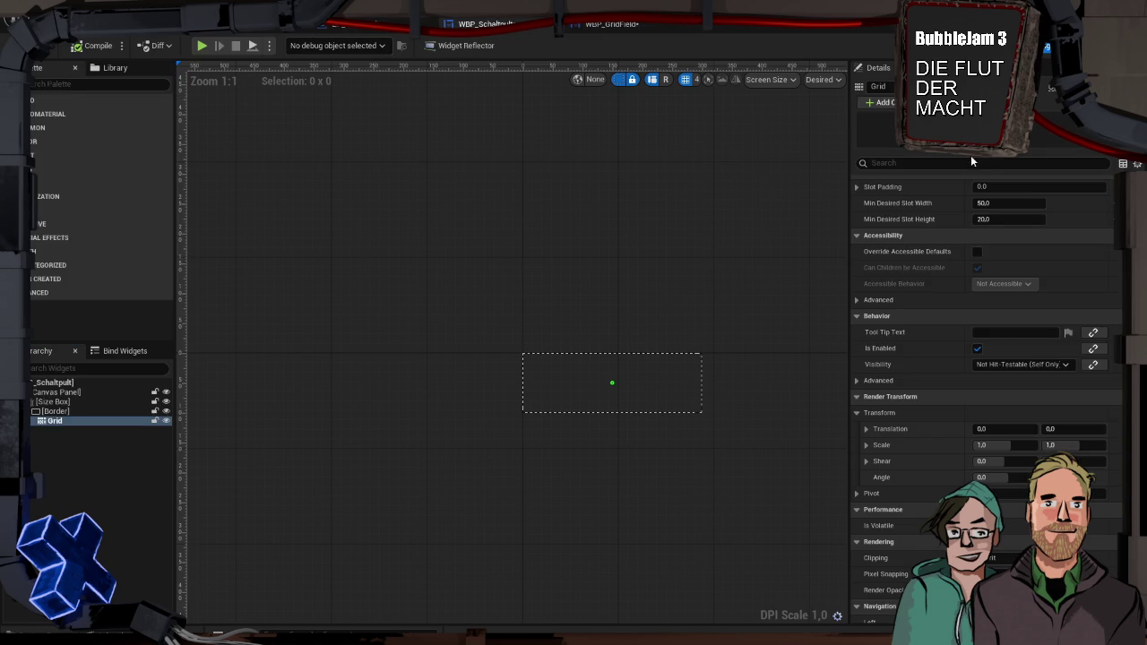
mouse_move(613, 236)
left_mouse_down()
mouse_move(578, 333)
mouse_move(544, 361)
mouse_move(594, 341)
mouse_move(814, 362)
left_mouse_up()
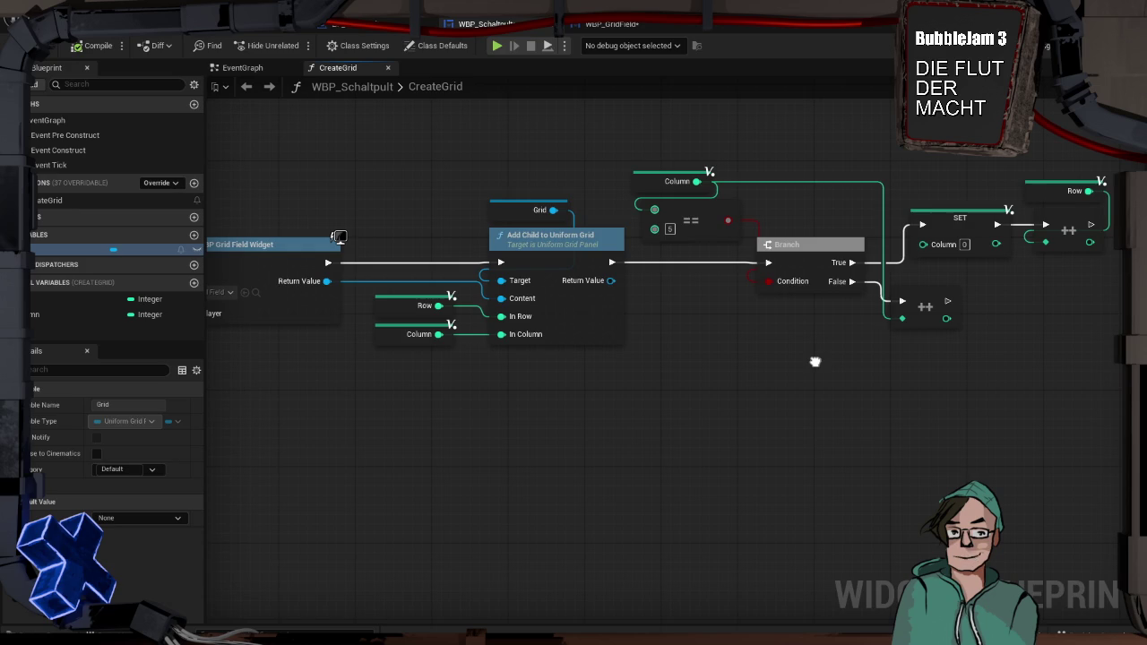
left_click(643, 178)
left_click(395, 305)
left_click(399, 330)
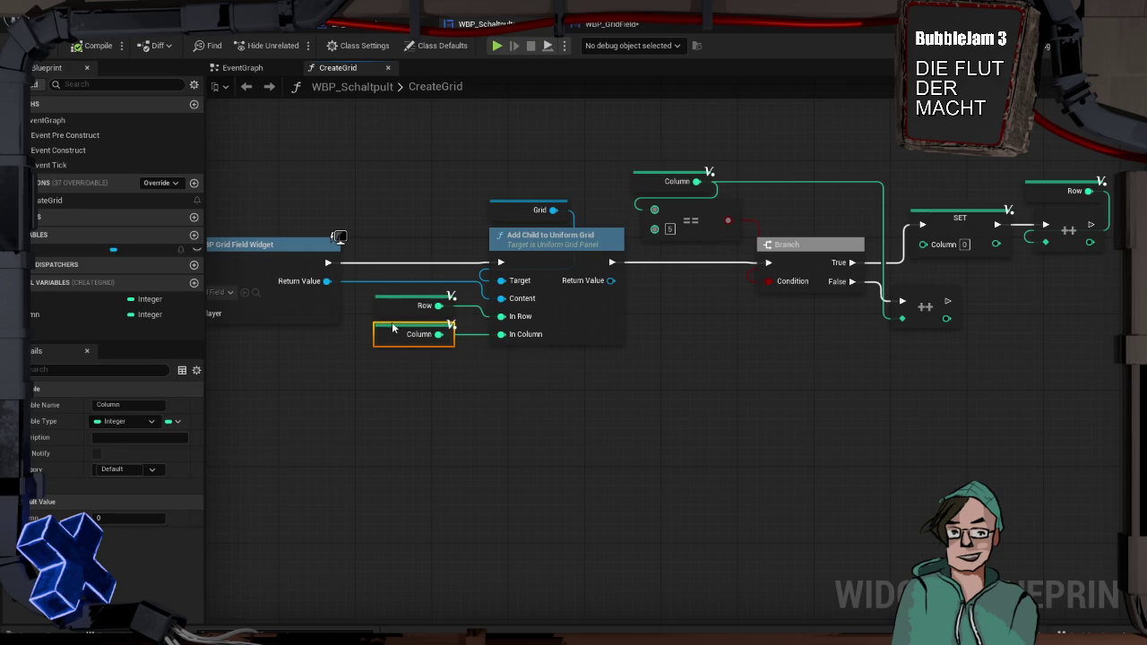
left_click(408, 301)
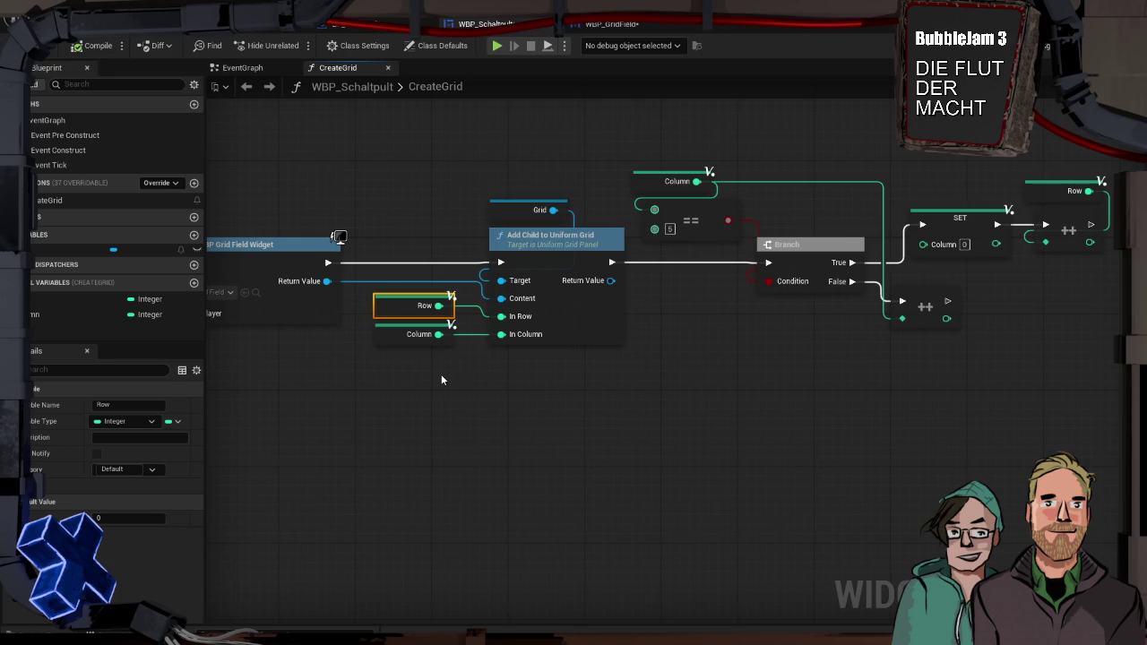
mouse_move(448, 376)
left_mouse_down()
mouse_move(507, 397)
mouse_move(757, 430)
mouse_move(918, 437)
mouse_move(388, 453)
mouse_move(777, 438)
mouse_move(608, 413)
left_mouse_up()
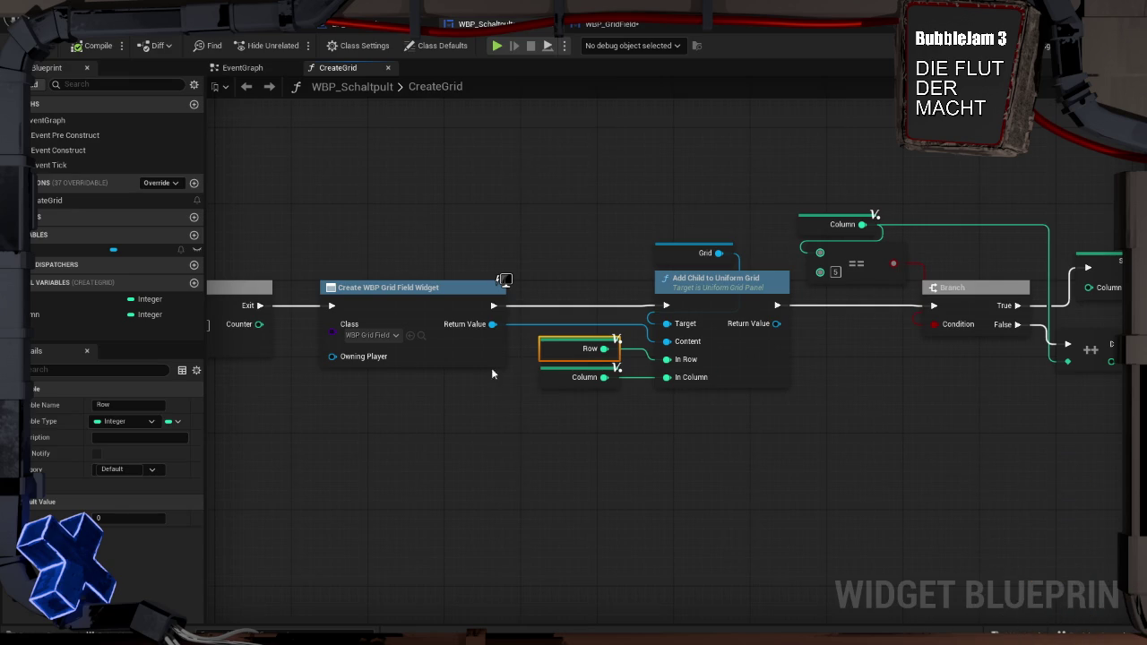
Adjust a node in the CreateGrid graph and deselect the Row variable node.
mouse_move(865, 454)
left_mouse_down()
mouse_move(750, 450)
mouse_move(510, 415)
mouse_move(691, 422)
mouse_move(810, 452)
left_mouse_up()
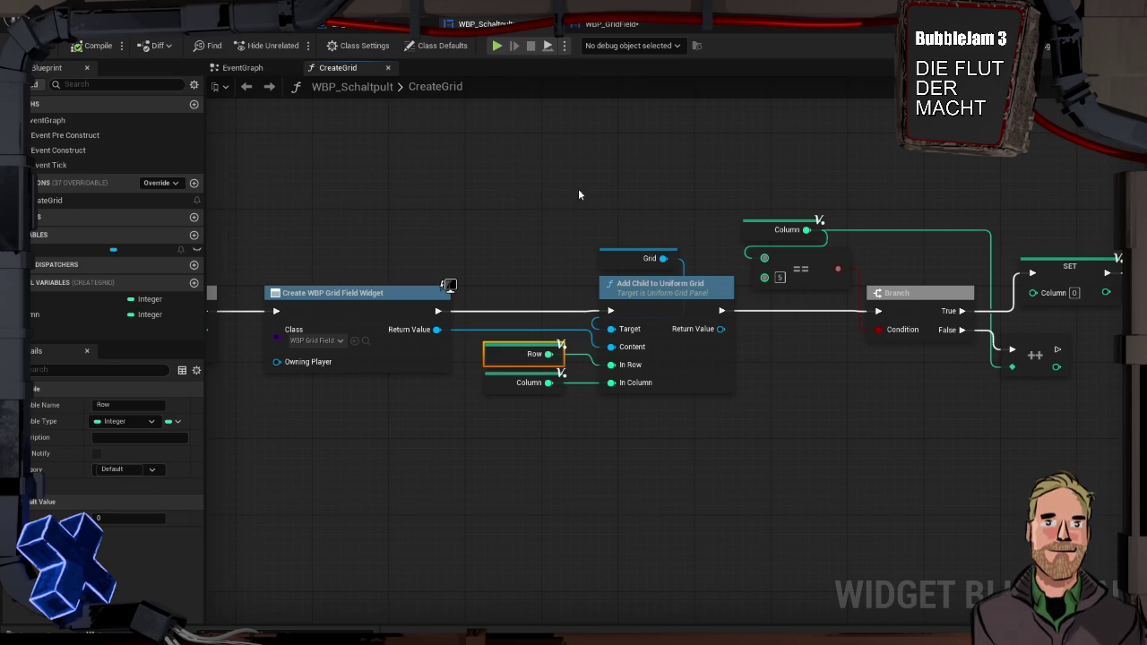
left_click(679, 205)
Pan the CreateGrid graph left to reveal the entry node and the Do N node set to 30.
mouse_move(857, 195)
left_mouse_down()
mouse_move(696, 194)
mouse_move(813, 205)
left_mouse_up()
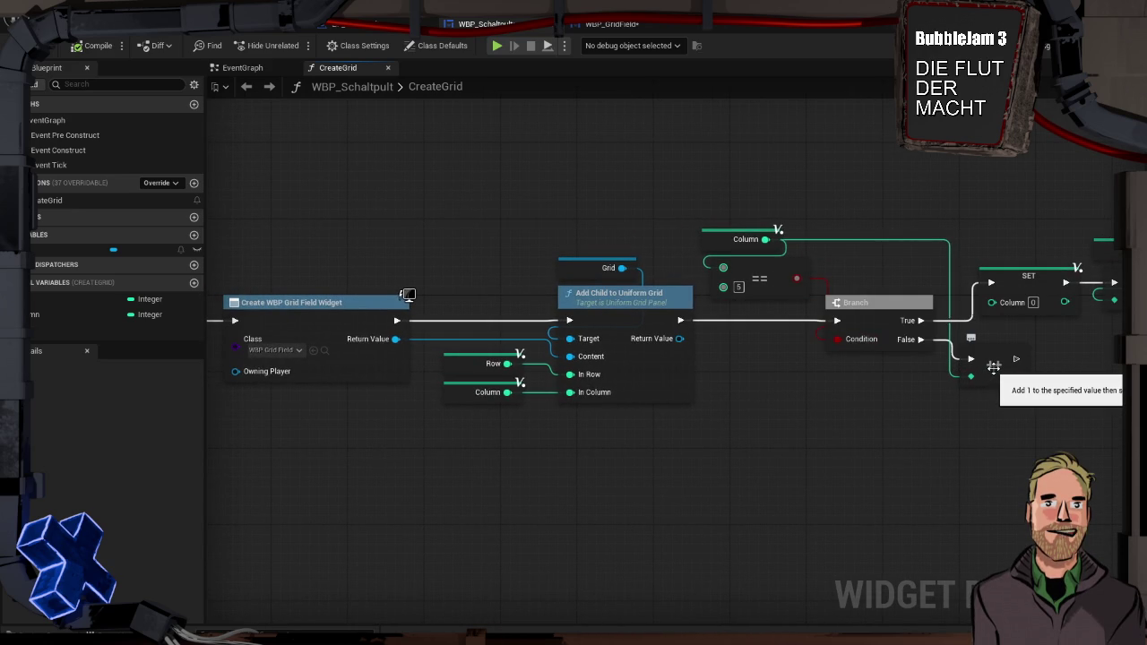
mouse_move(807, 381)
left_mouse_down()
mouse_move(655, 354)
mouse_move(706, 330)
mouse_move(795, 326)
mouse_move(763, 339)
mouse_move(438, 331)
left_mouse_up()
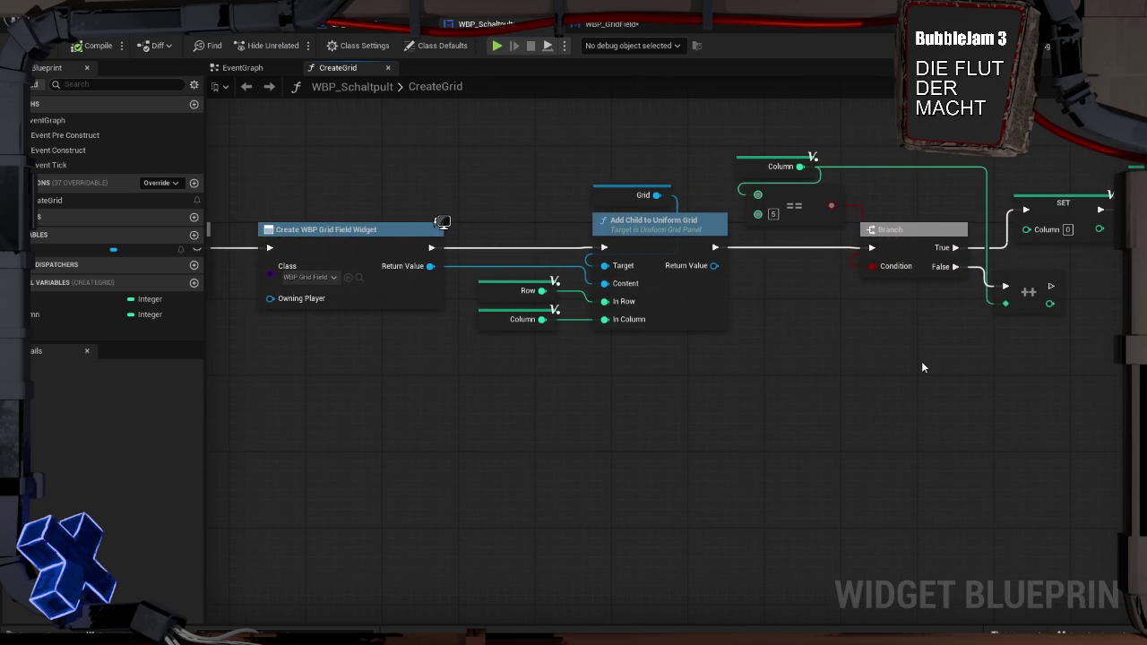
left_click_drag(334, 349, 628, 360)
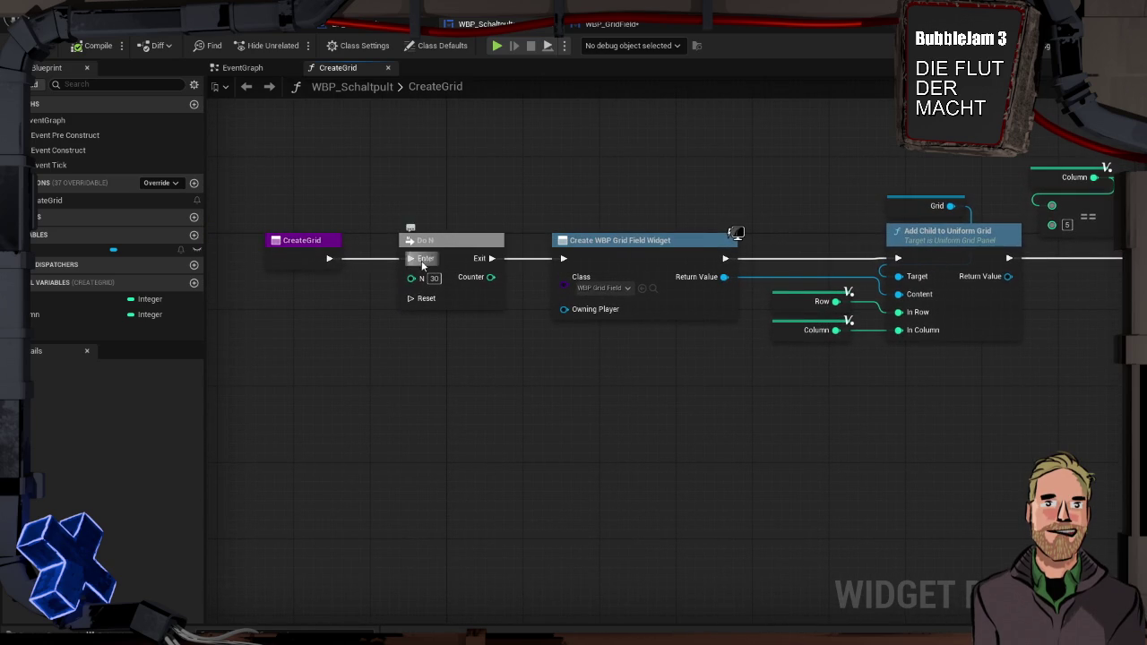
Delete the Do N node and add an Integer local variable named counter.
left_click(443, 243)
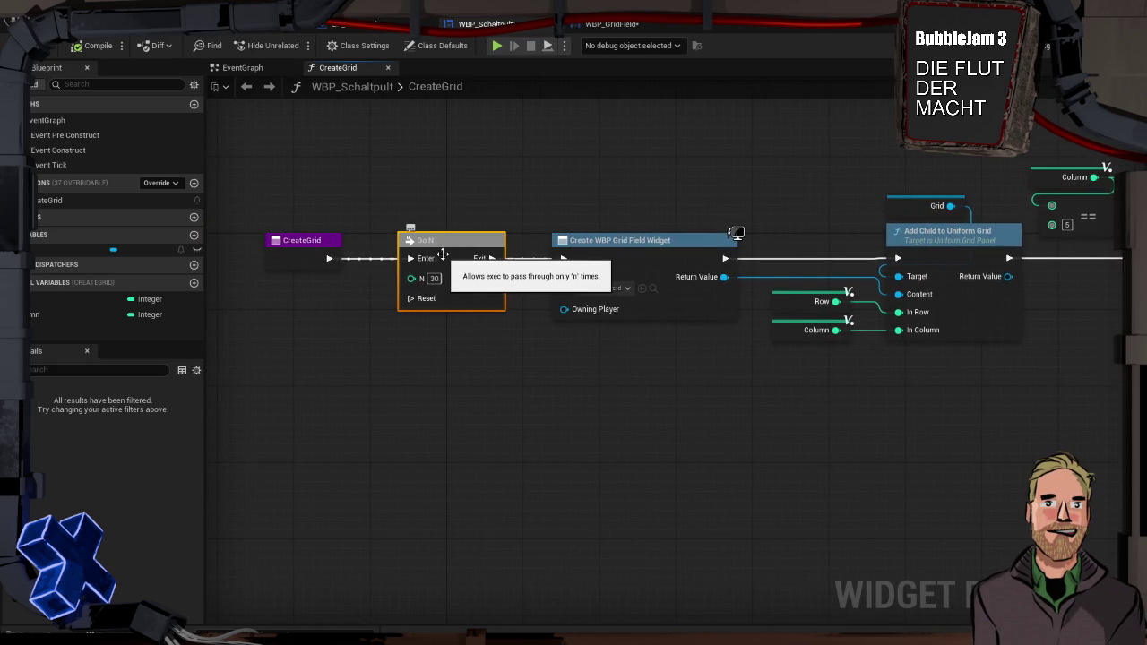
key("Delete")
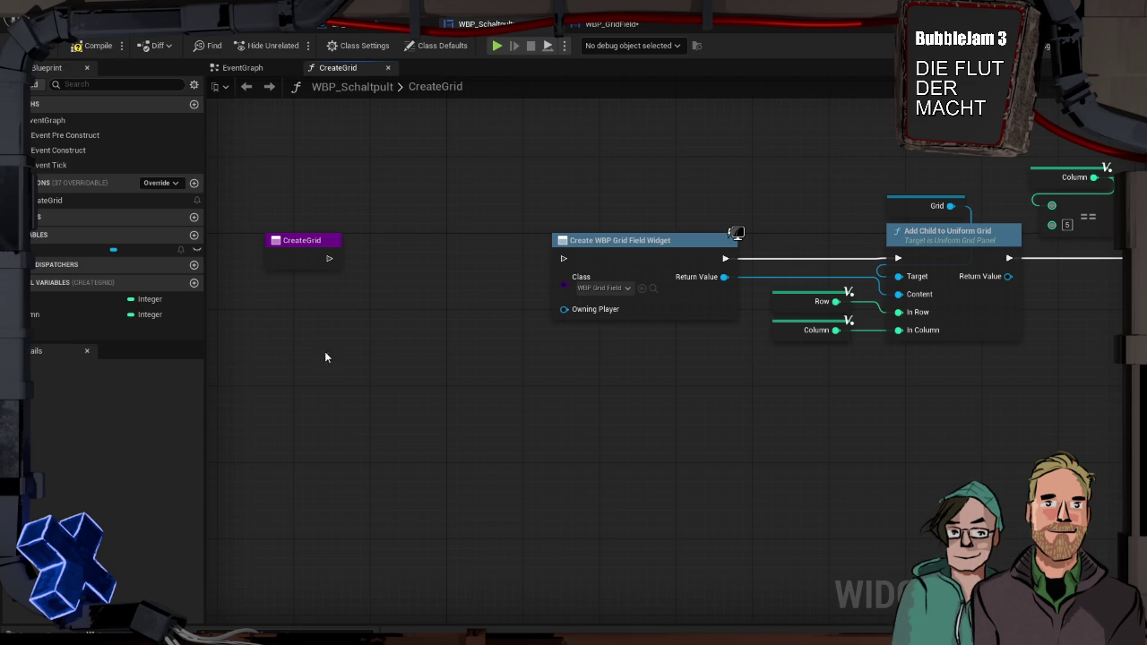
left_click(193, 283)
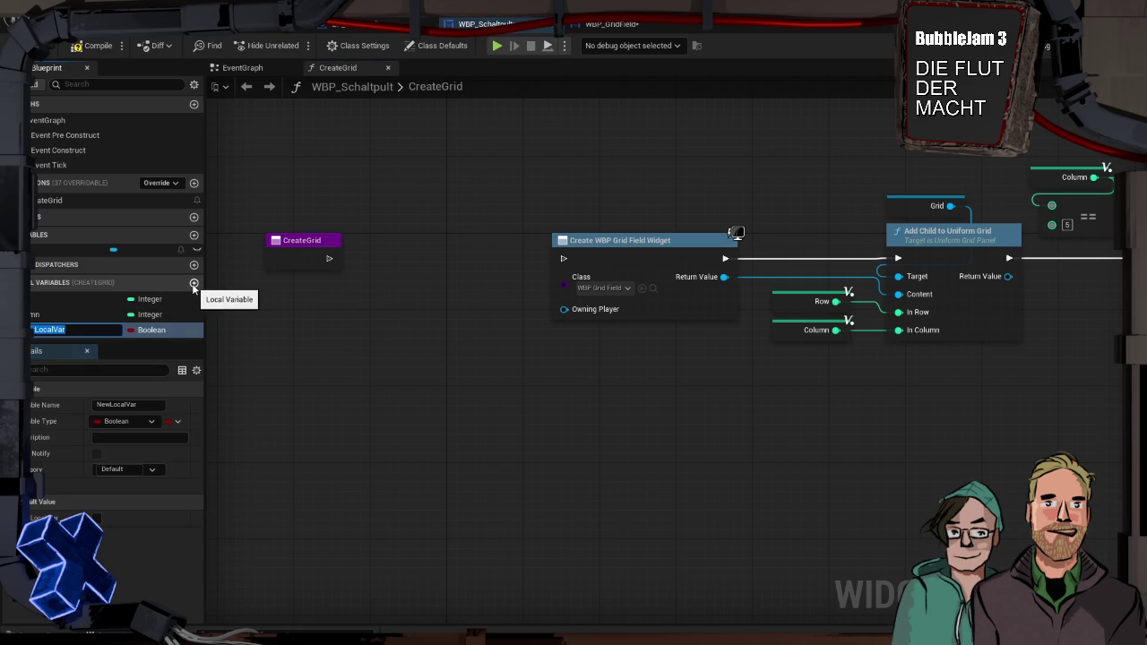
type("counter")
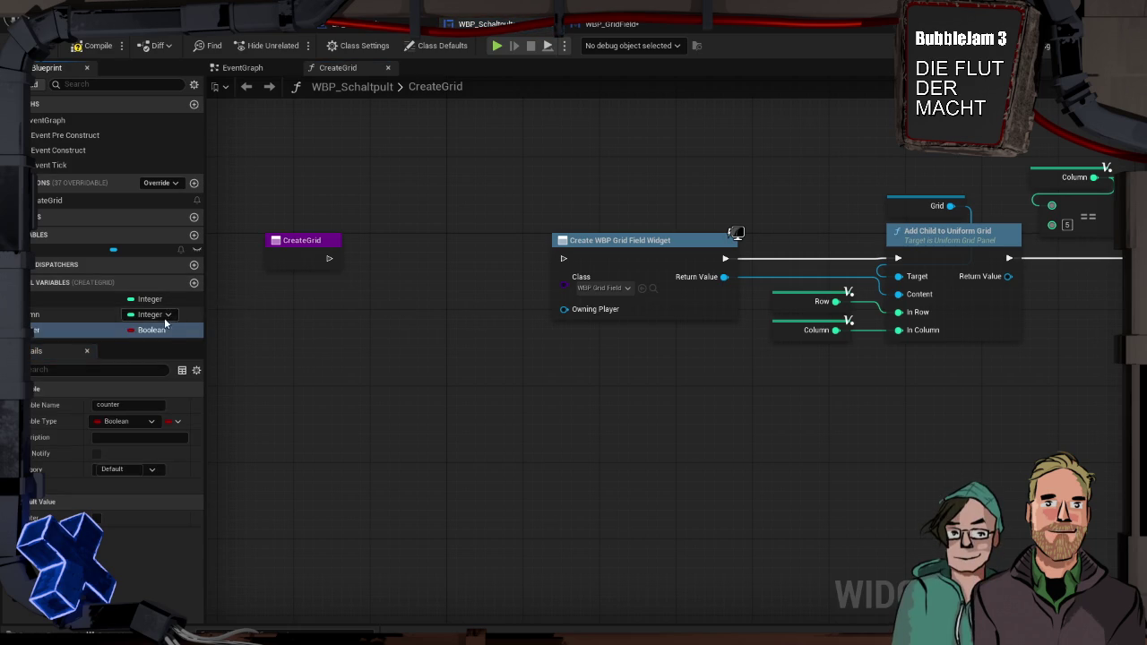
left_click(163, 329)
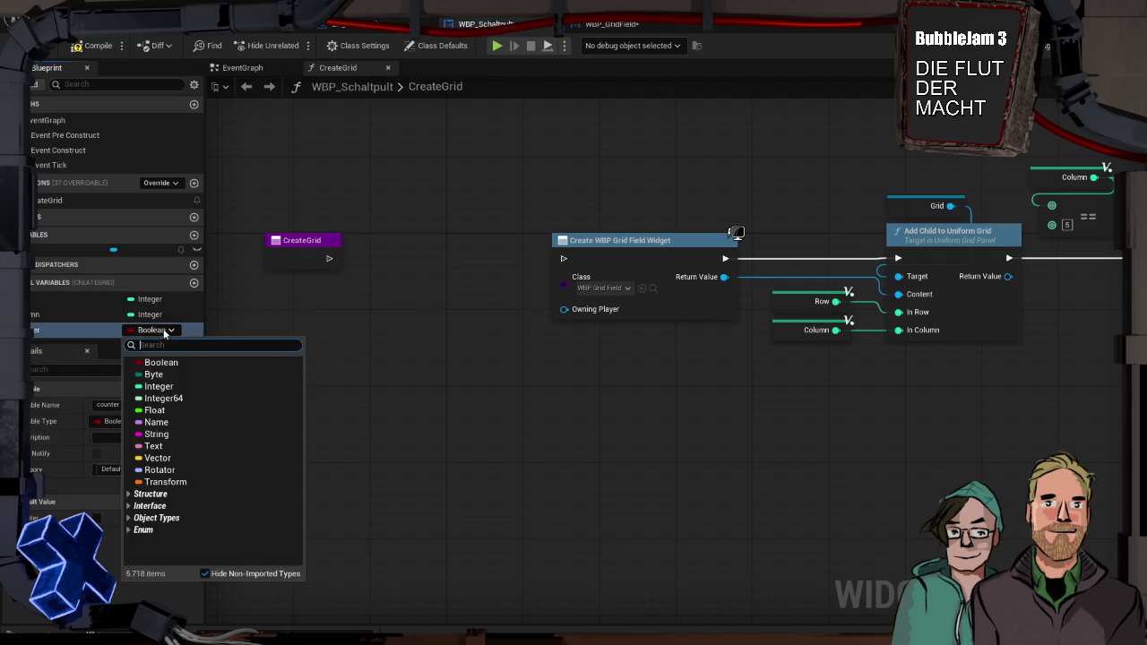
left_click(168, 385)
mouse_move(93, 328)
left_mouse_down()
mouse_move(365, 177)
mouse_move(369, 186)
left_mouse_up()
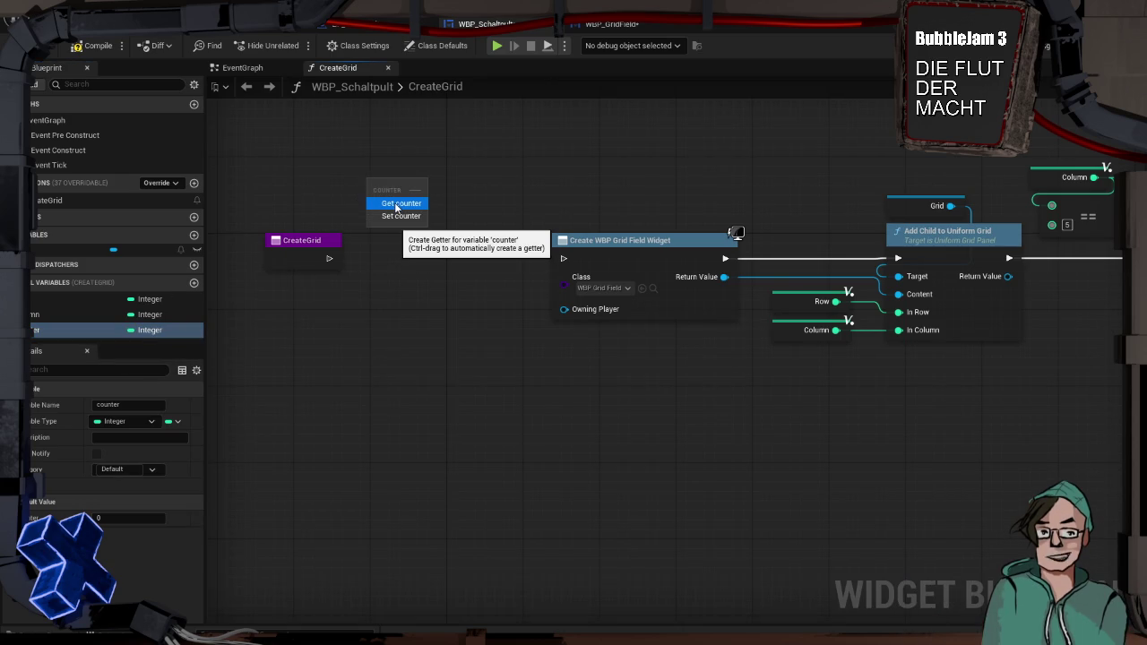
Build a Counter < 30 check feeding a Branch right after the CreateGrid entry.
left_click(397, 204)
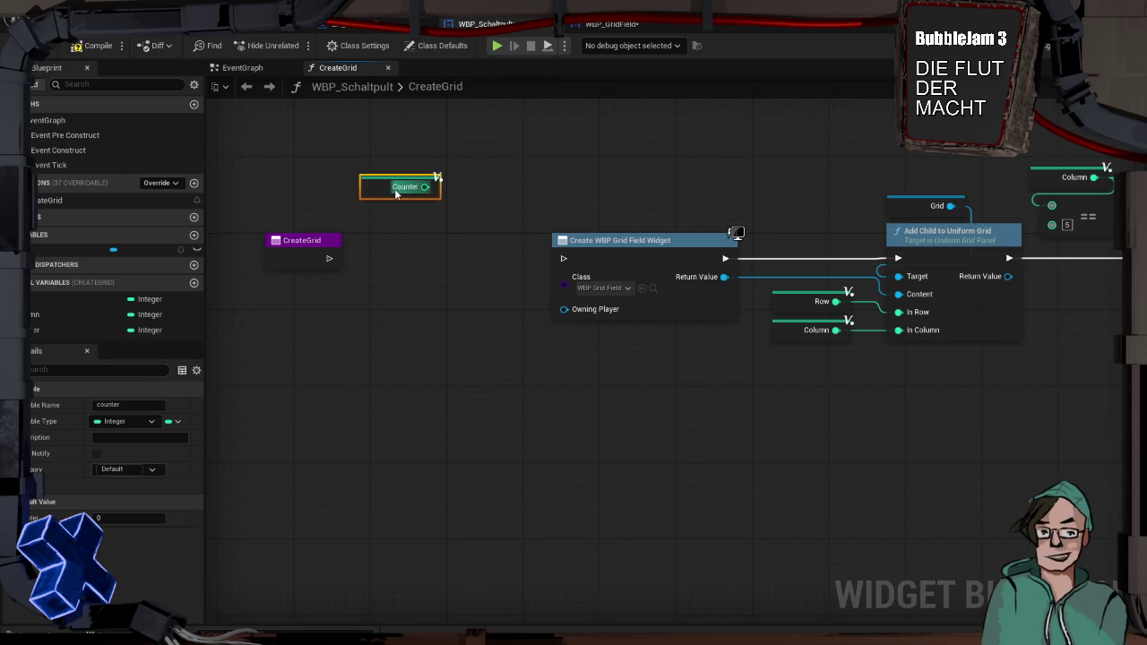
mouse_move(374, 191)
left_mouse_down()
mouse_move(385, 203)
mouse_move(278, 211)
mouse_move(358, 224)
mouse_move(398, 253)
left_mouse_up()
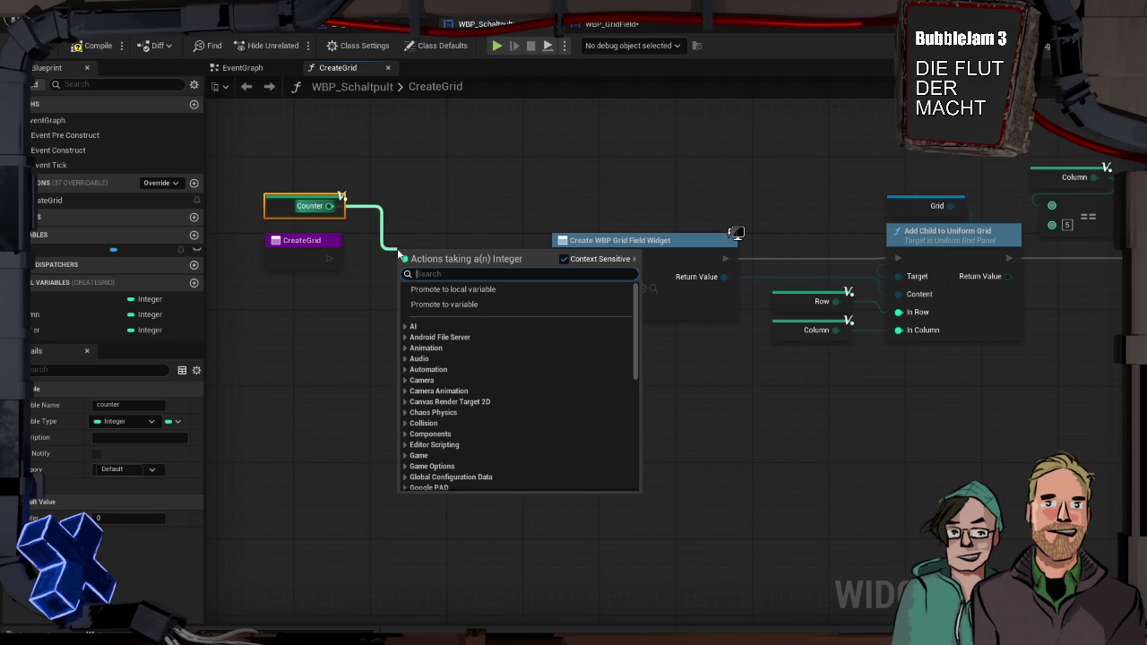
type("<")
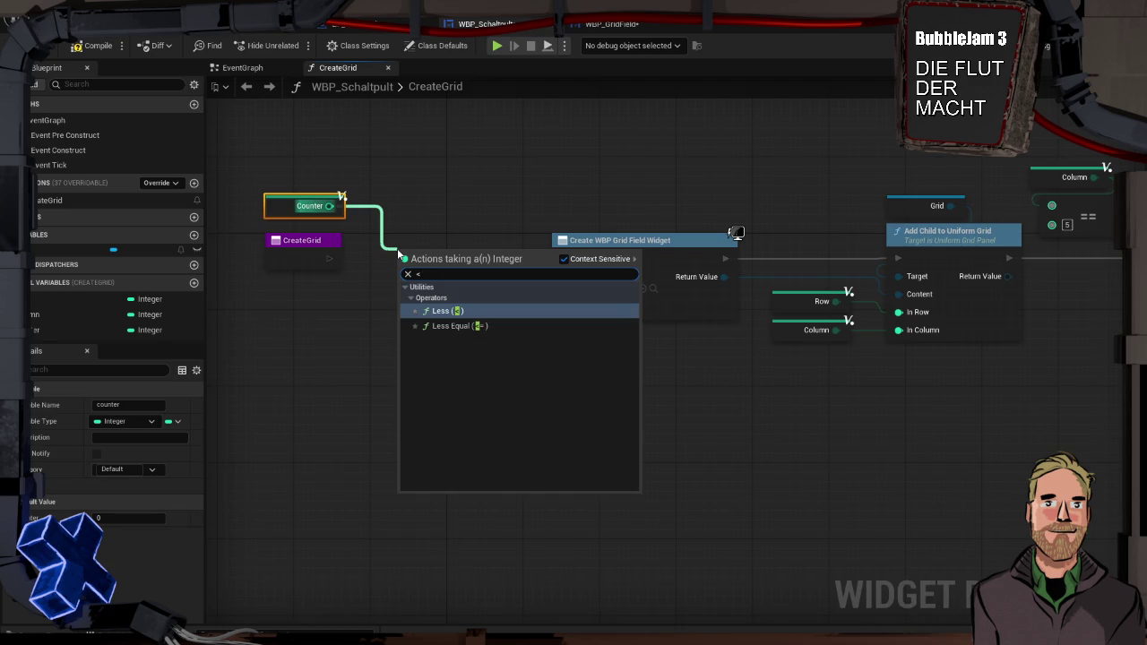
key("Return")
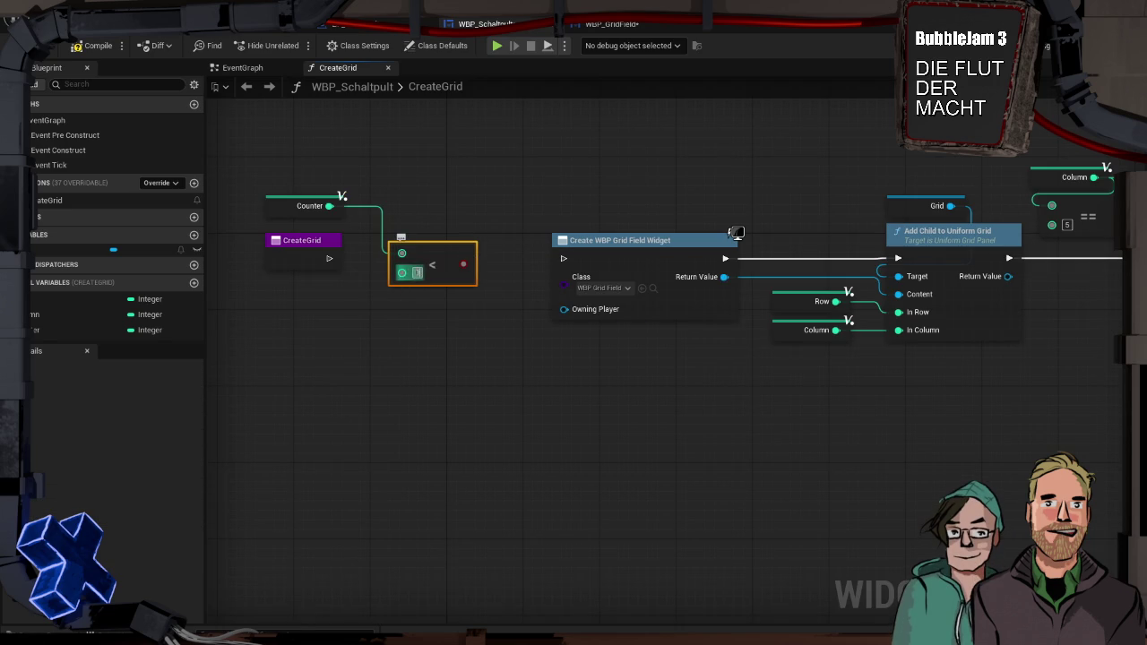
type("0")
key("Return")
mouse_move(425, 253)
left_mouse_down()
mouse_move(397, 205)
mouse_move(441, 219)
mouse_move(463, 266)
left_mouse_up()
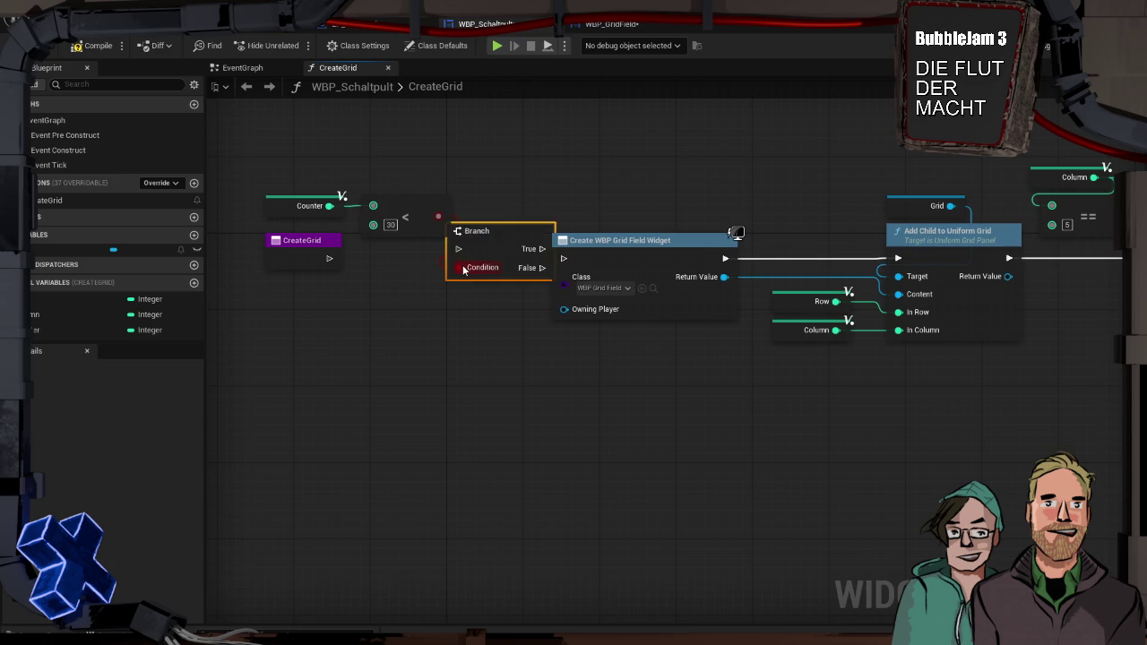
mouse_move(328, 258)
left_mouse_down()
mouse_move(385, 271)
mouse_move(458, 249)
mouse_move(397, 254)
mouse_move(563, 258)
left_mouse_up()
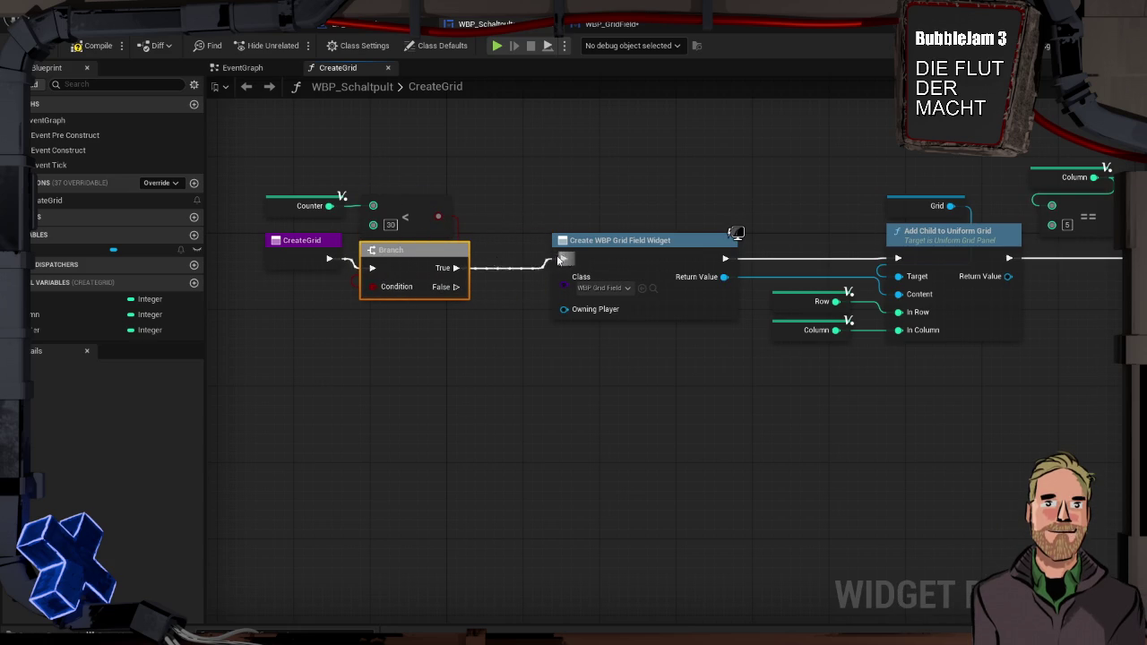
mouse_move(271, 209)
left_mouse_down()
mouse_move(376, 190)
mouse_move(475, 301)
left_mouse_up()
left_click_drag(432, 252, 470, 242)
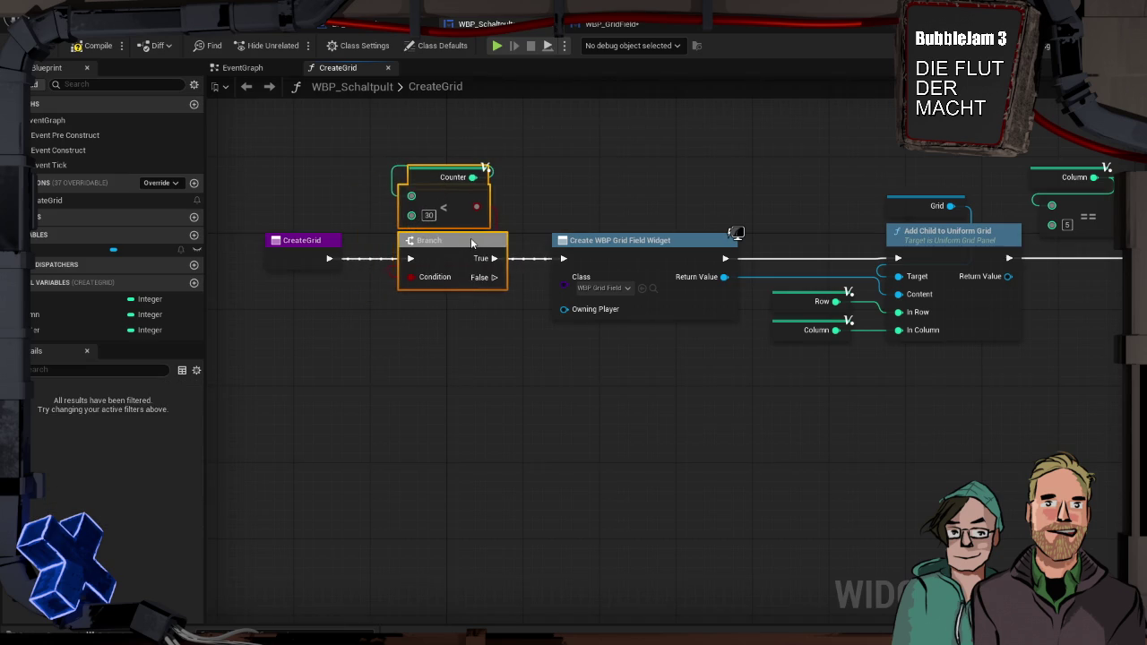
Add counter ++ with a rerouted loop-back wire, route Branch True into Create Widget, and compile.
left_click_drag(598, 188, 197, 158)
left_click_drag(458, 269, 459, 233)
left_click_drag(600, 241, 650, 262)
left_click_drag(740, 245, 597, 300)
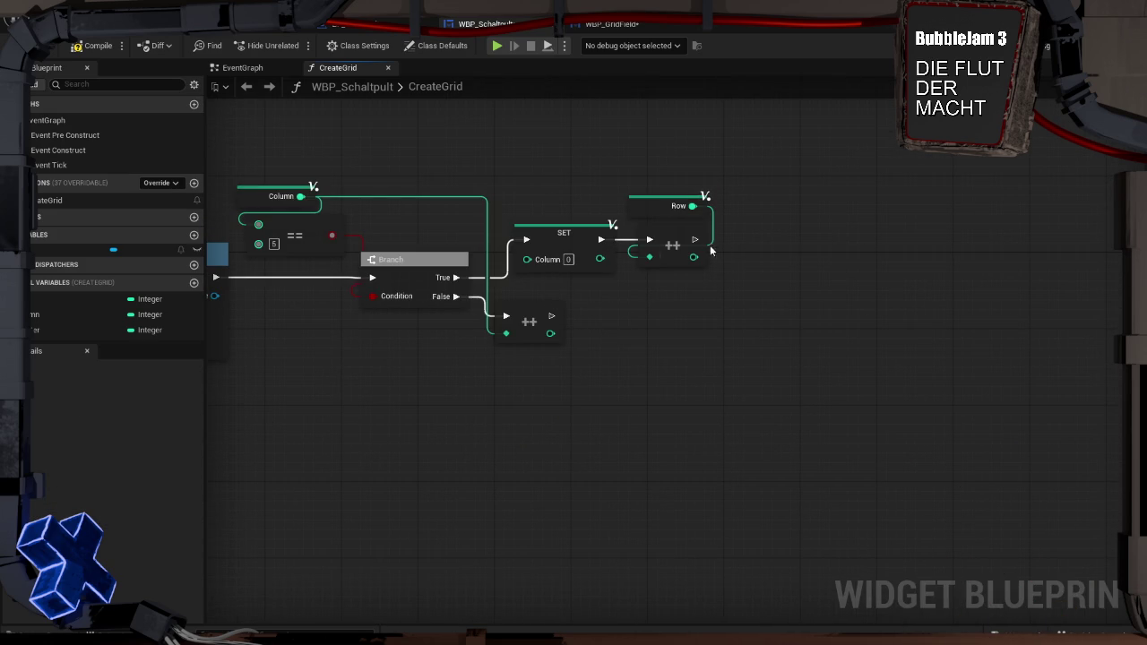
left_click_drag(695, 239, 780, 282)
left_click_drag(550, 315, 784, 280)
mouse_move(84, 330)
left_mouse_down()
mouse_move(489, 338)
mouse_move(791, 209)
mouse_move(833, 268)
mouse_move(802, 279)
mouse_move(833, 284)
mouse_move(908, 153)
mouse_move(938, 154)
mouse_move(243, 121)
mouse_move(544, 179)
mouse_move(807, 269)
mouse_move(869, 277)
left_mouse_up()
left_click(820, 235)
type("++")
key("Return")
left_click_drag(1000, 272, 1018, 276)
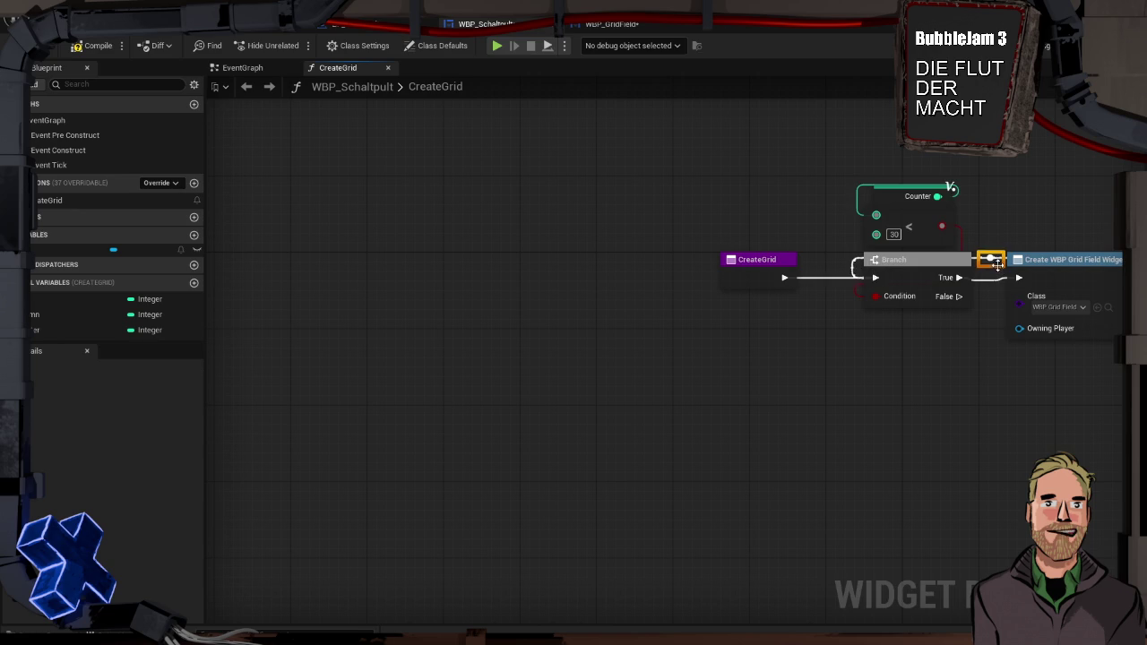
left_click(96, 45)
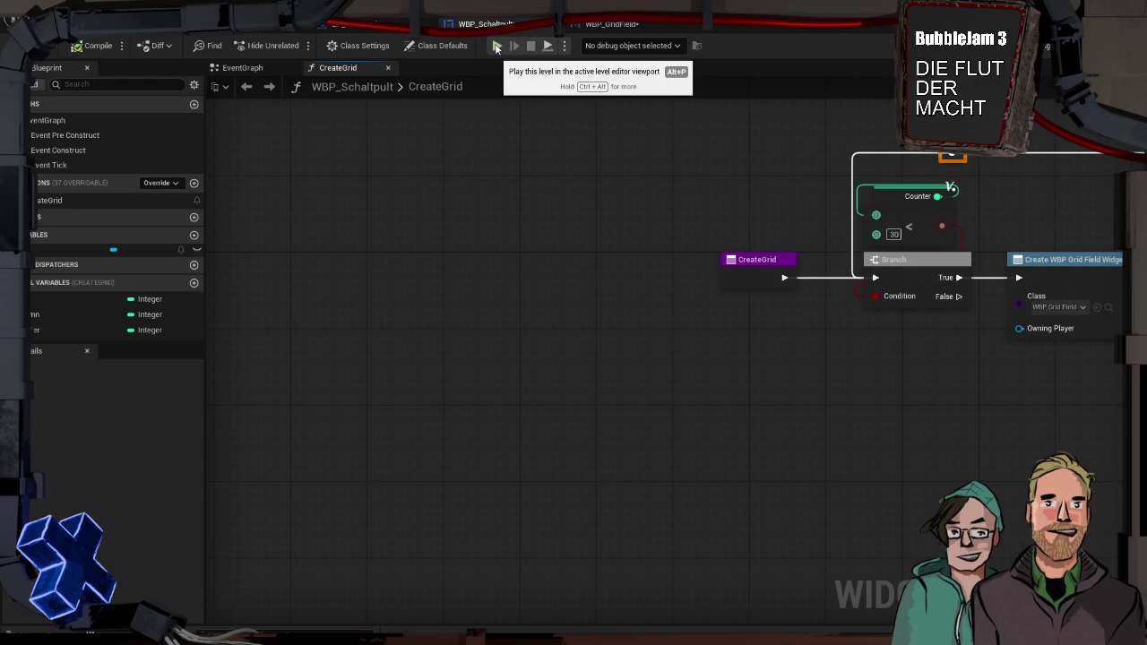
left_click(497, 47)
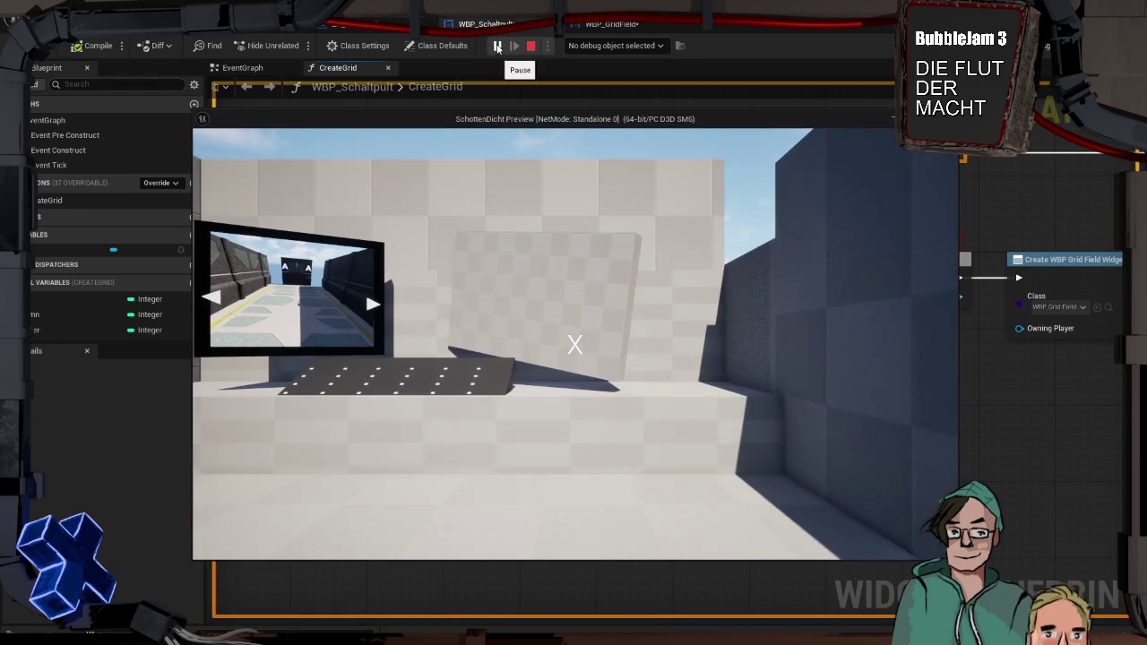
key("w")
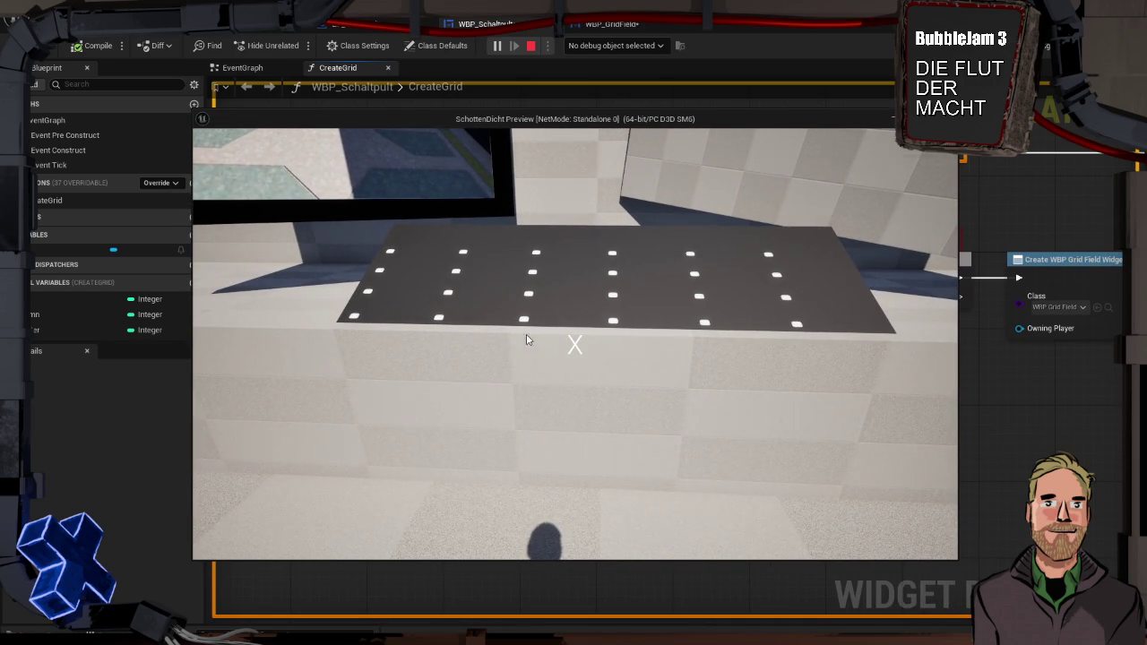
key("Escape")
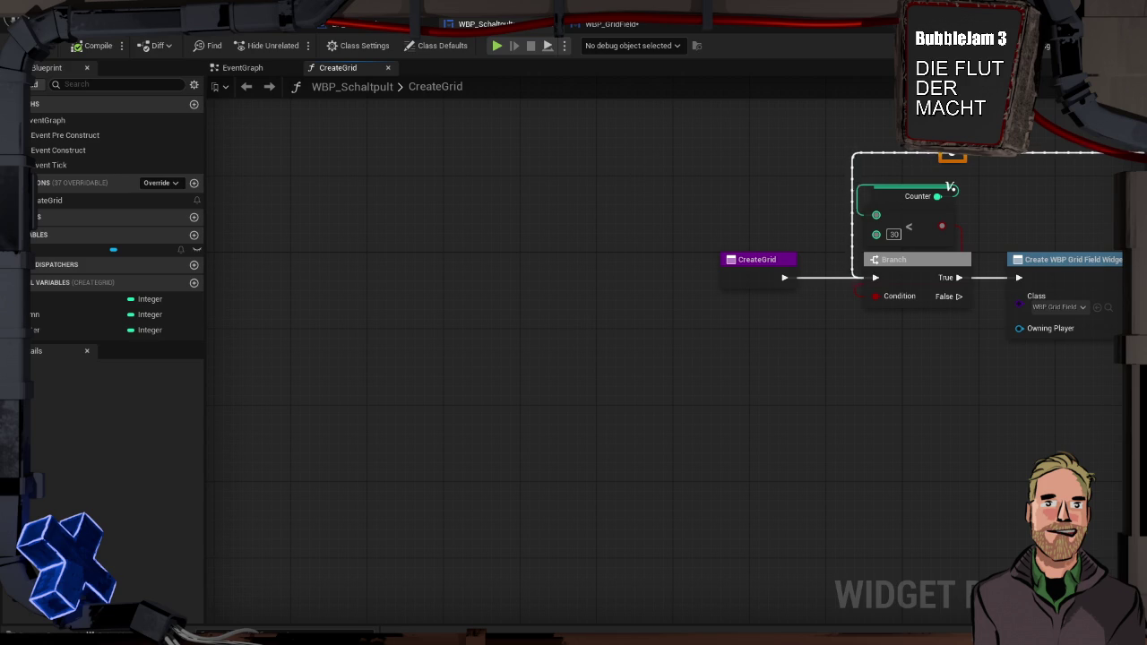
Zoom out the loop graph and play-test, walking up to the console grid and back.
left_click_drag(619, 188, 264, 201)
scroll(550, 233, "down", 1)
scroll(454, 227, "down", 2)
left_click(495, 46)
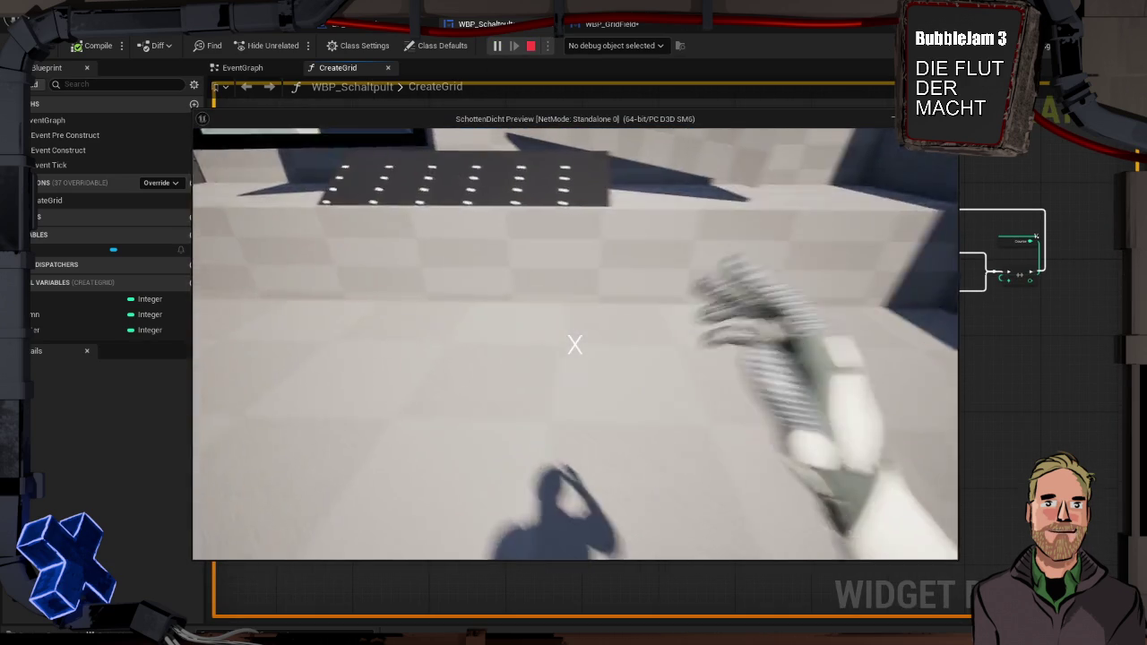
key("w")
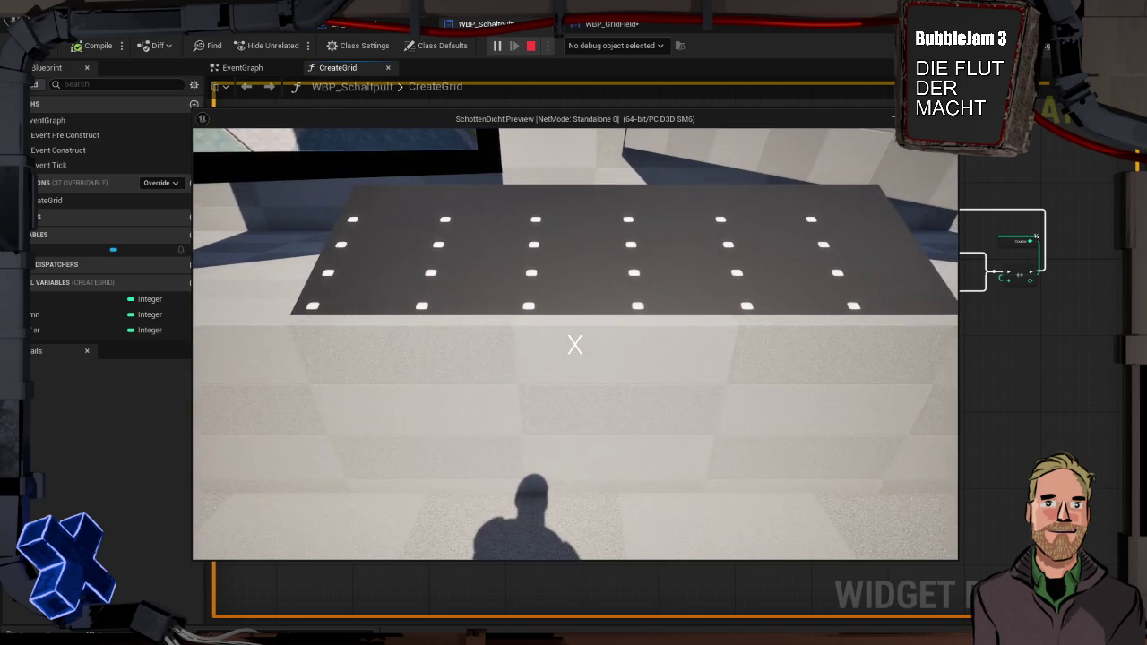
key("s")
key("Escape")
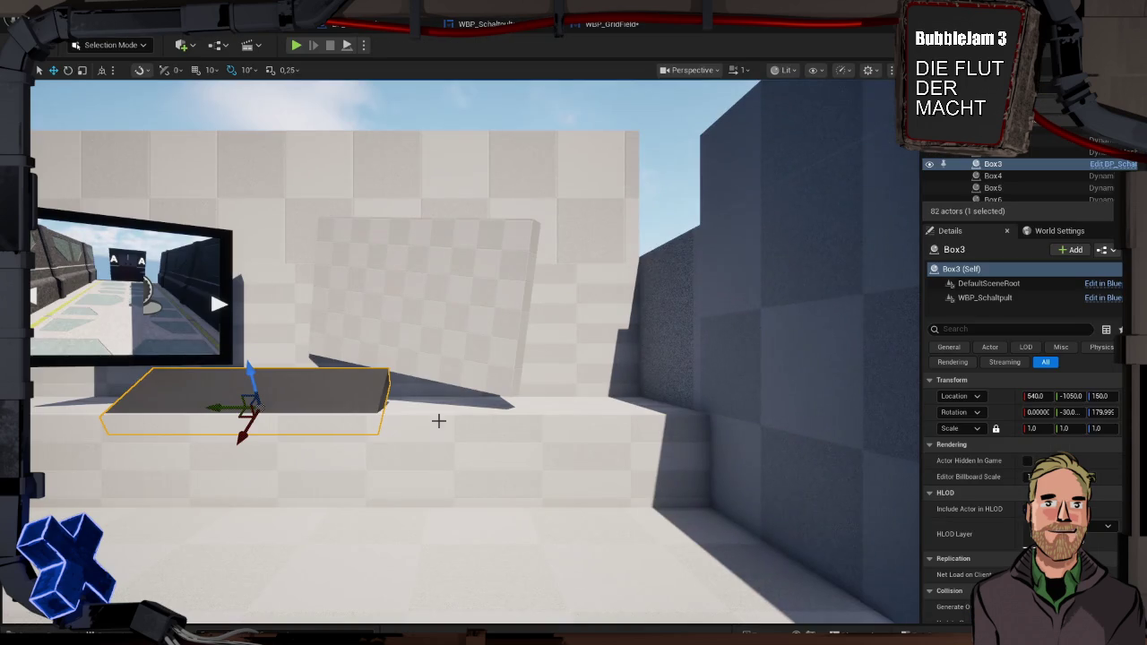
Raise the console box slightly, play-test it, then select the Text in WBP_GridField.
left_click_drag(250, 369, 247, 364)
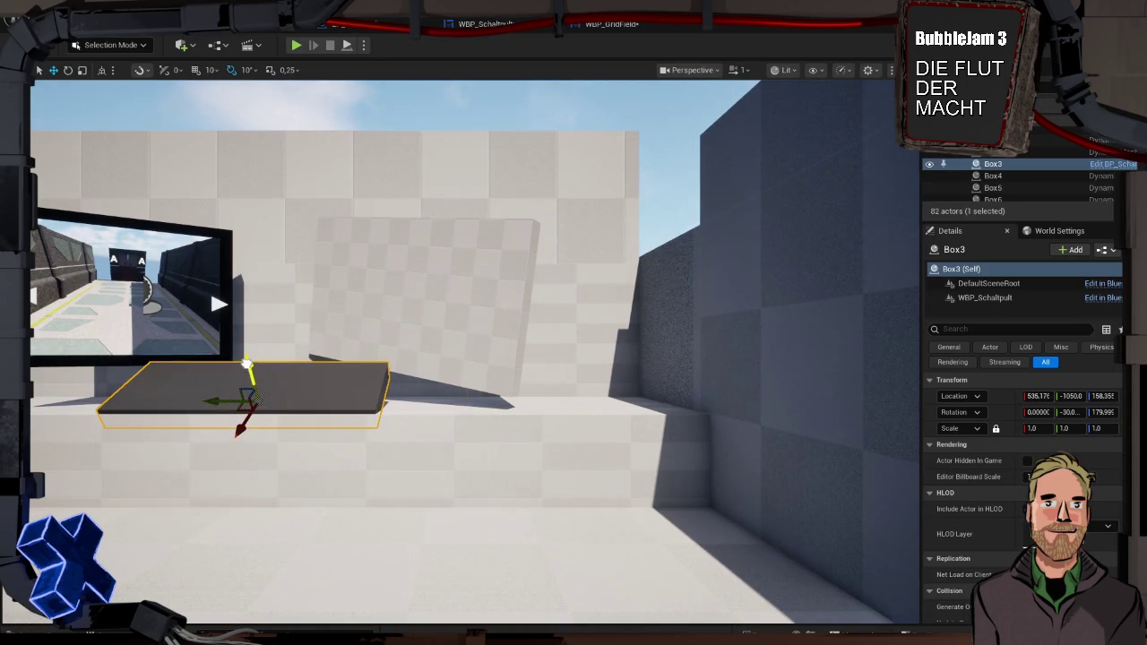
key("alt+p")
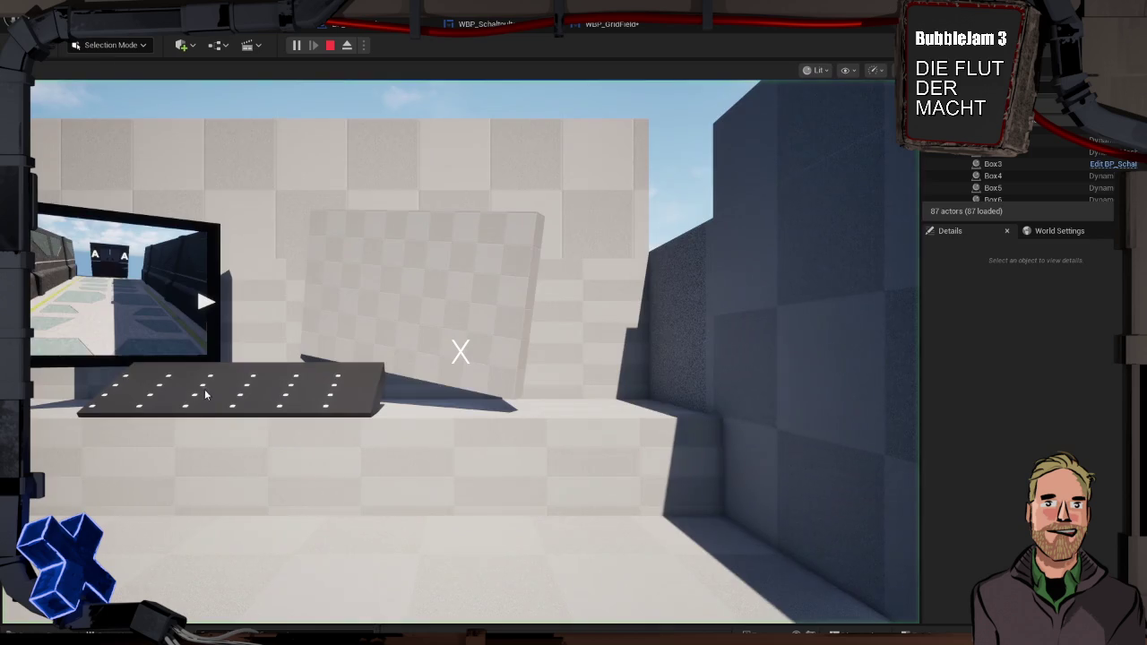
key("w")
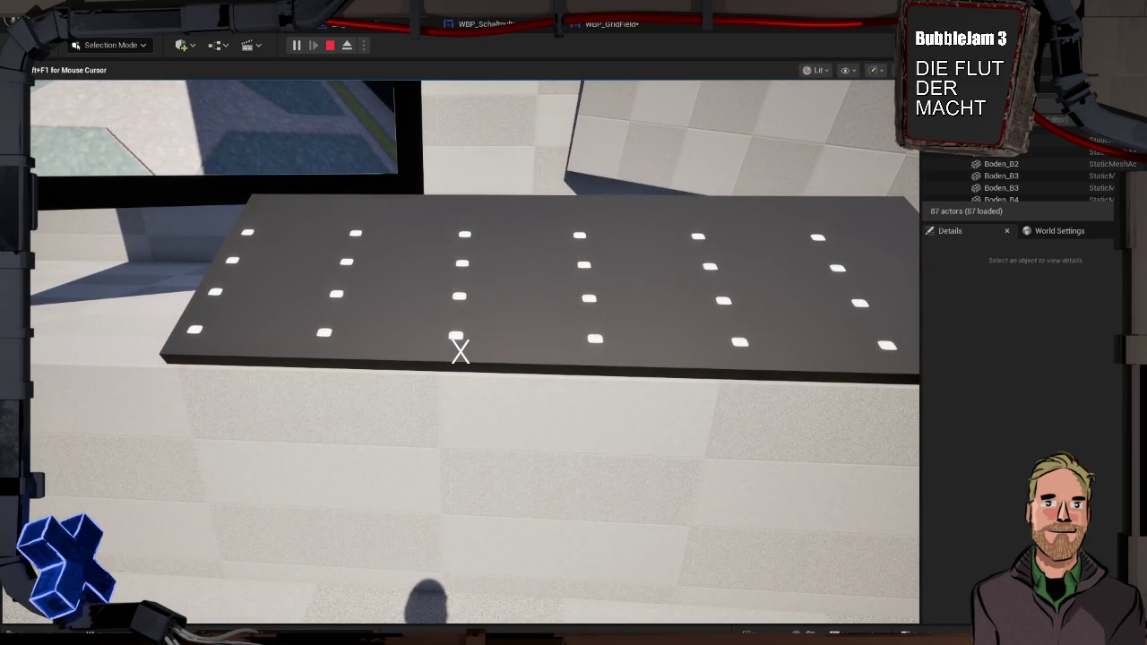
mouse_move(459, 351)
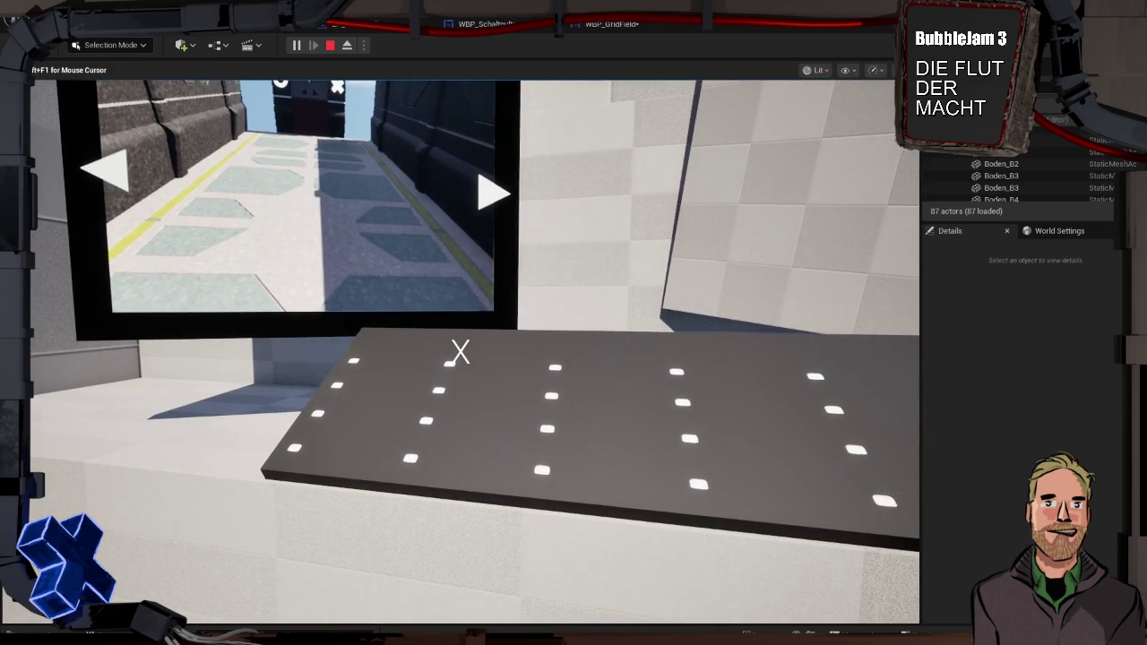
key("Escape")
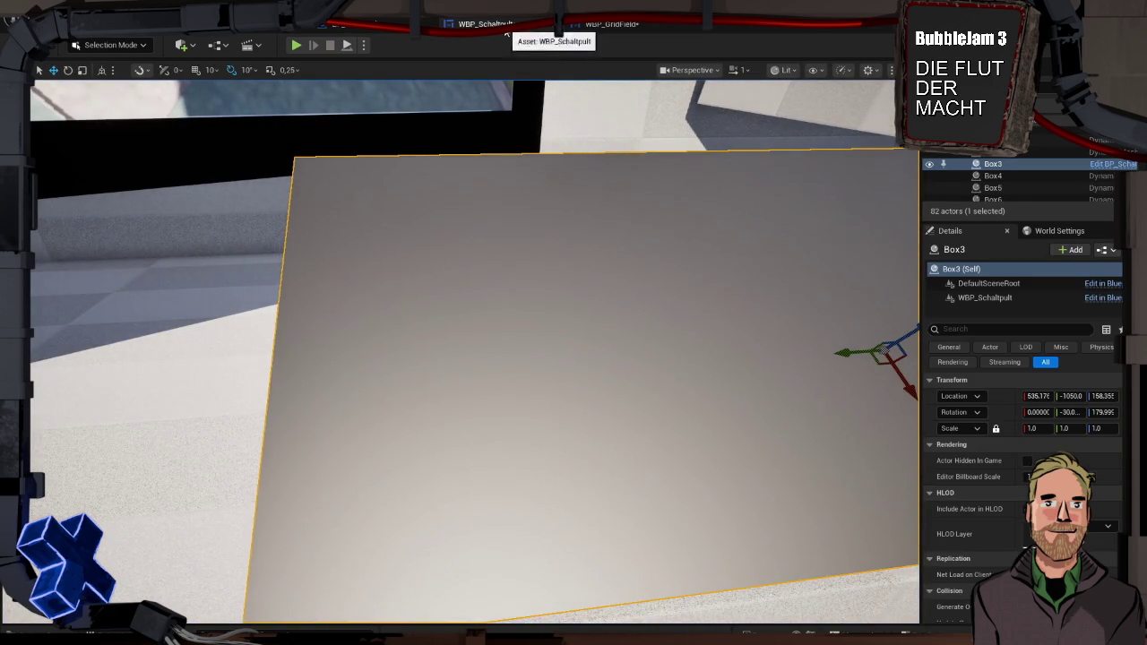
left_click(609, 24)
left_click(104, 401)
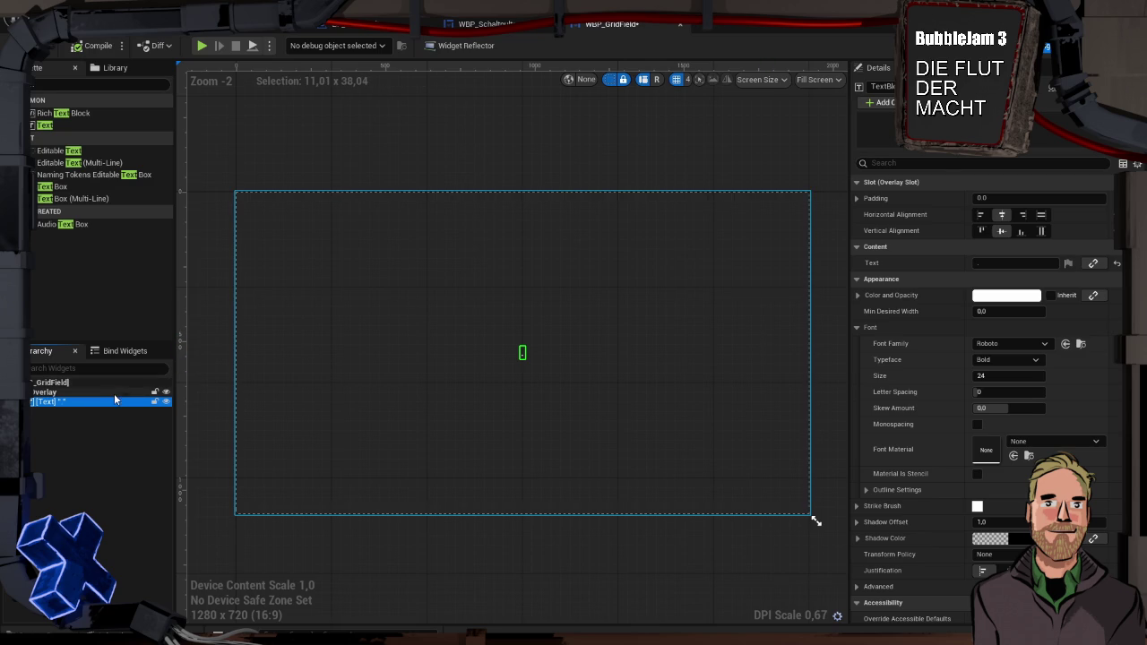
Switch to WBP_Schaltpult's Designer and view its Grid panel settings.
left_click(474, 24)
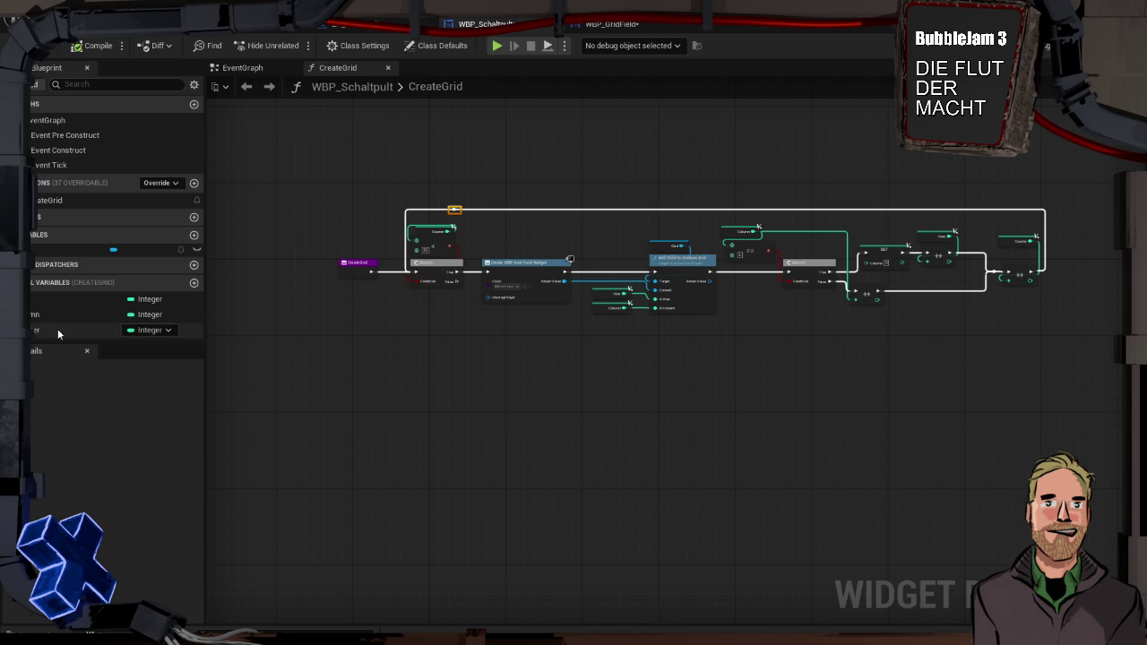
left_click(589, 26)
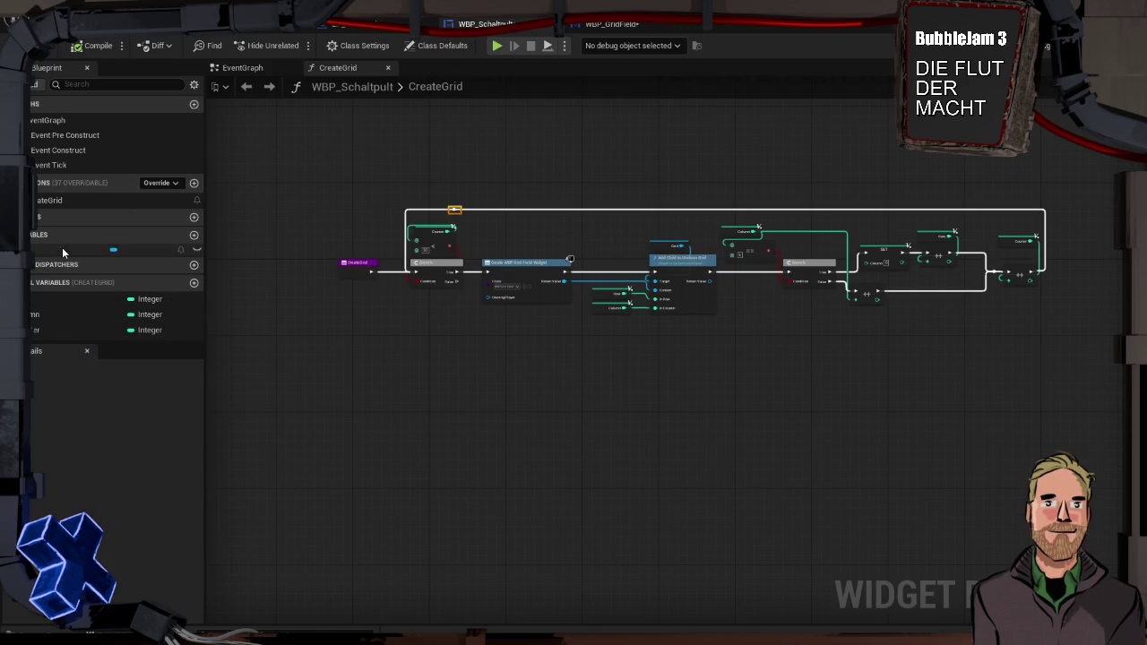
left_click(62, 248)
left_click(1046, 49)
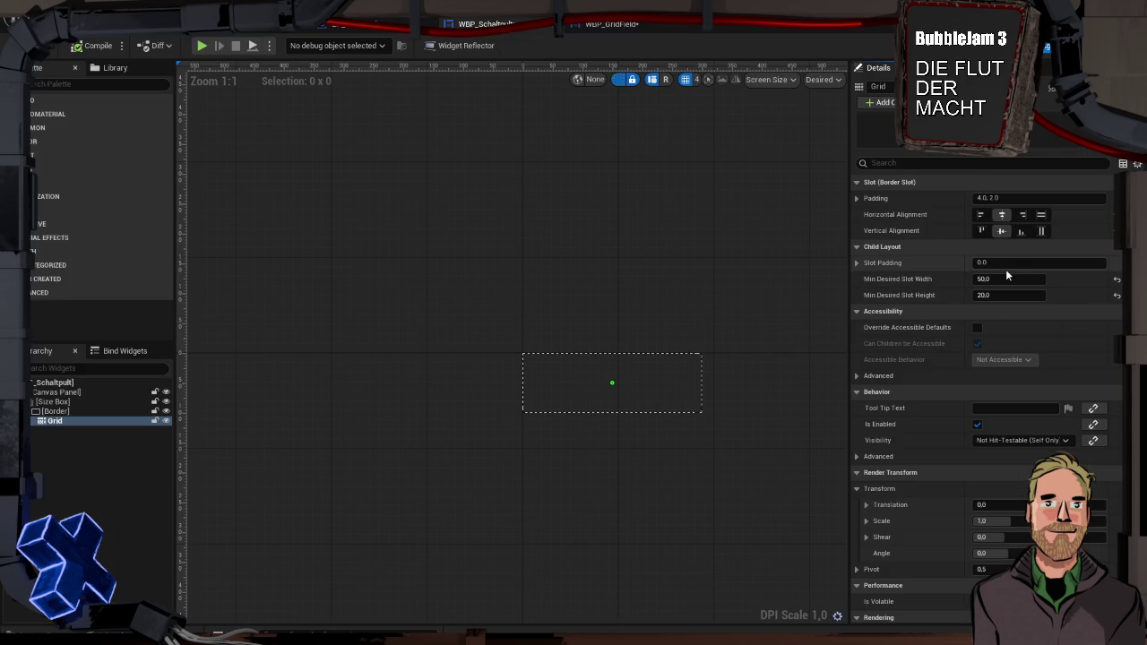
Change the Grid's slot padding from 4.0, 2.0 to 0 and play-test the console.
left_click(77, 408)
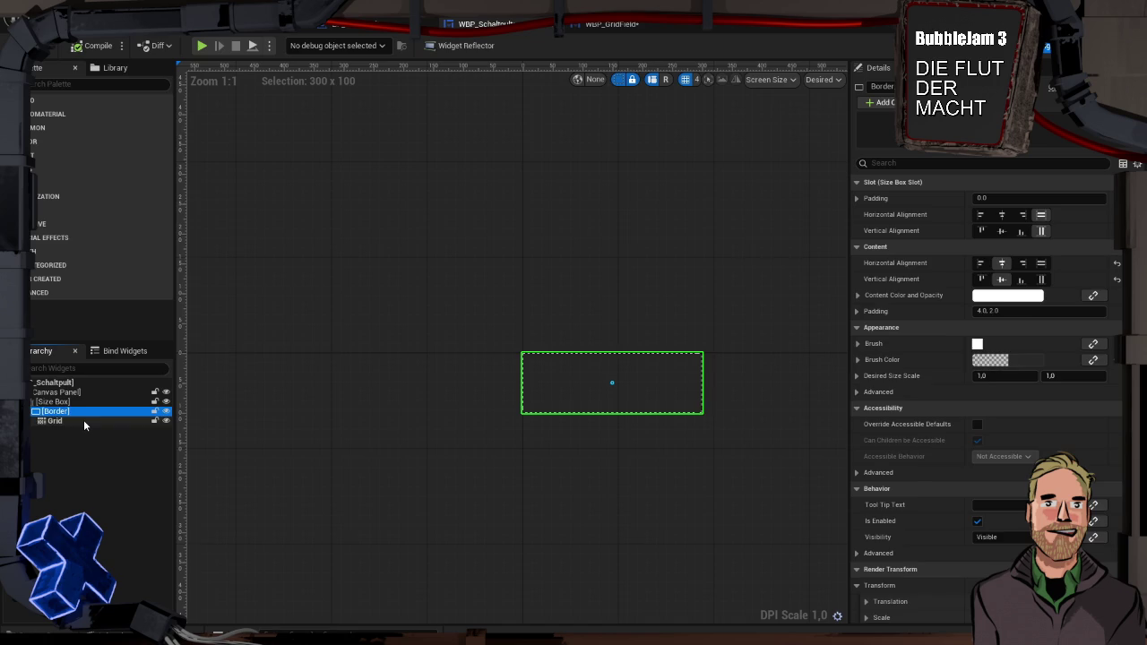
left_click(84, 419)
left_click(1021, 198)
left_click_drag(1021, 198, 973, 205)
type("0")
left_click(201, 45)
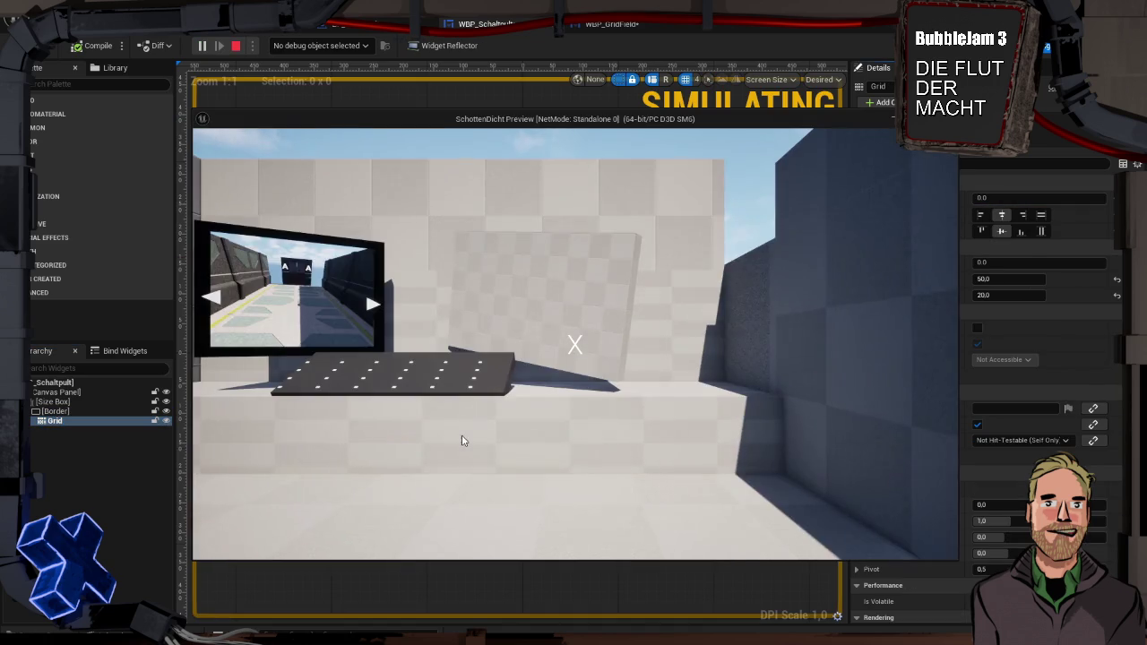
left_click(461, 440)
key("w")
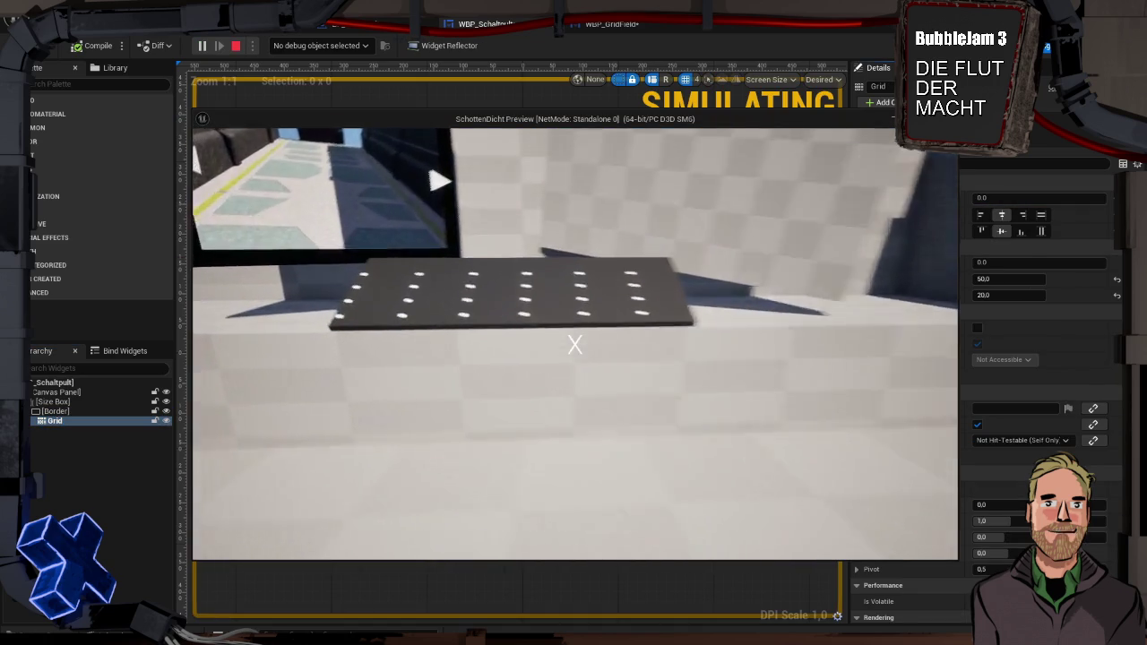
key("Escape")
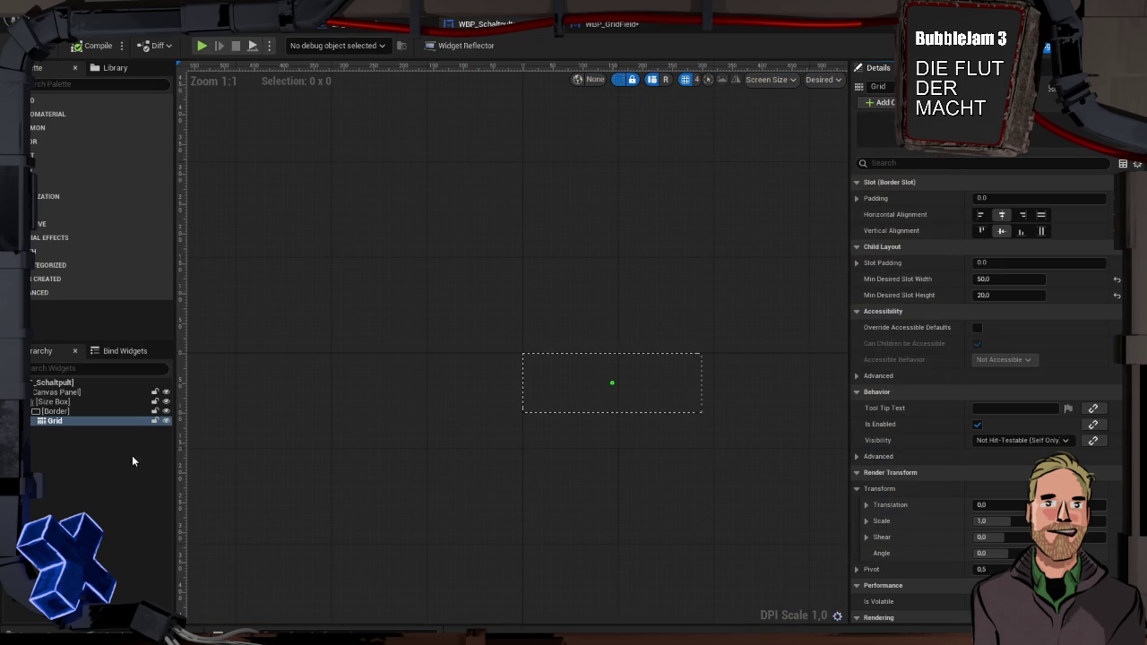
Review the Border, Size Box and Canvas Panel, then set the Grid to Fill horizontally and vertically.
left_click(83, 412)
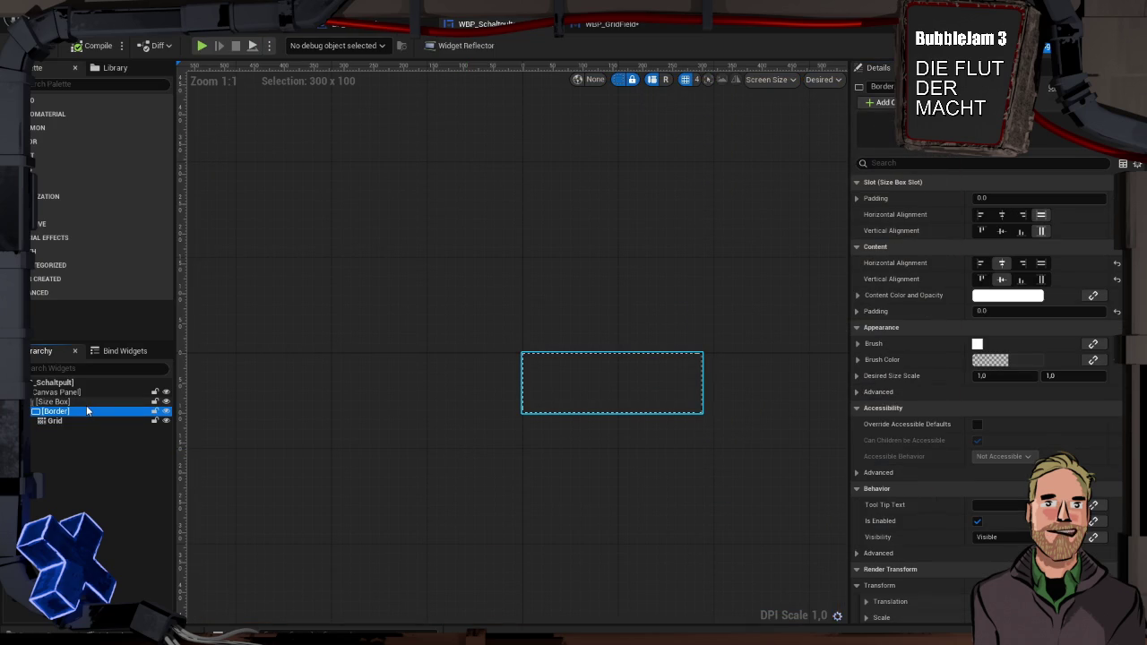
left_click(84, 401)
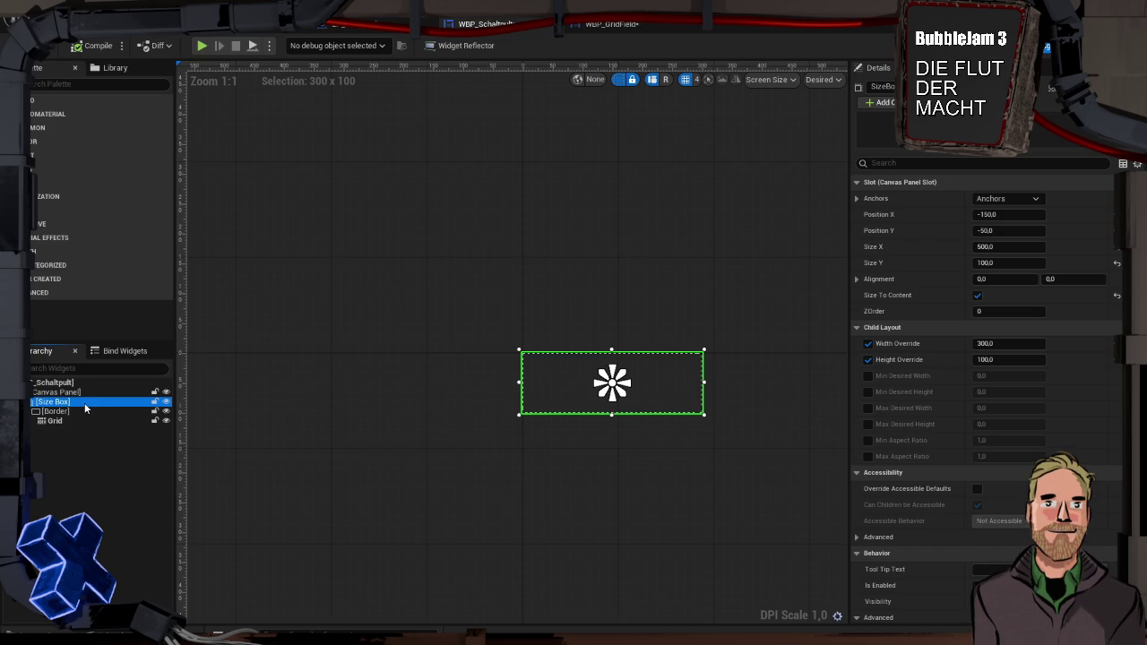
left_click(84, 391)
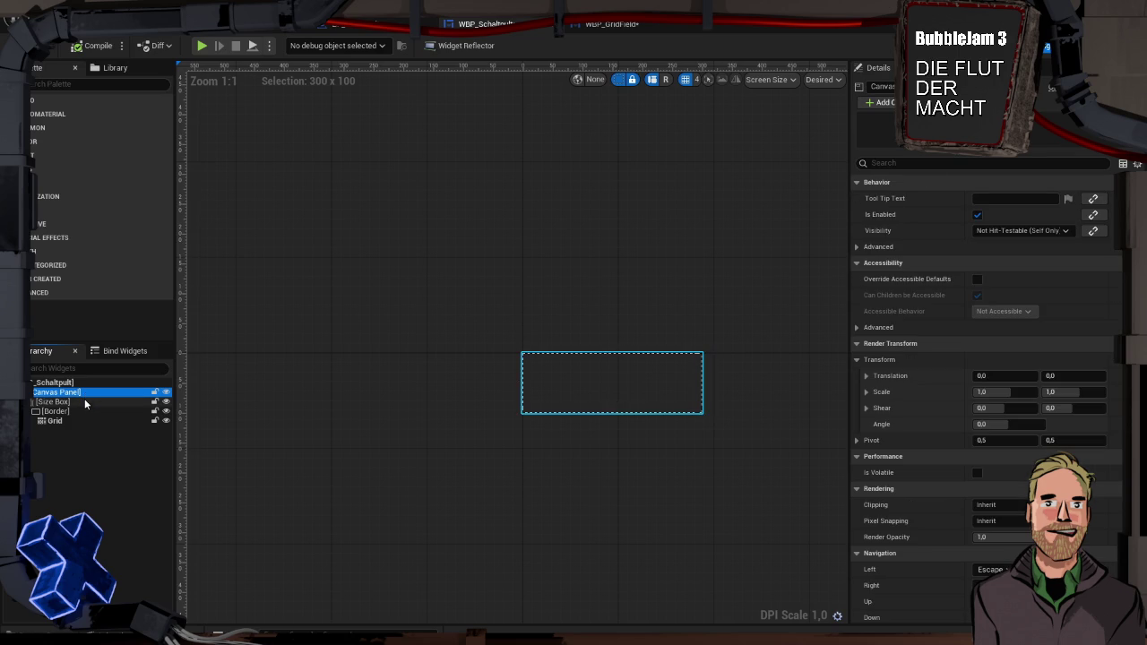
left_click(87, 419)
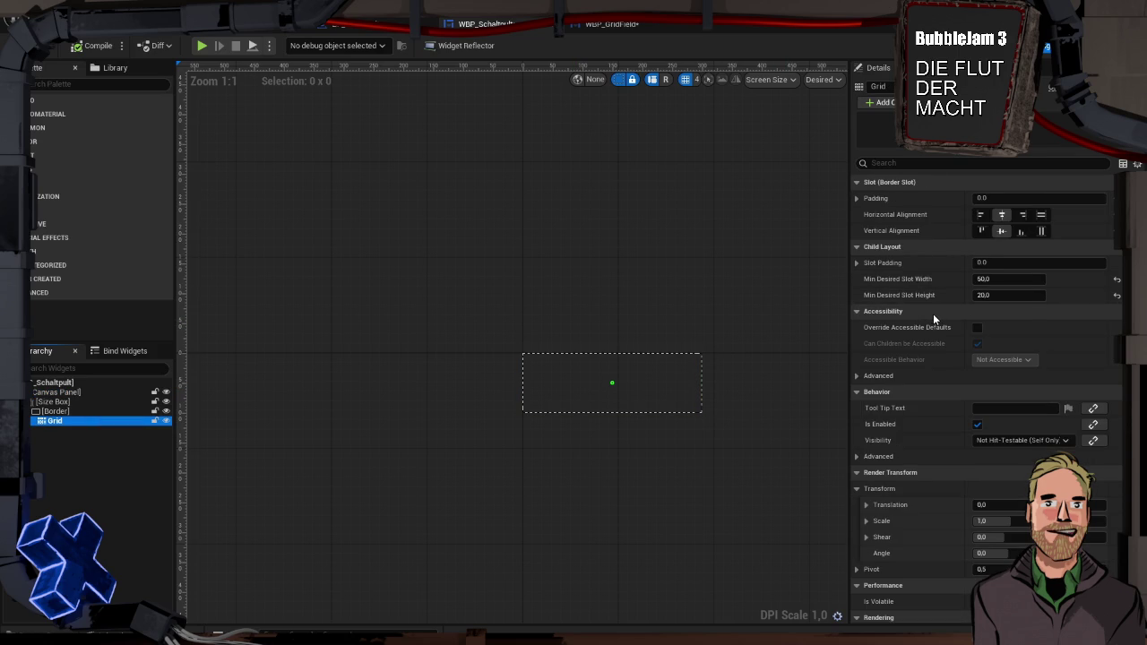
left_click(1041, 230)
left_click(1041, 215)
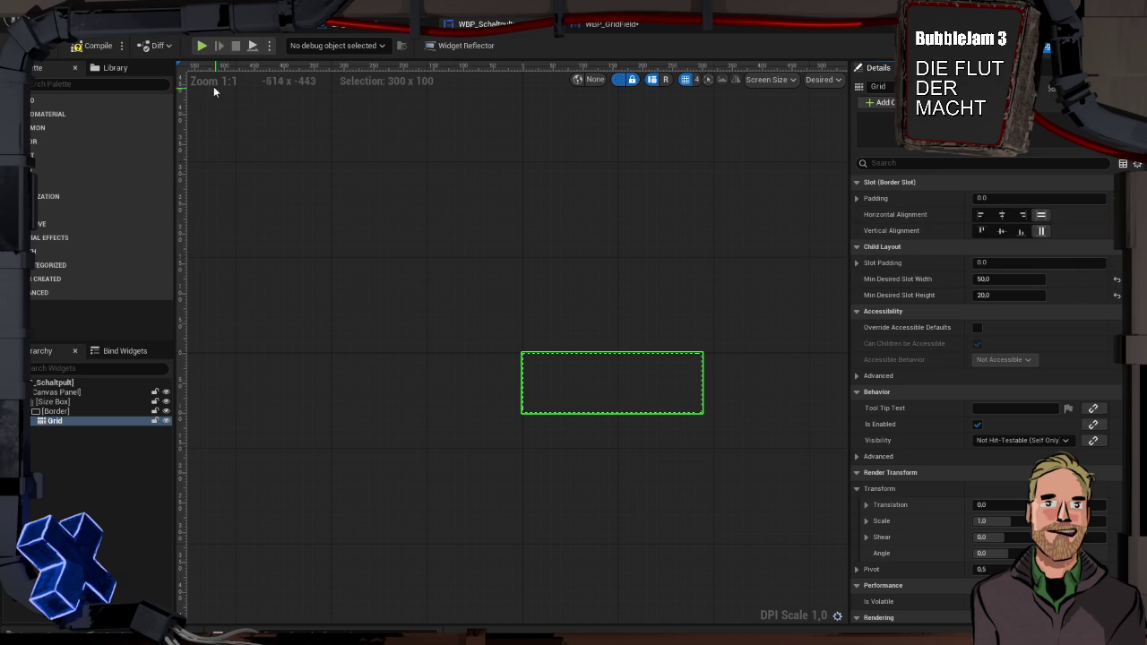
Play-test the new grid layout, open WBP_GridField, and start another play test.
left_click(203, 45)
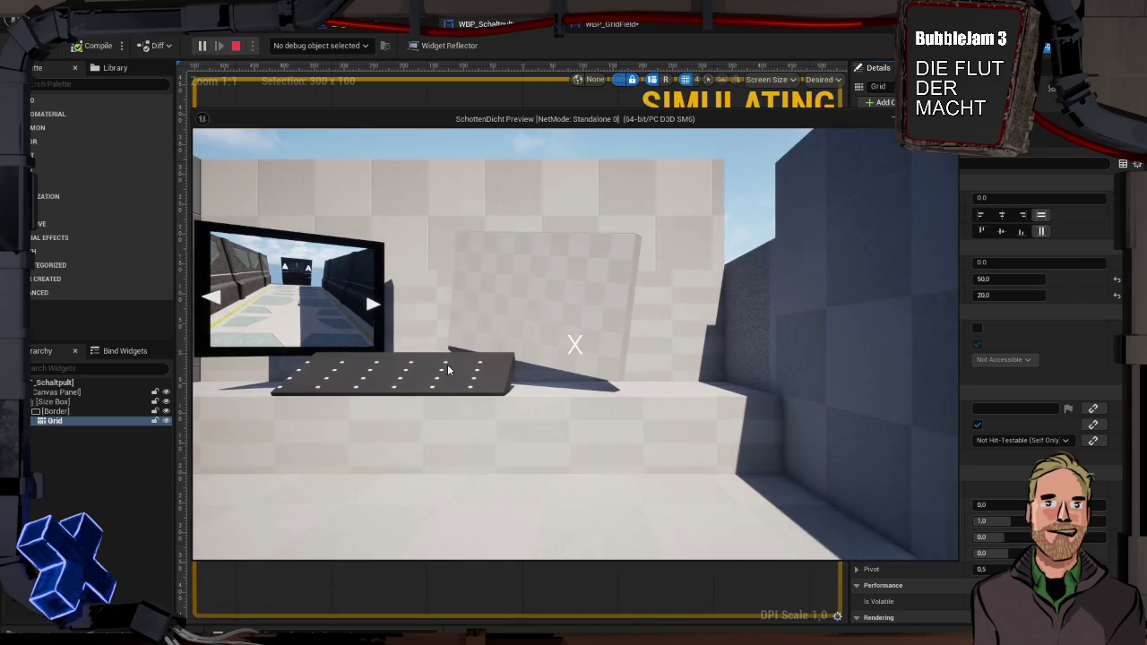
key("Escape")
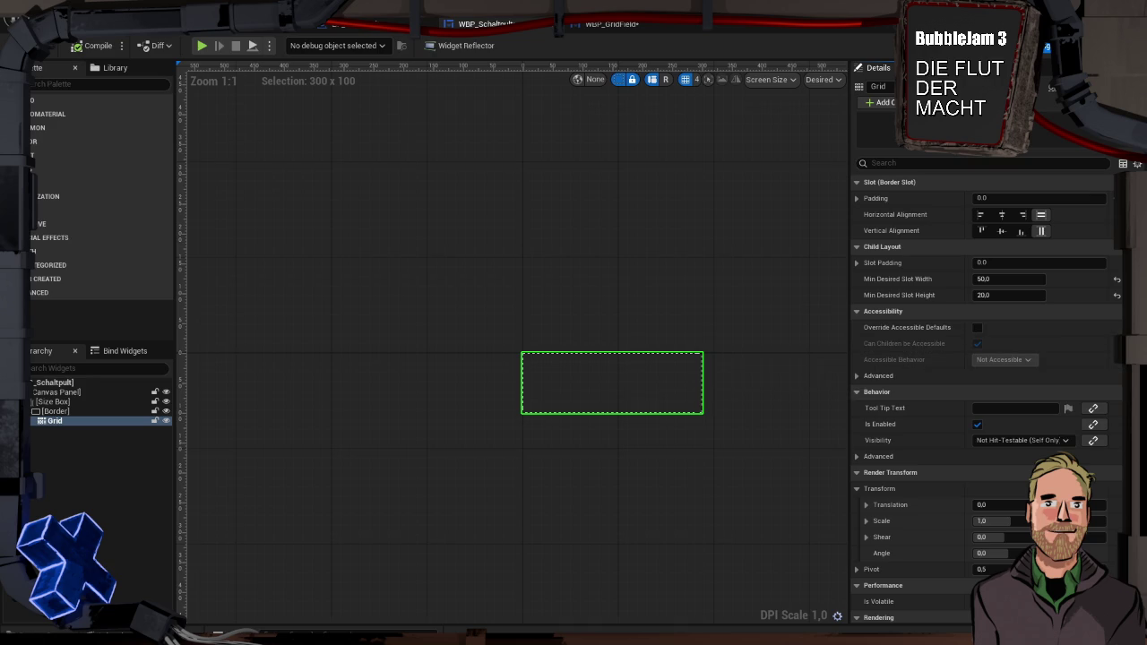
left_click(594, 24)
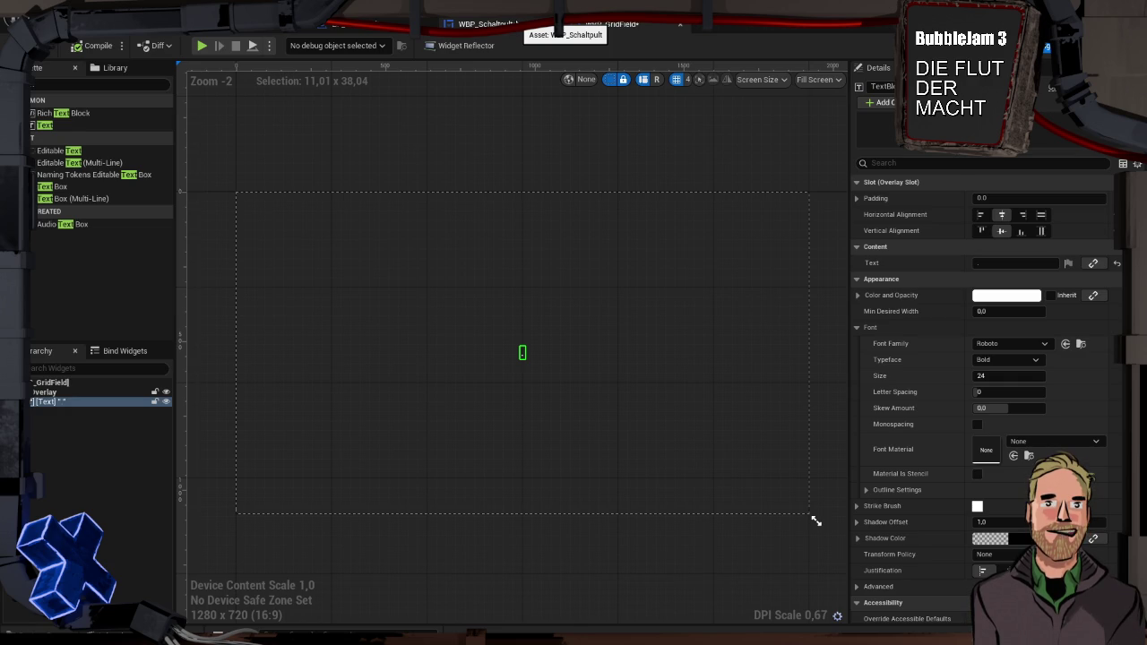
key("alt+p")
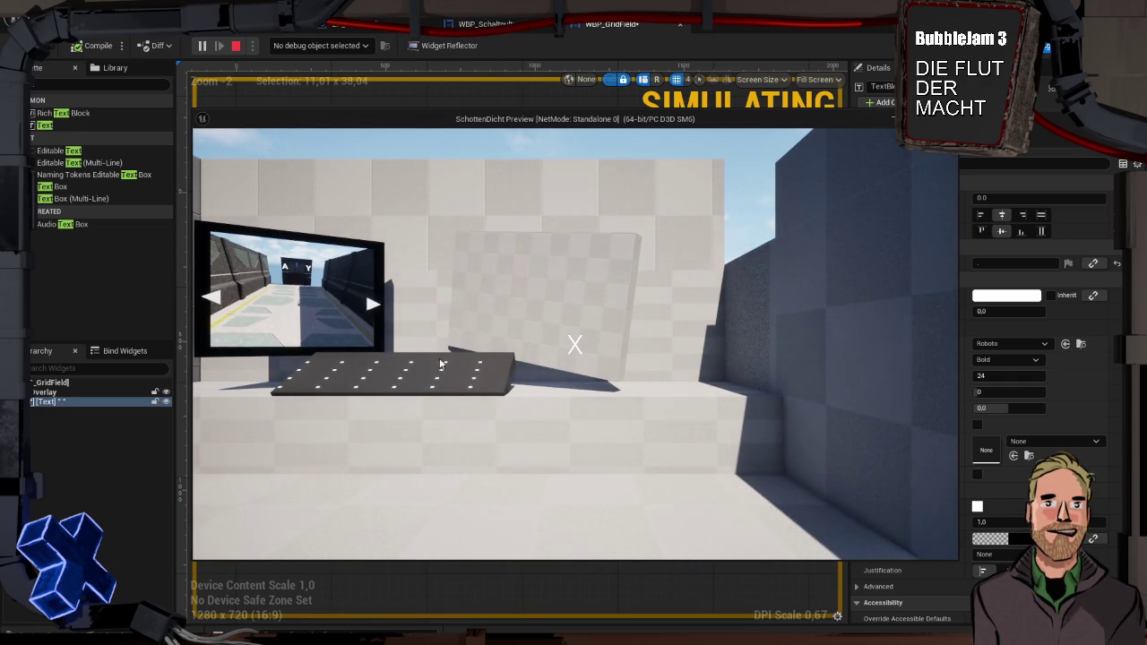
Stop the play test and return to the WBP_Schaltpult widget editor.
key("Escape")
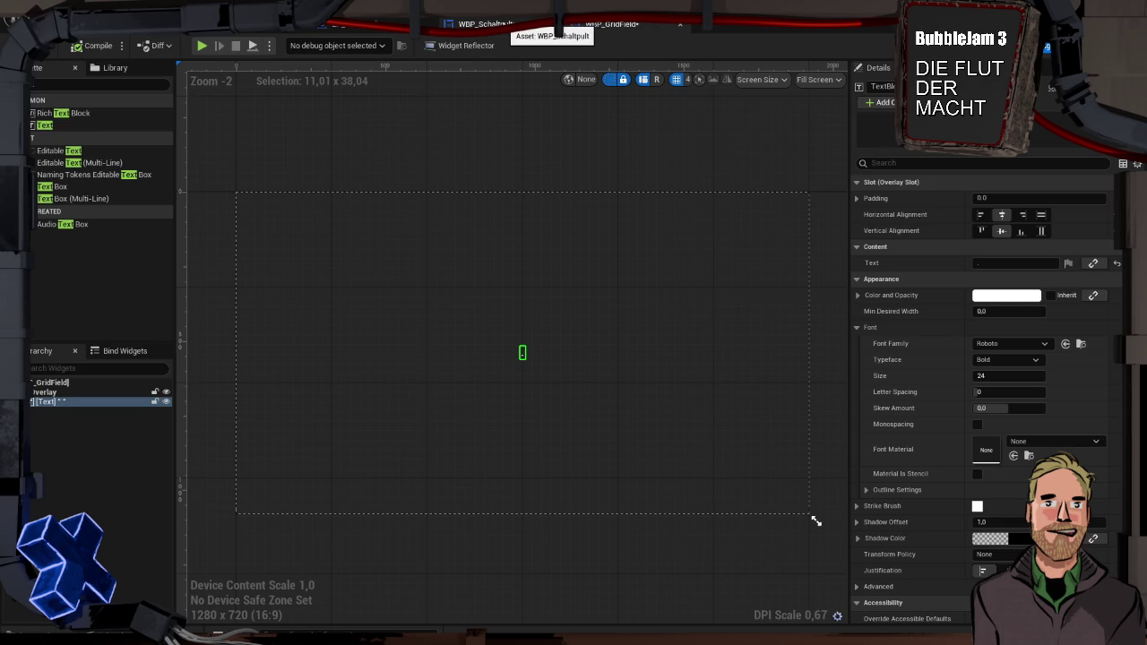
left_click(475, 24)
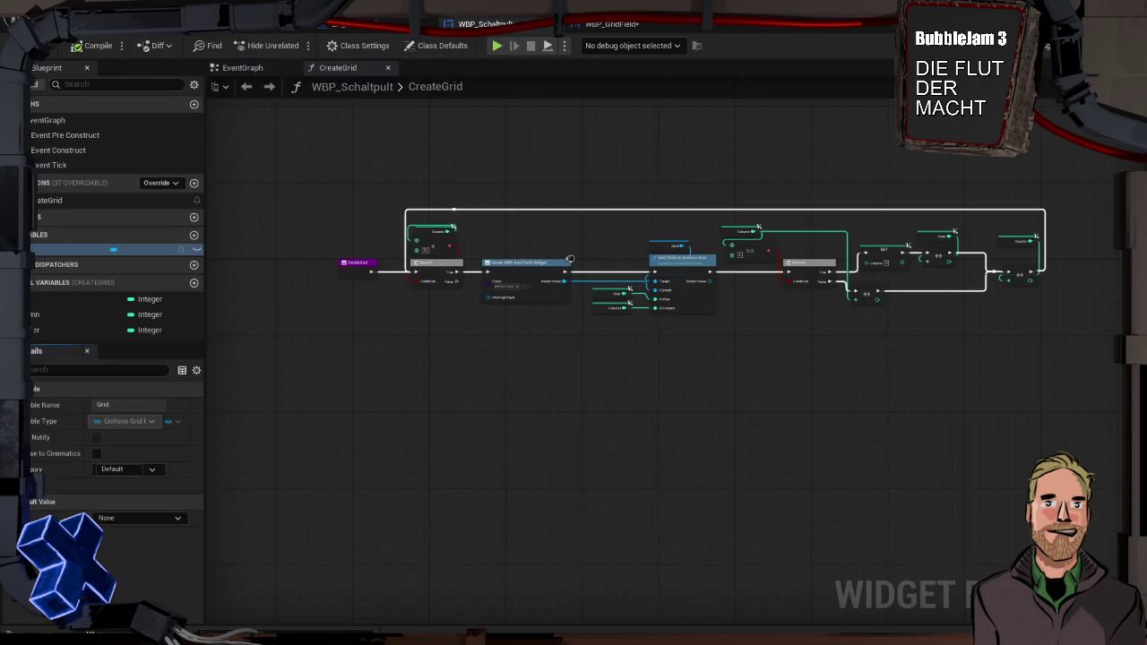
scroll(840, 281, "up", 4)
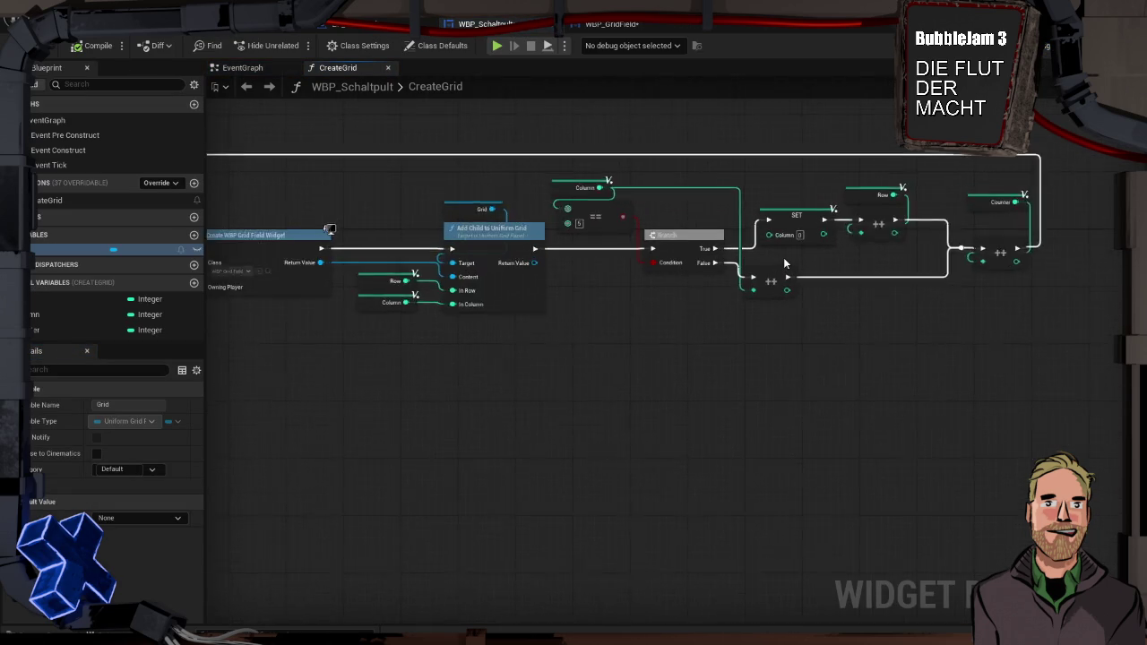
left_click_drag(589, 185, 755, 173)
left_click_drag(743, 272, 1041, 274)
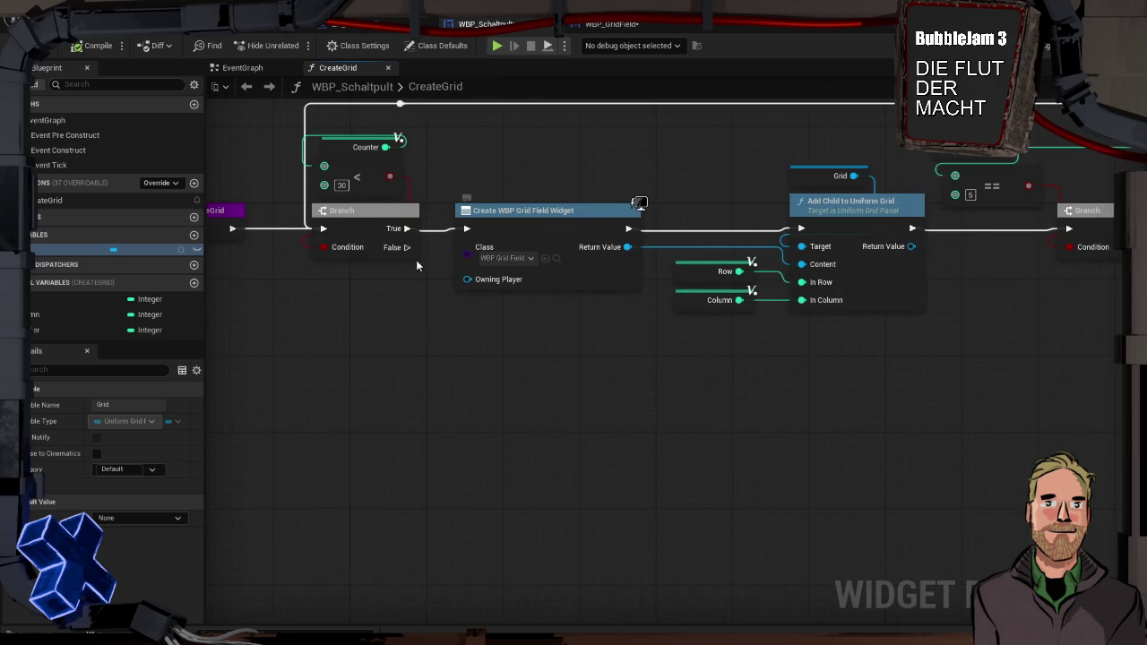
left_click_drag(352, 203, 476, 215)
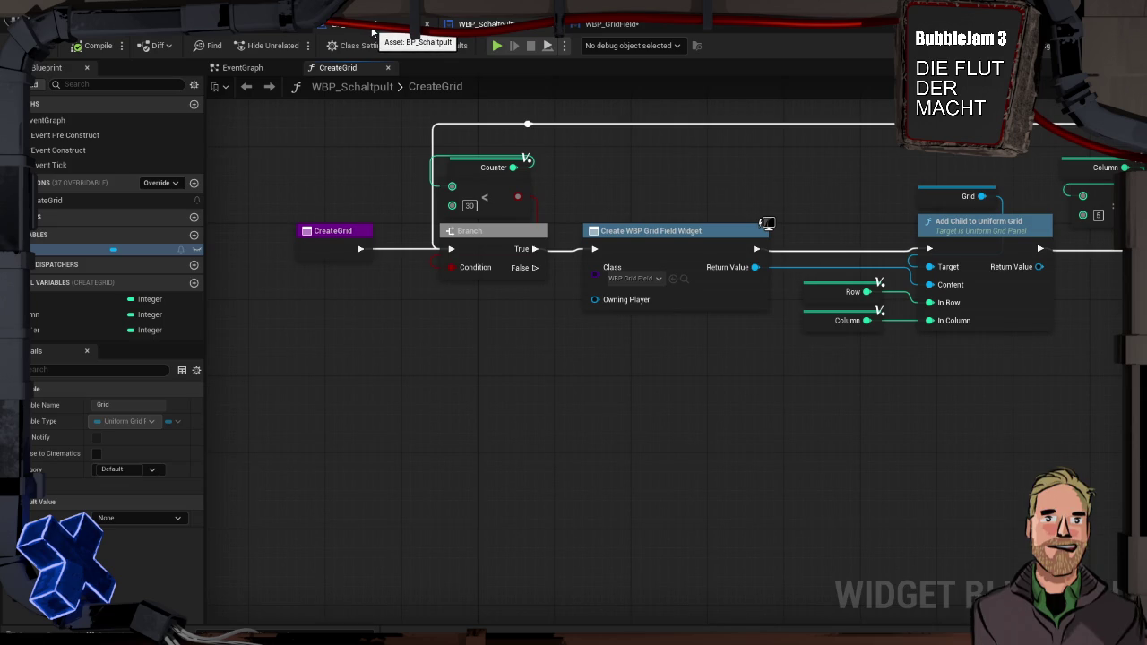
key("alt+p")
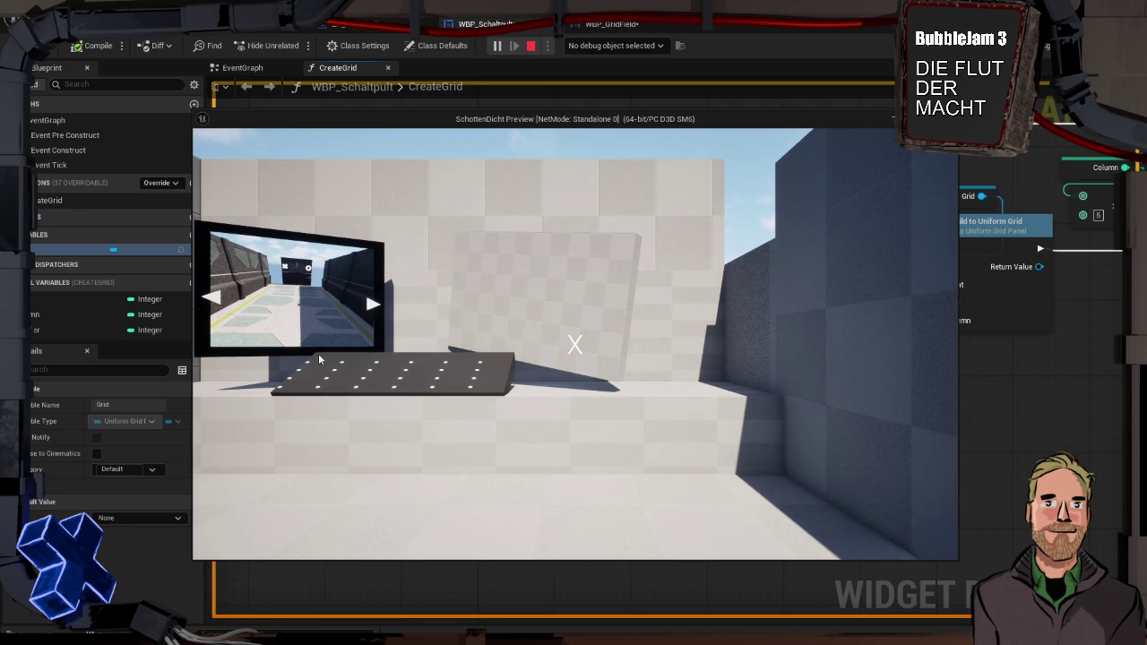
key("Escape")
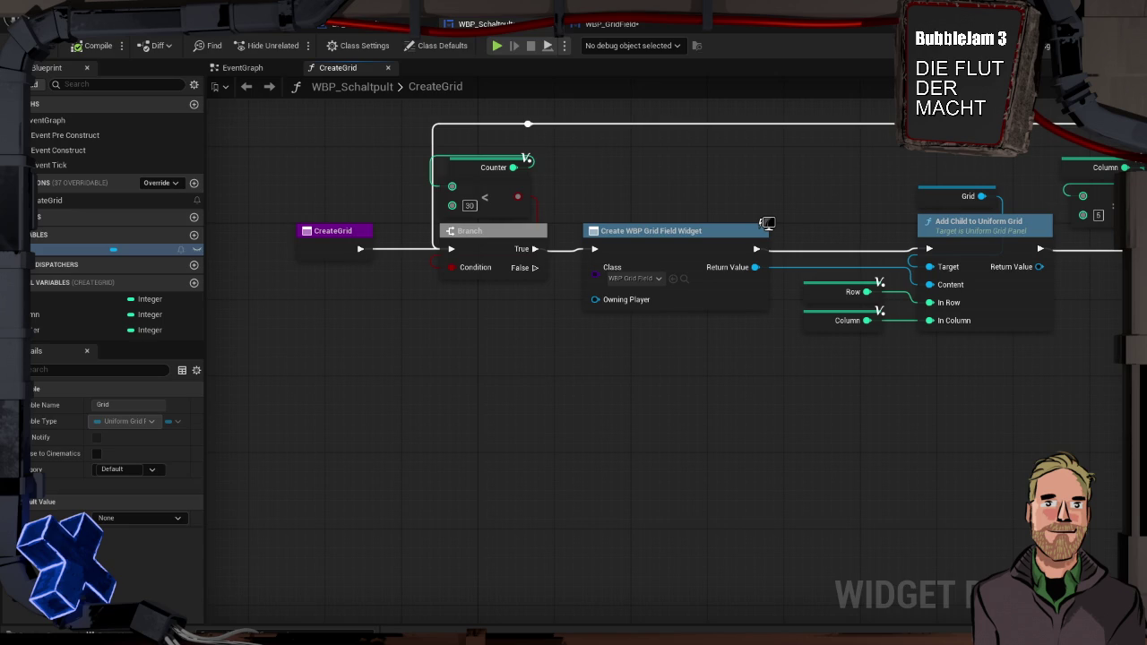
left_click(1046, 46)
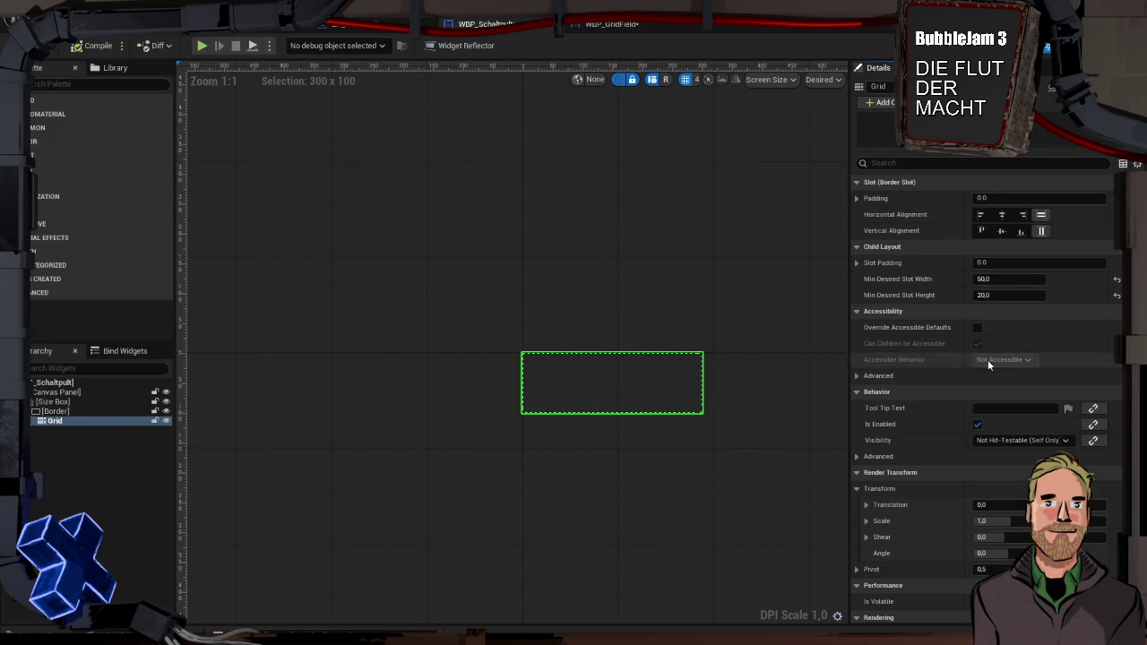
Set the Grid's Min Desired Slot Width to 20 and run a quick play preview.
scroll(973, 399, "down", 4)
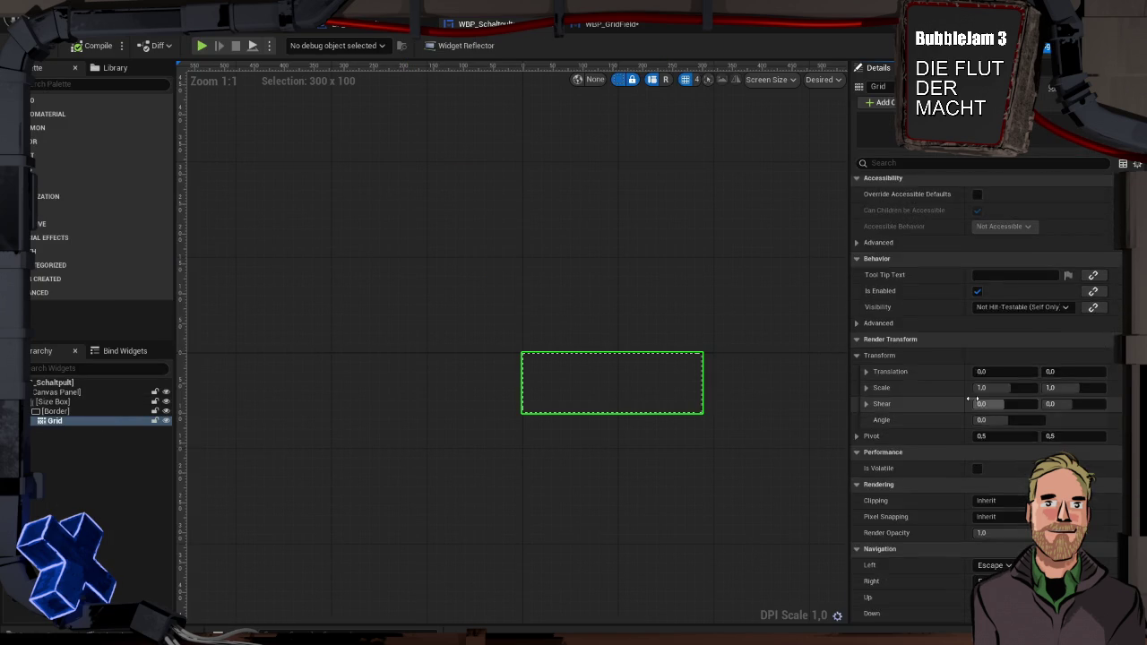
scroll(971, 397, "up", 4)
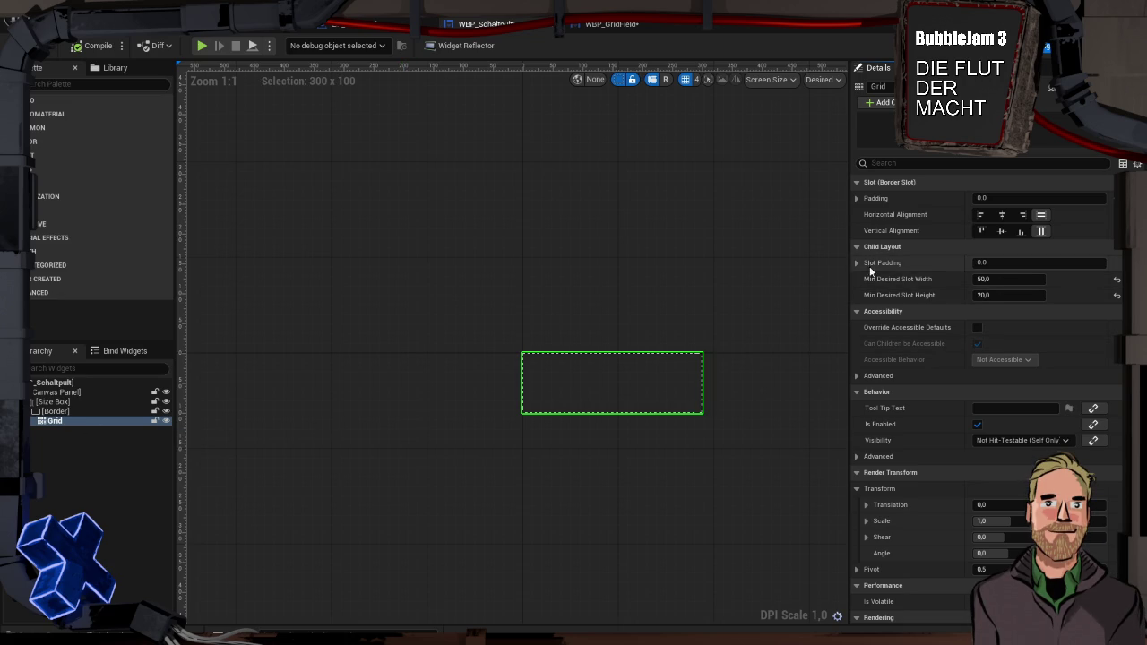
left_click(1006, 279)
type("20")
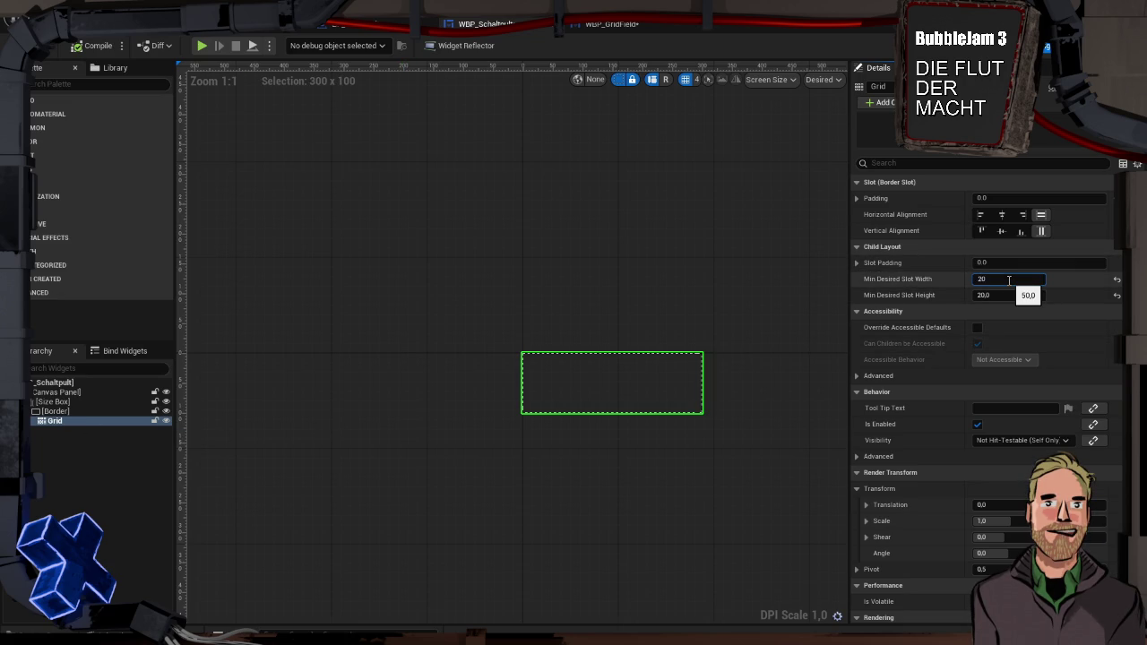
key("Return")
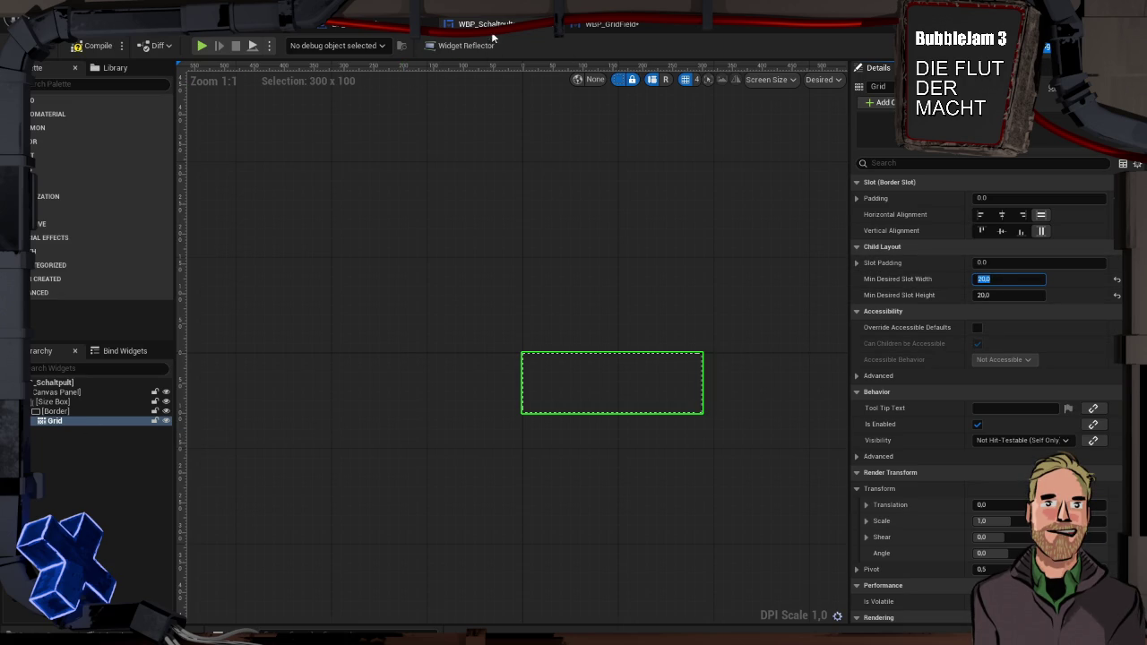
left_click(205, 44)
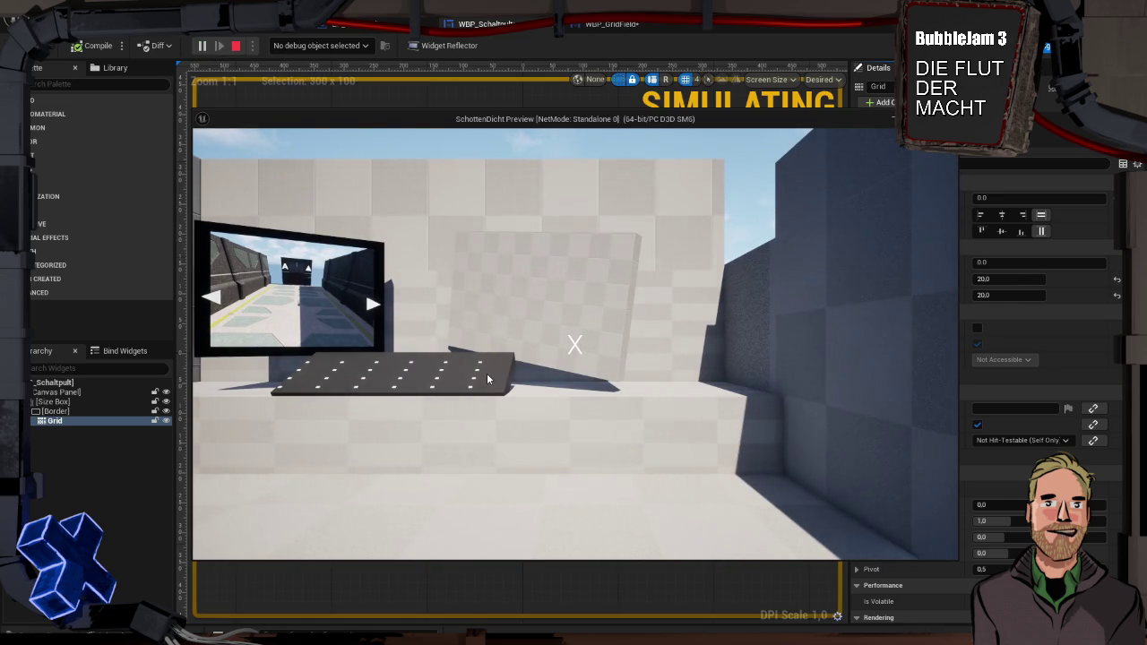
key("Escape")
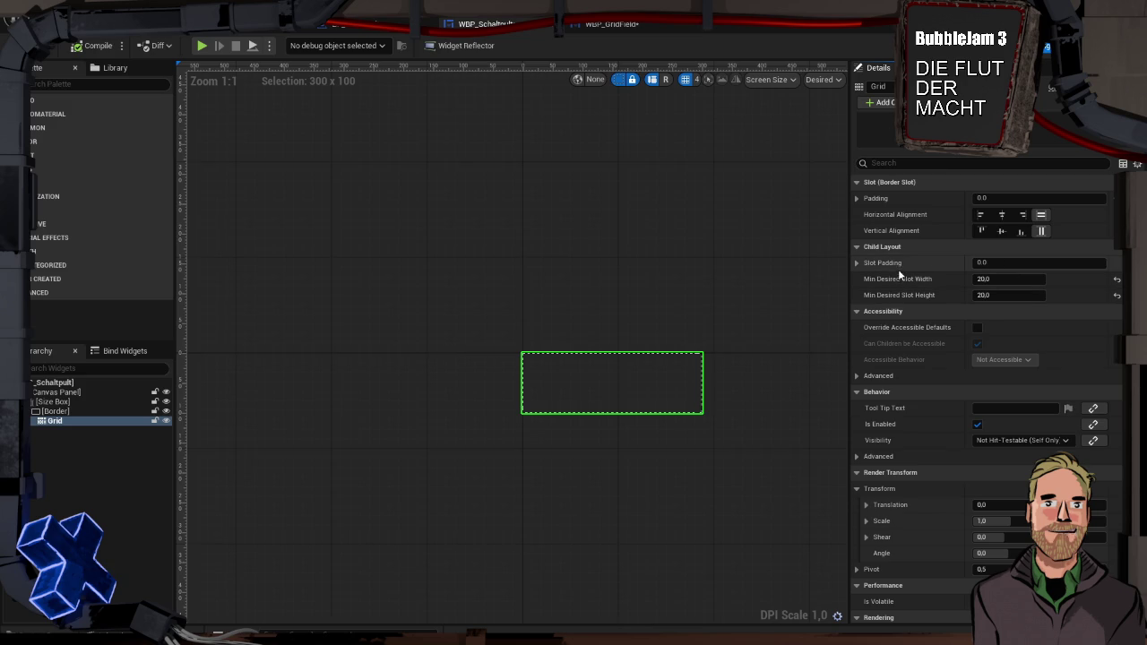
left_click(103, 409)
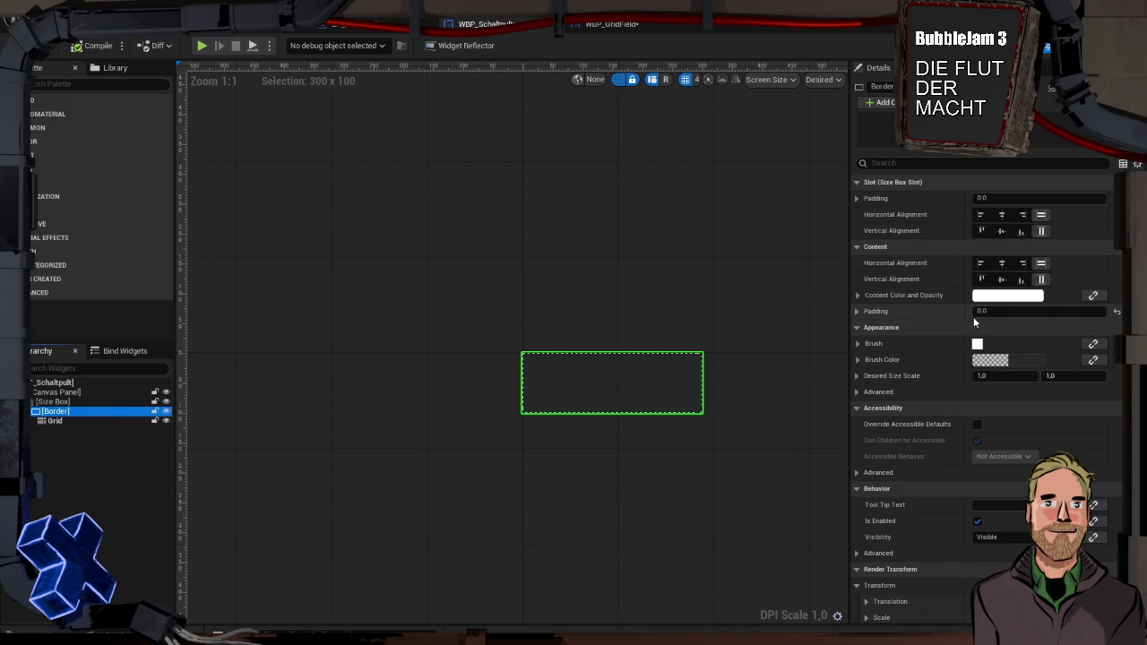
Set the Border's content horizontal and vertical alignment to Center.
scroll(956, 322, "down", 8)
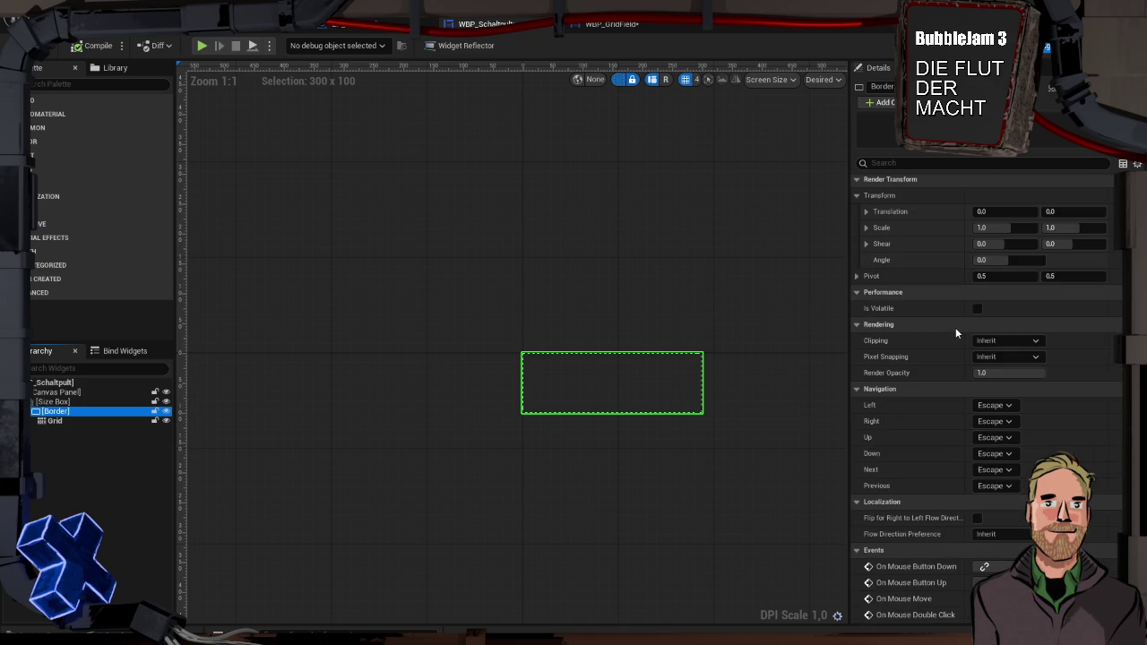
scroll(953, 333, "up", 8)
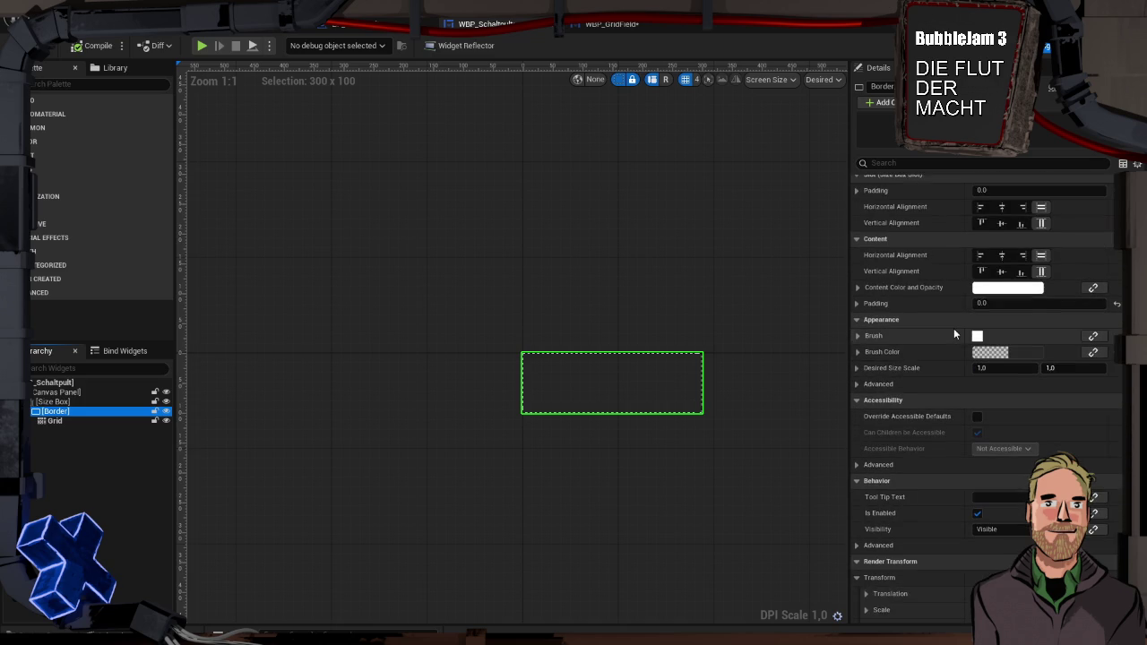
left_click(1001, 278)
left_click(1001, 262)
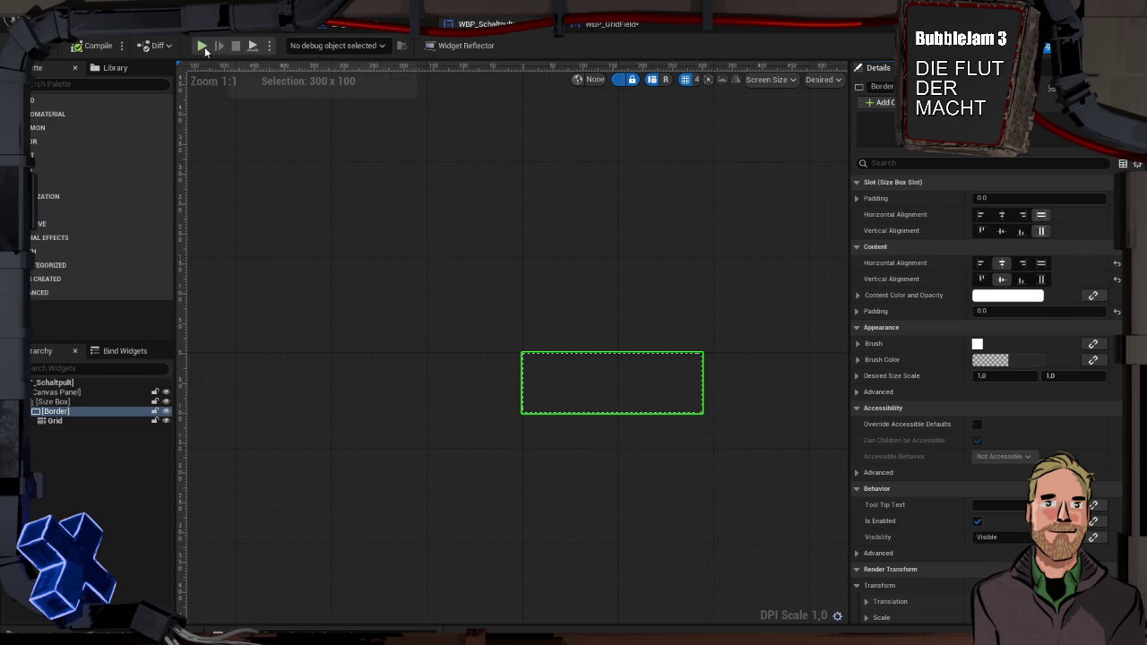
Play-test twice, walking up to the console to check the centered field grid.
left_click(203, 45)
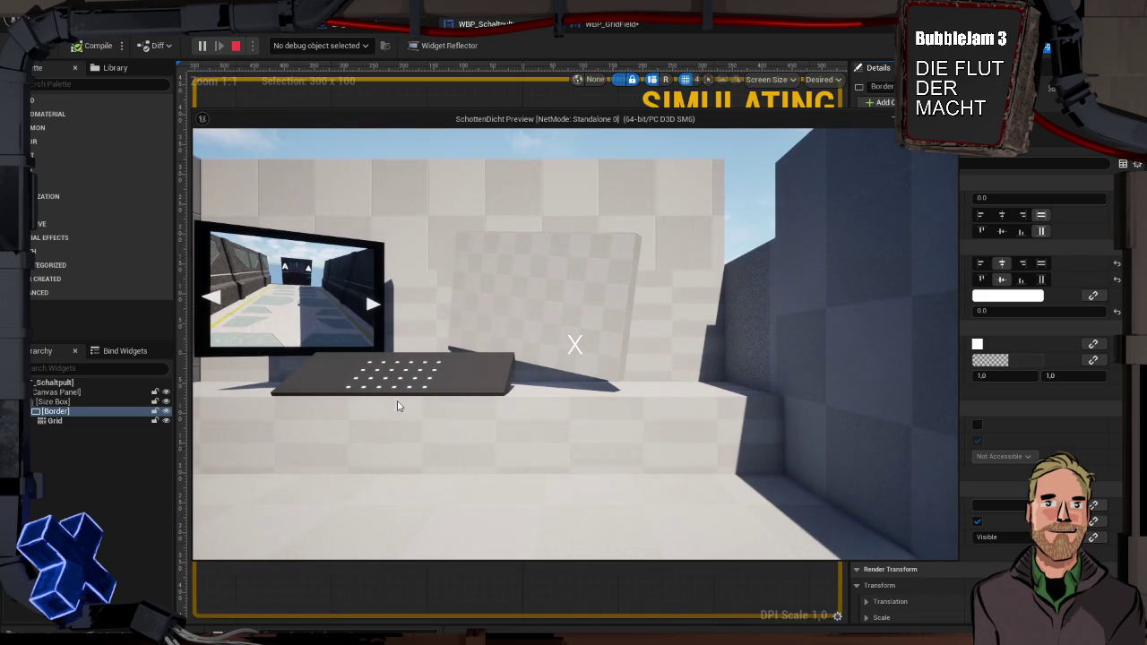
left_click(501, 393)
key("w")
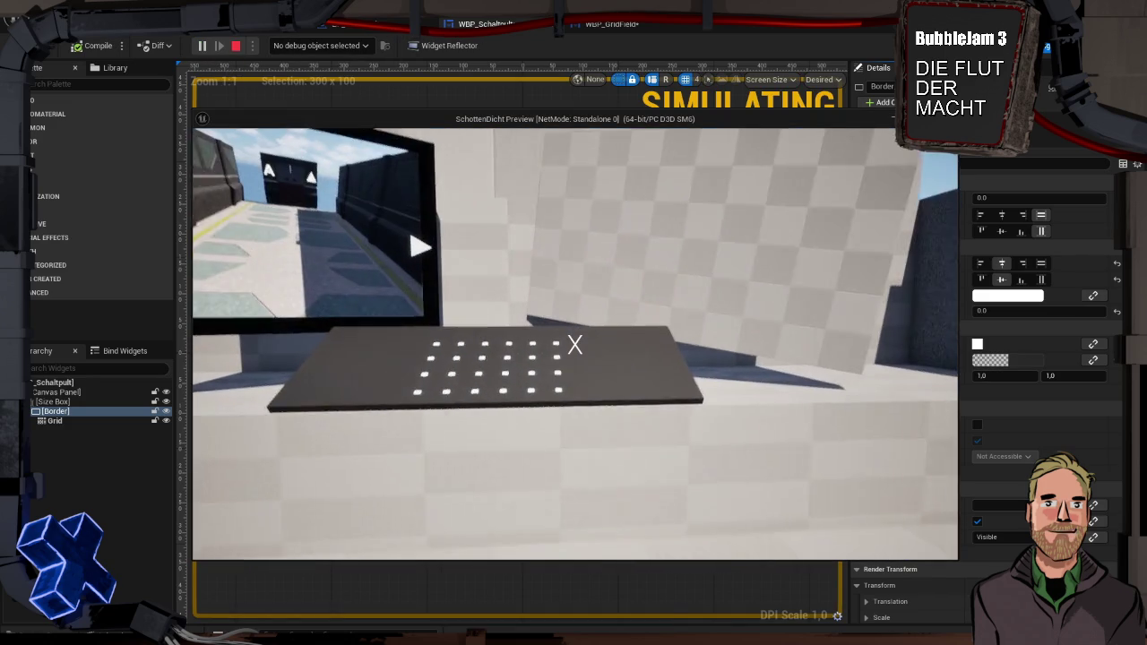
key("w")
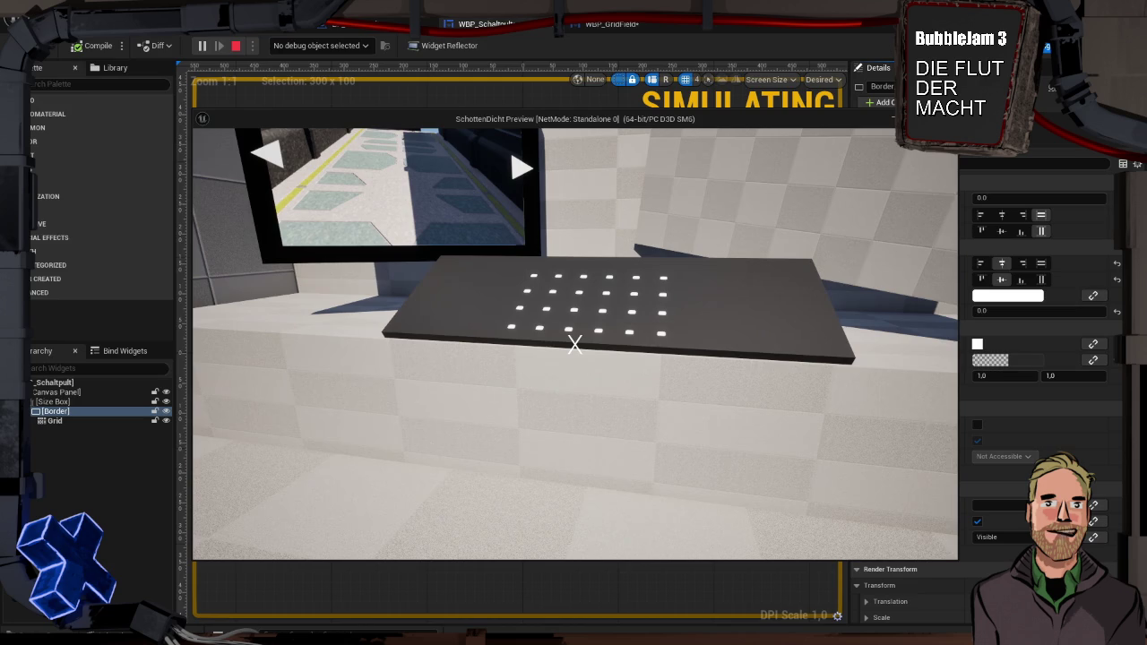
key("Escape")
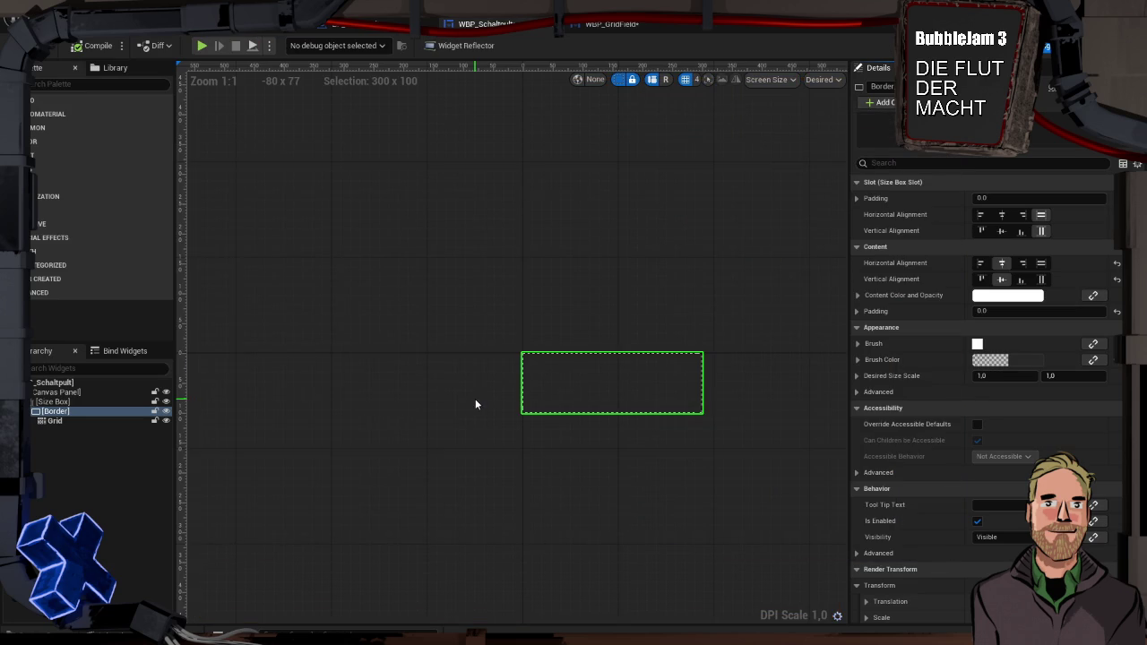
key("alt+p")
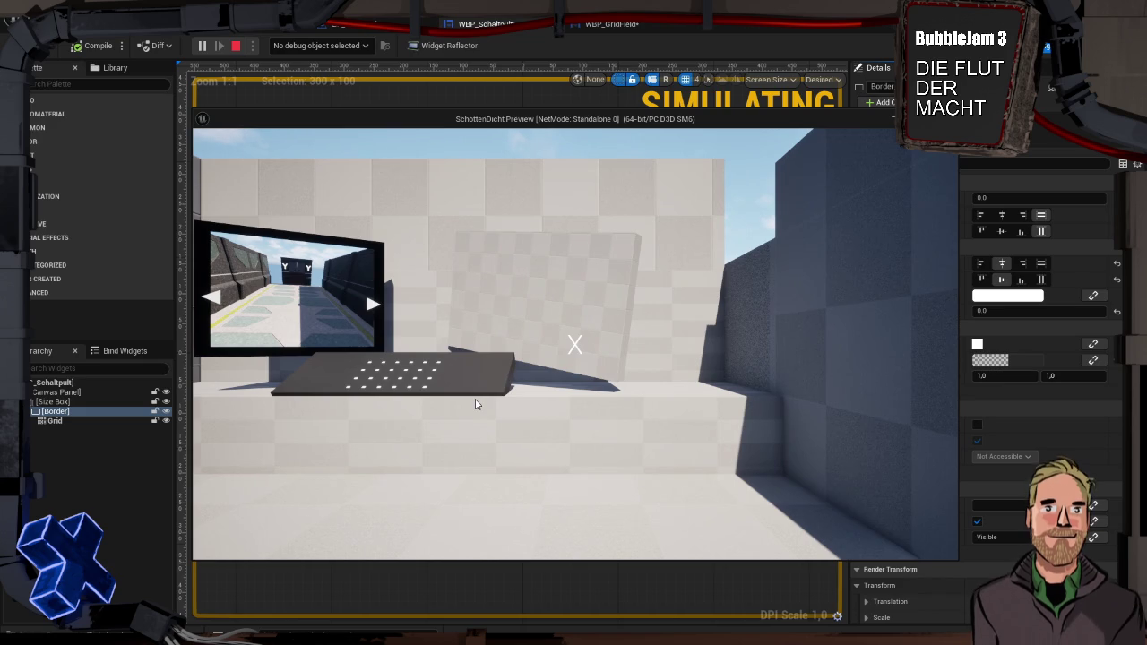
key("Escape")
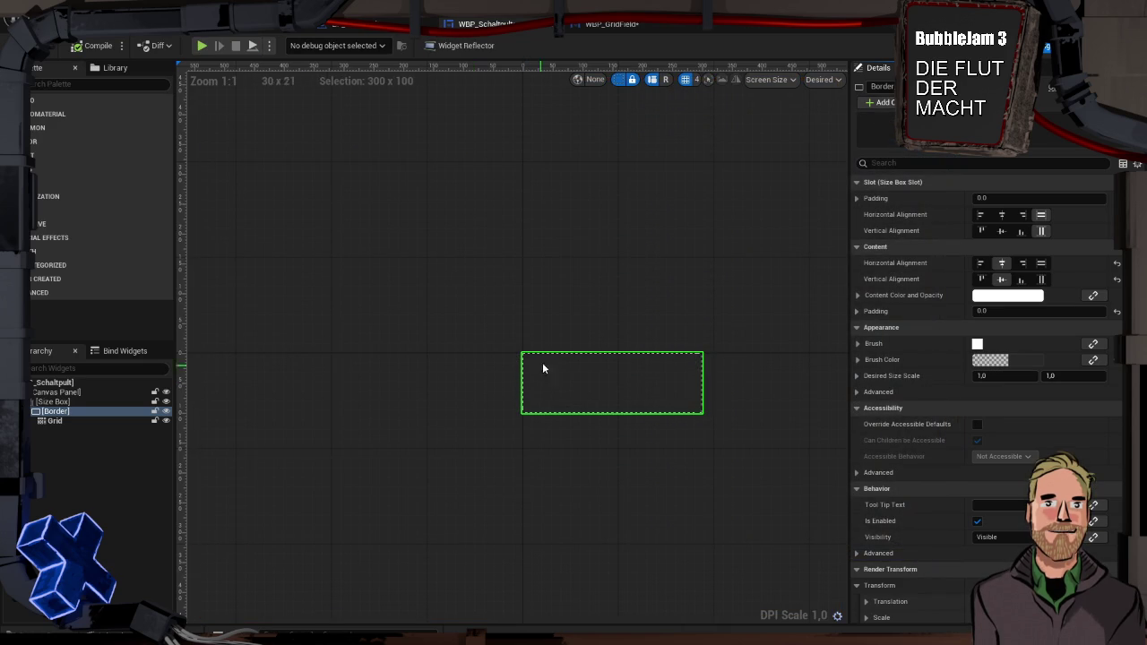
left_click(610, 27)
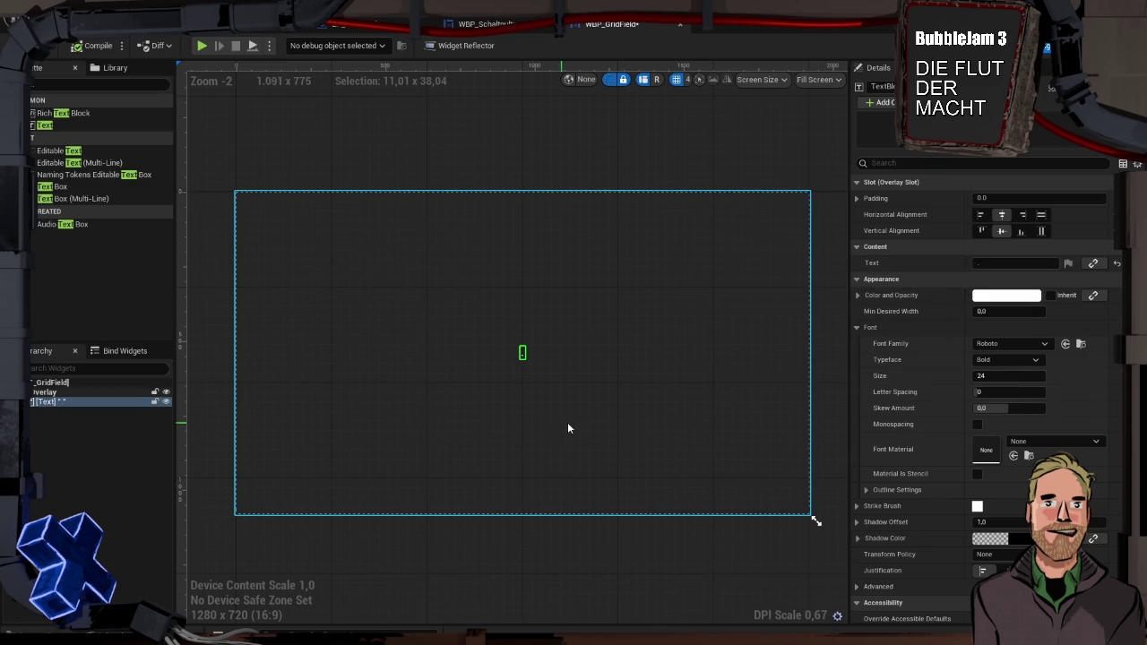
Check the Overlay and root GridField properties, then select the Roboto Bold 24 Text widget.
left_click(82, 392)
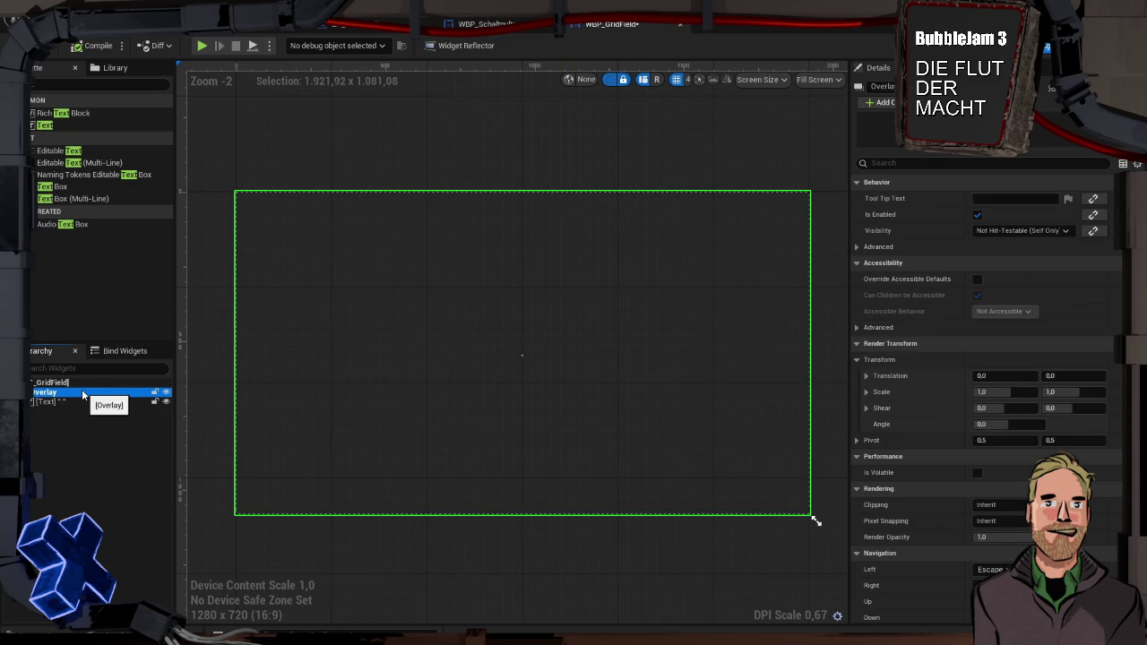
left_click(54, 382)
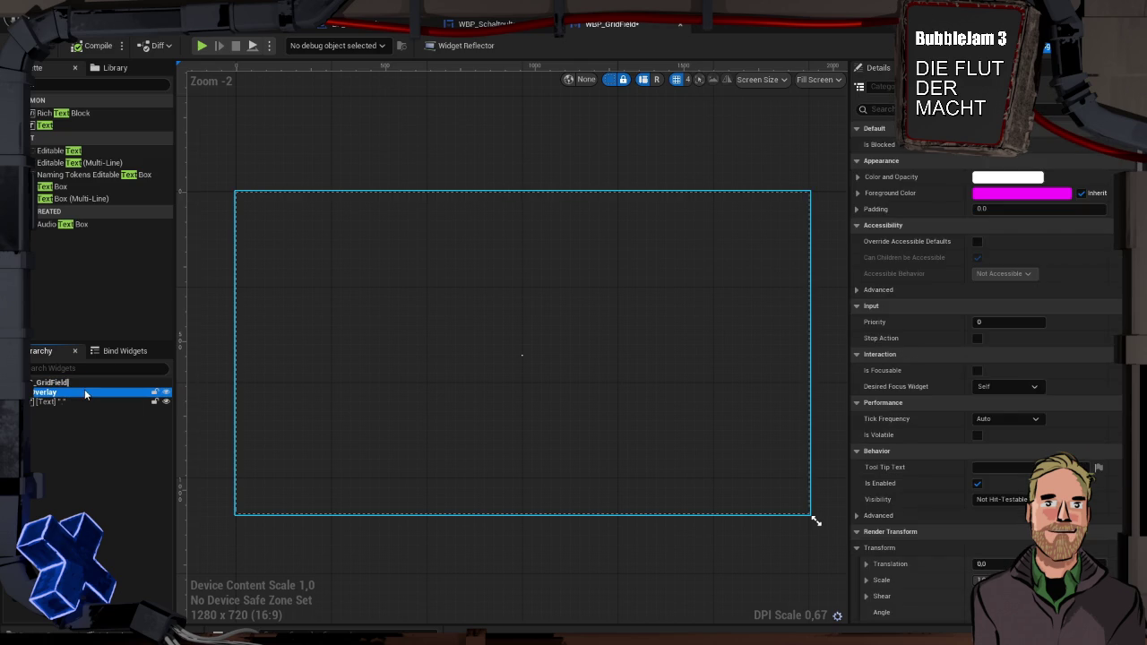
left_click(86, 395)
scroll(917, 453, "down", 3)
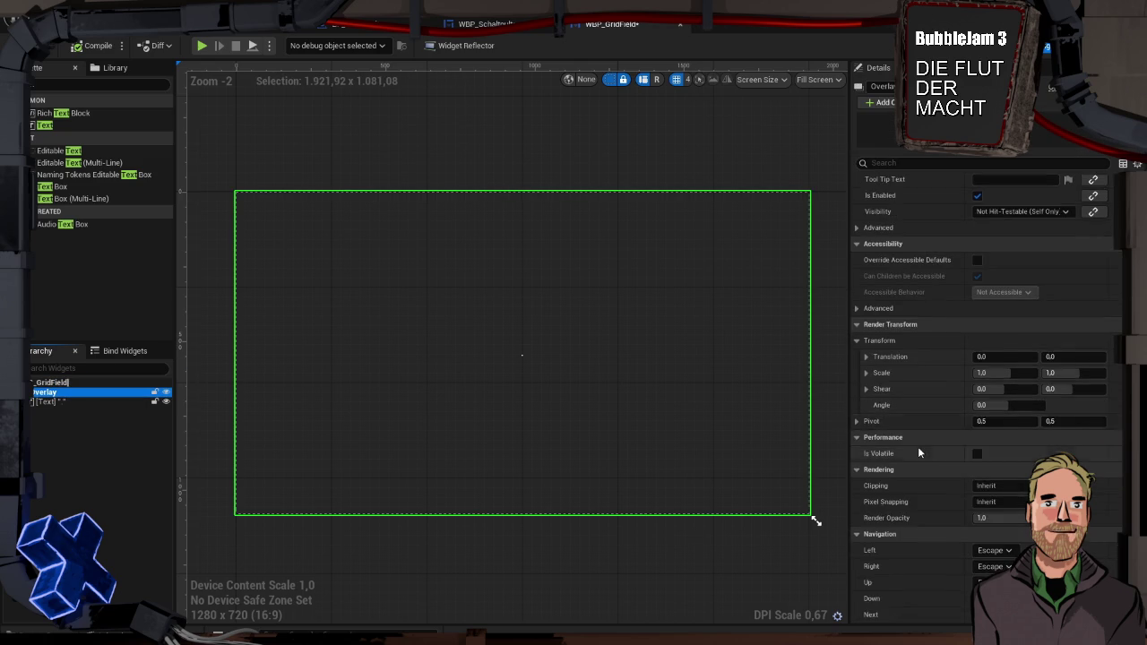
scroll(917, 453, "up", 2)
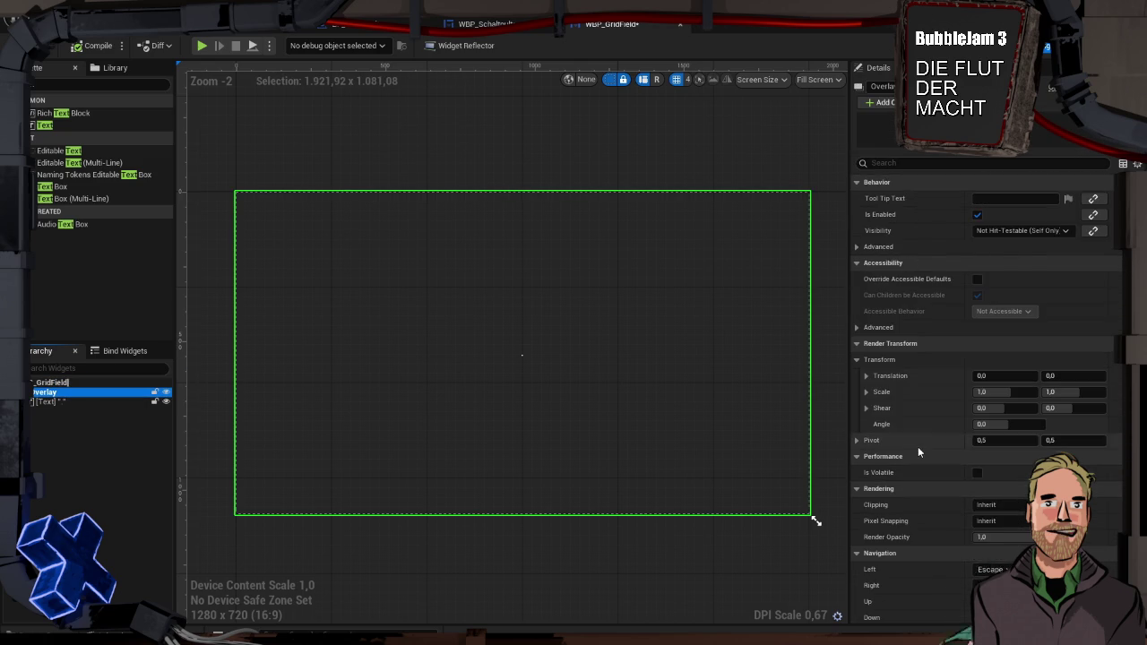
left_click(42, 402)
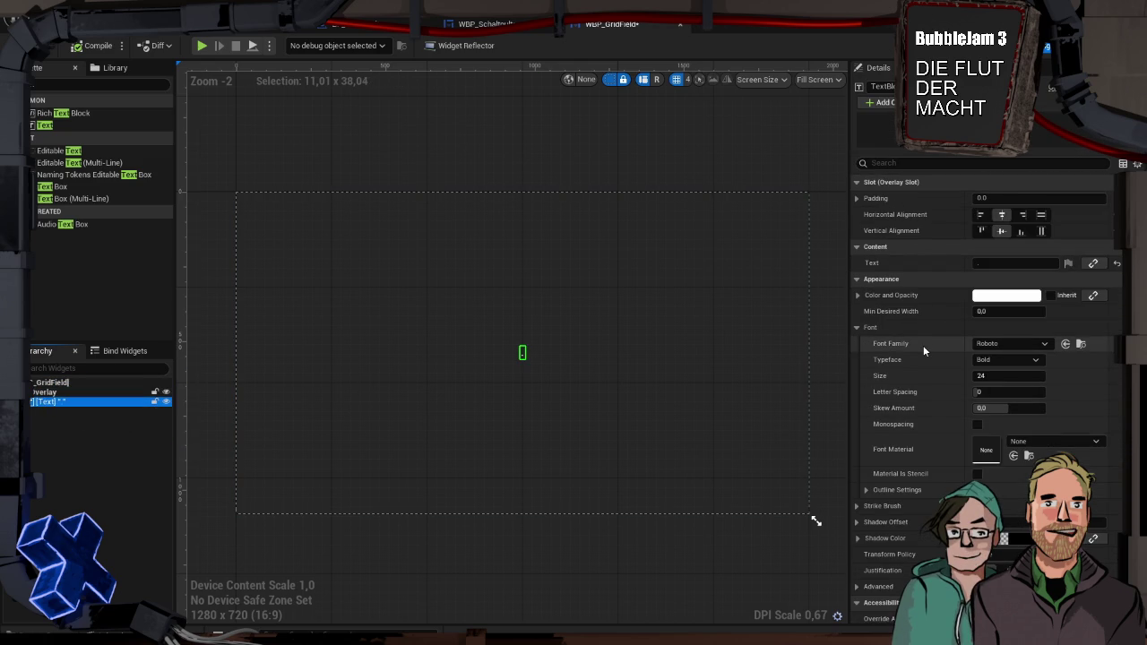
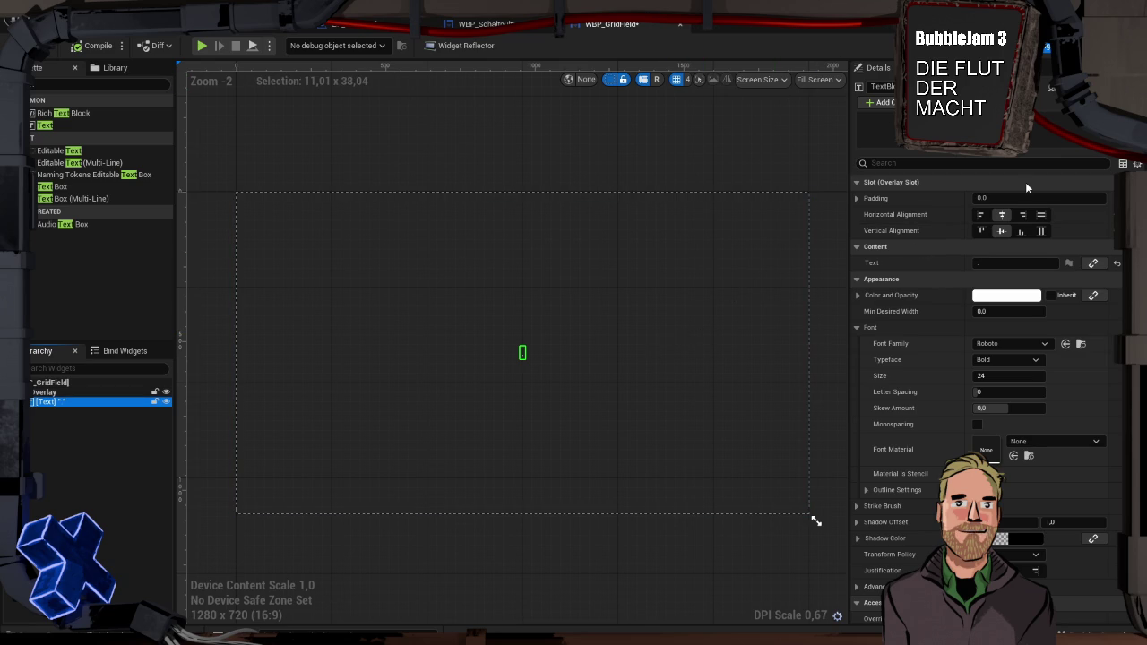
Set the grid field text's Vertical Alignment to Top, then playtest the control desk from BP_Schaltpult.
left_click(981, 230)
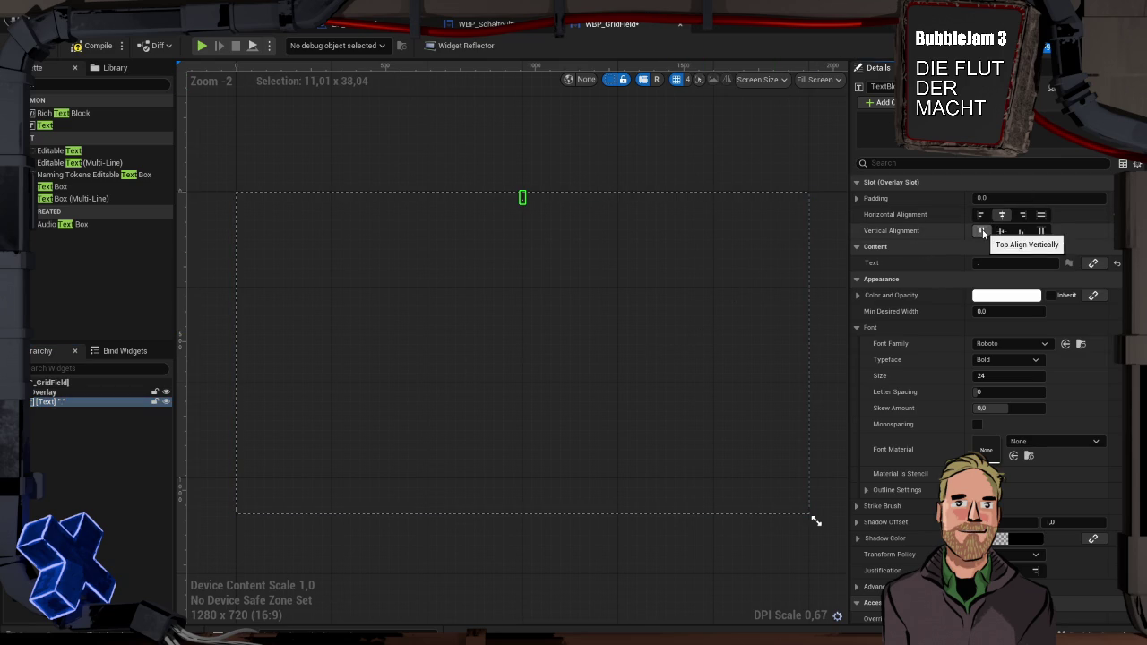
left_click(87, 46)
left_click(345, 27)
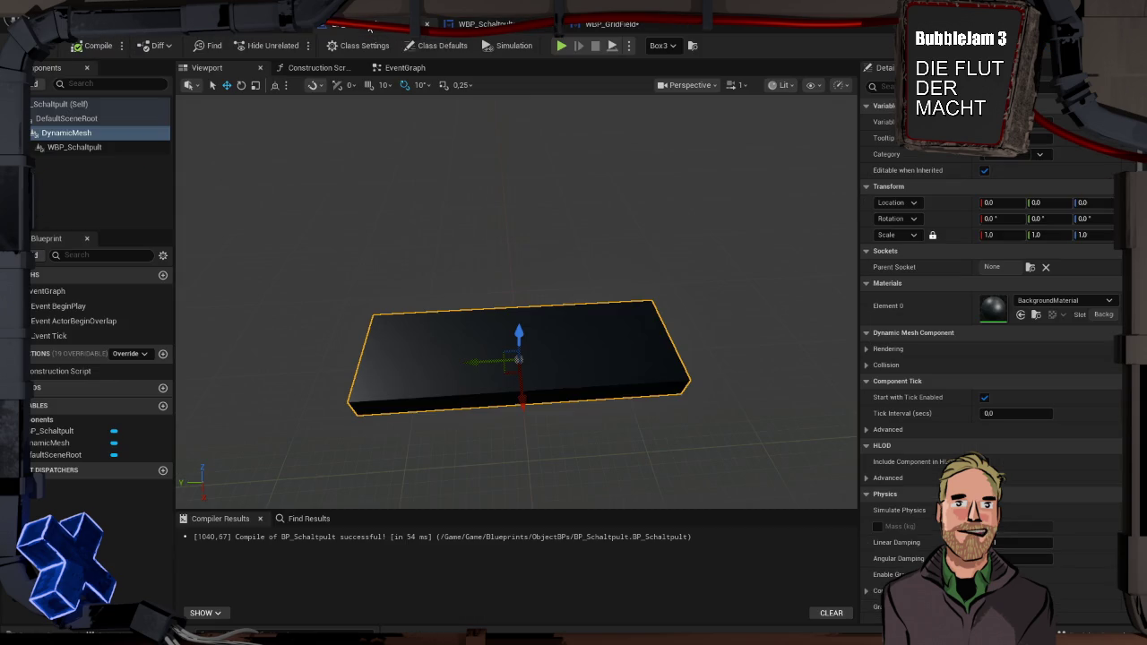
left_click(561, 47)
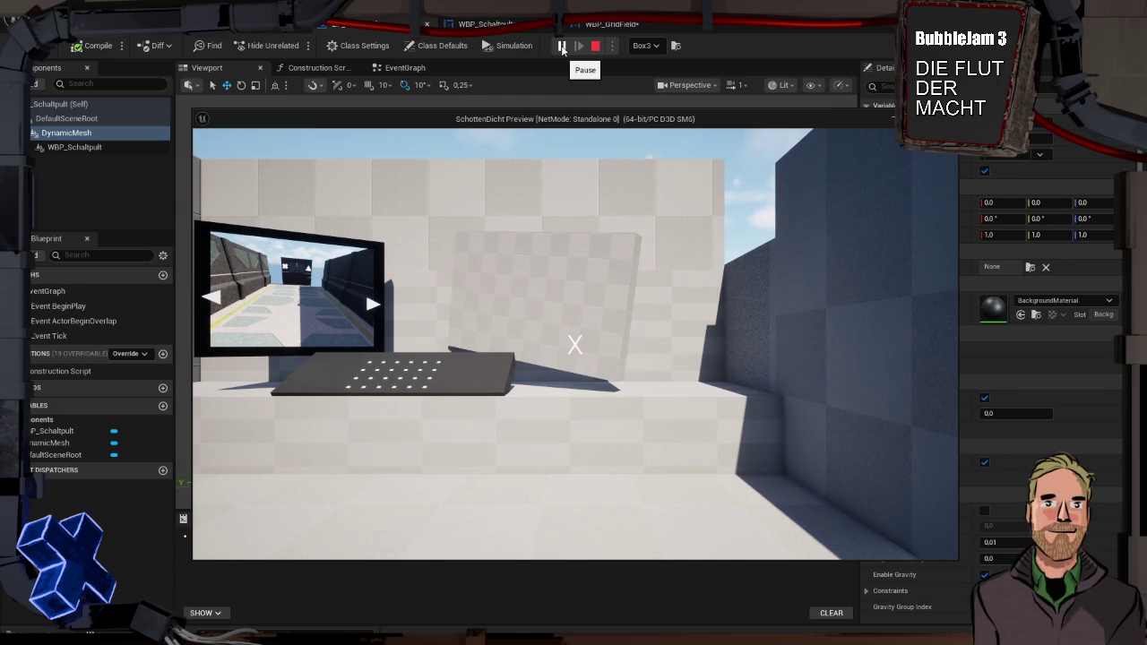
key("Escape")
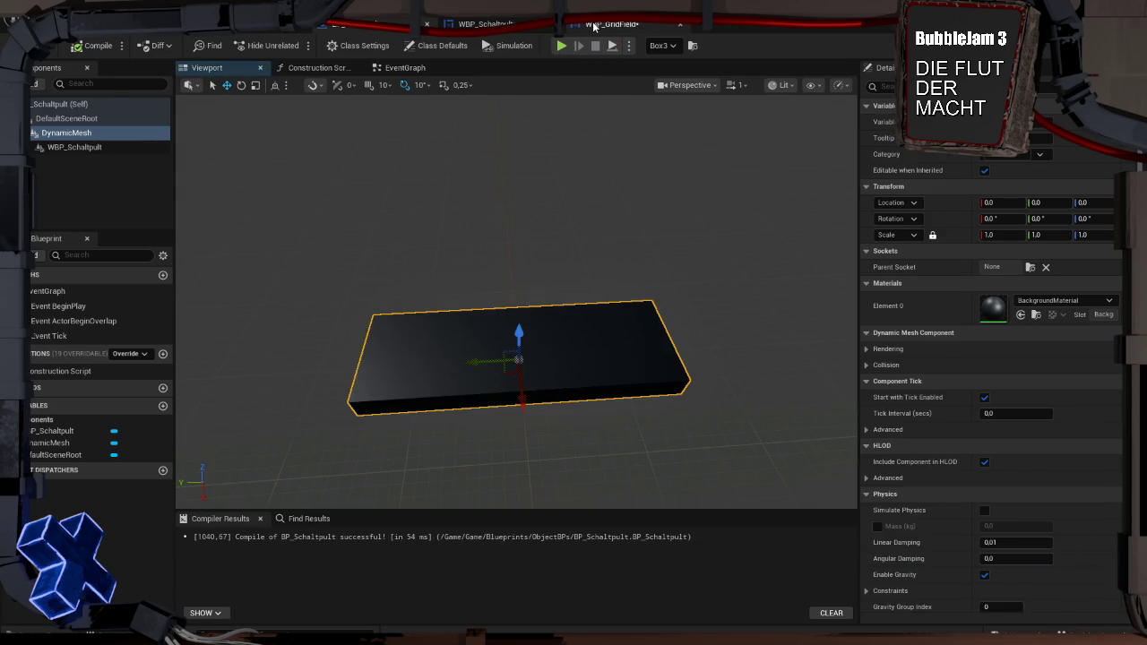
Open the CreateGrid function graph of WBP_Schaltpult.
left_click(484, 24)
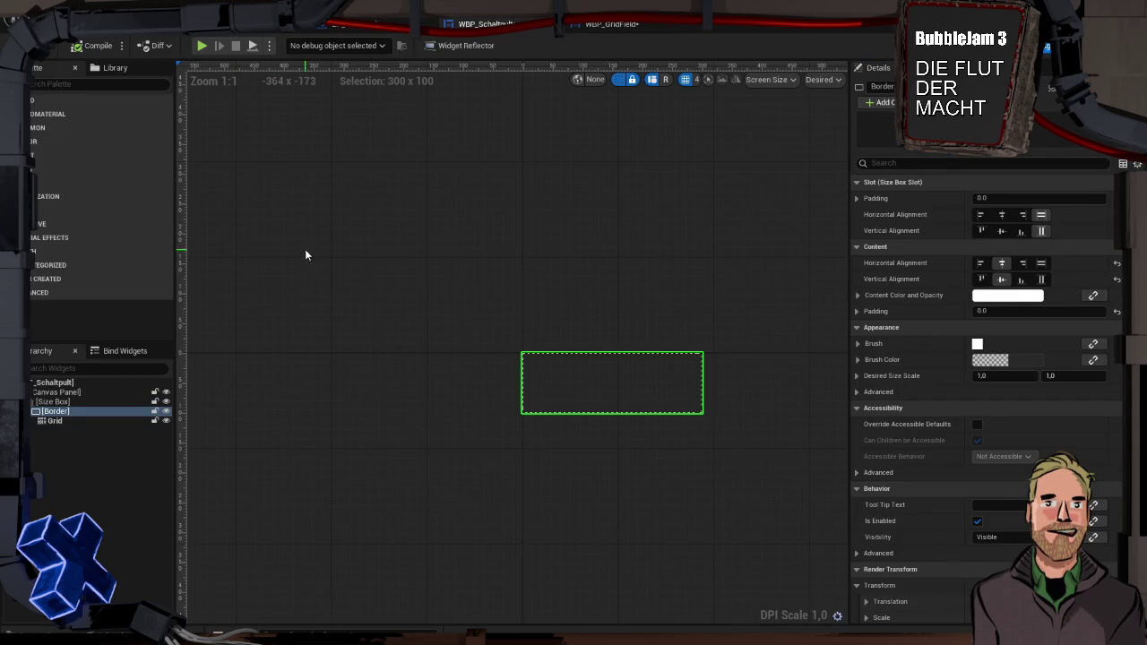
left_click(378, 28)
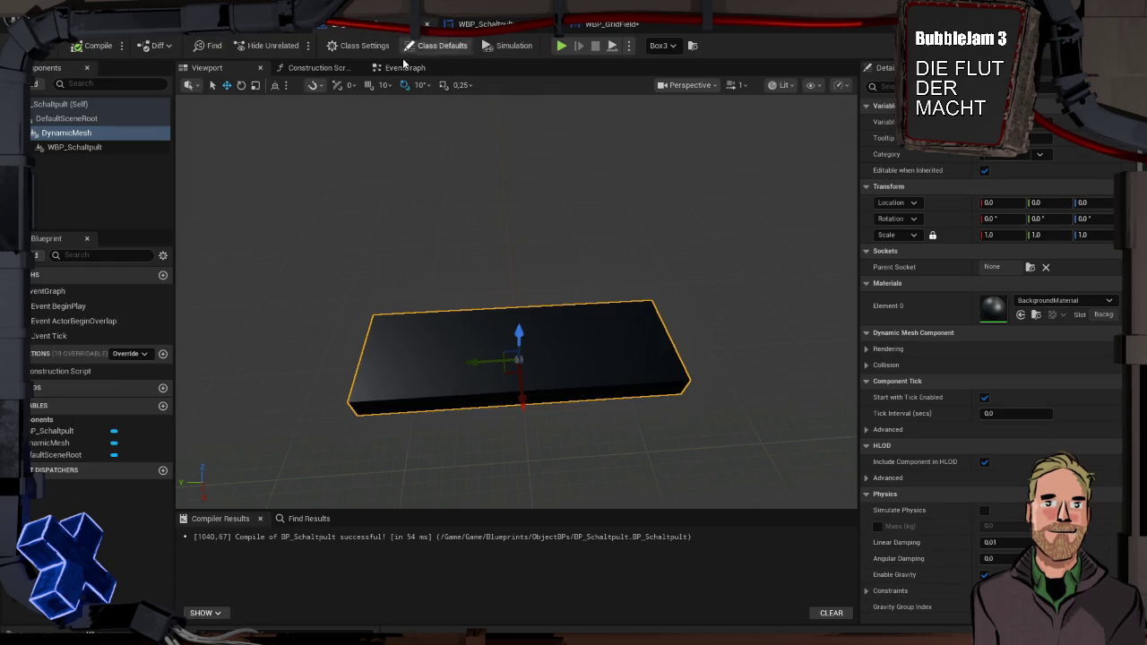
left_click(563, 29)
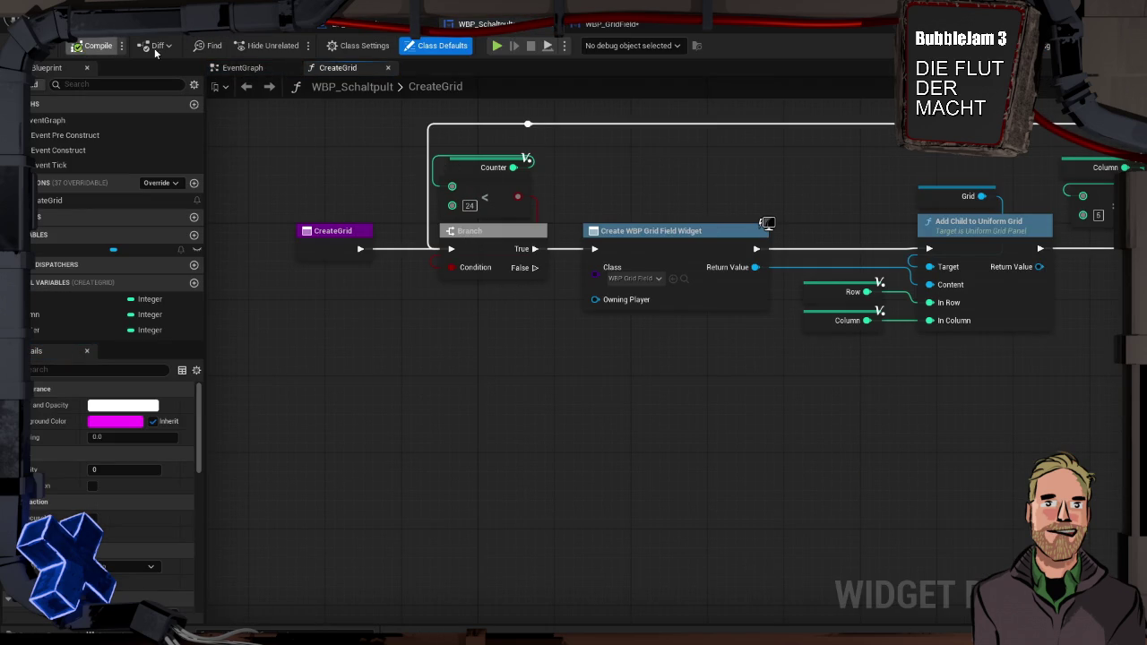
Playtest the level, walking up to the control desk to inspect the dotted field grid.
left_click(499, 46)
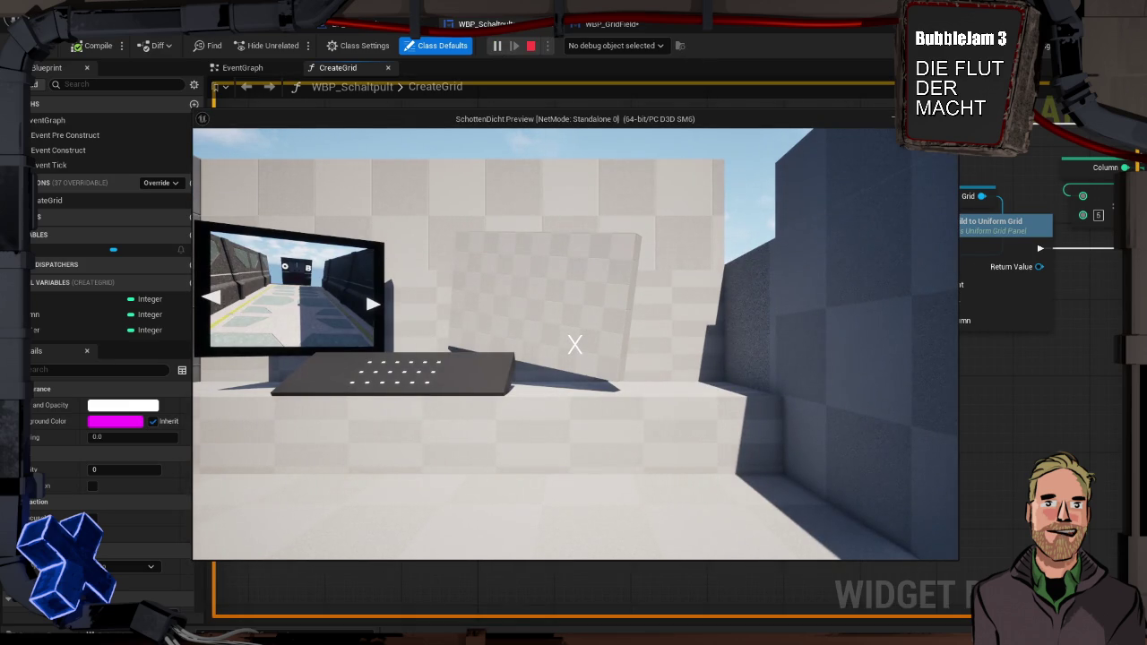
left_click(613, 349)
key("w")
key("s")
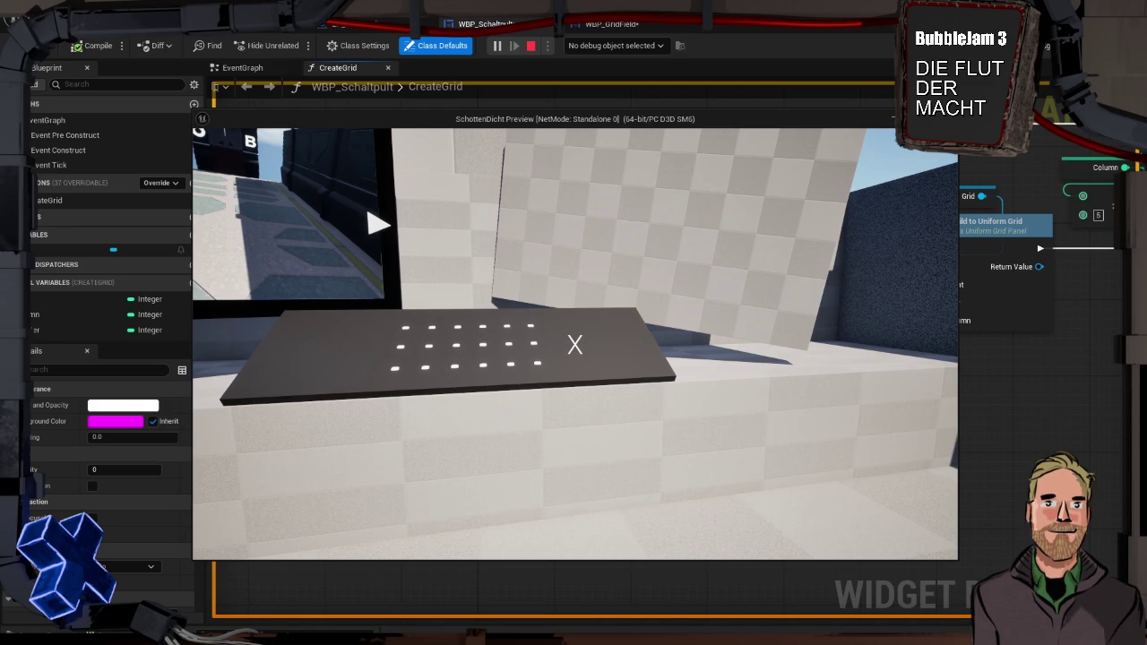
mouse_move(574, 344)
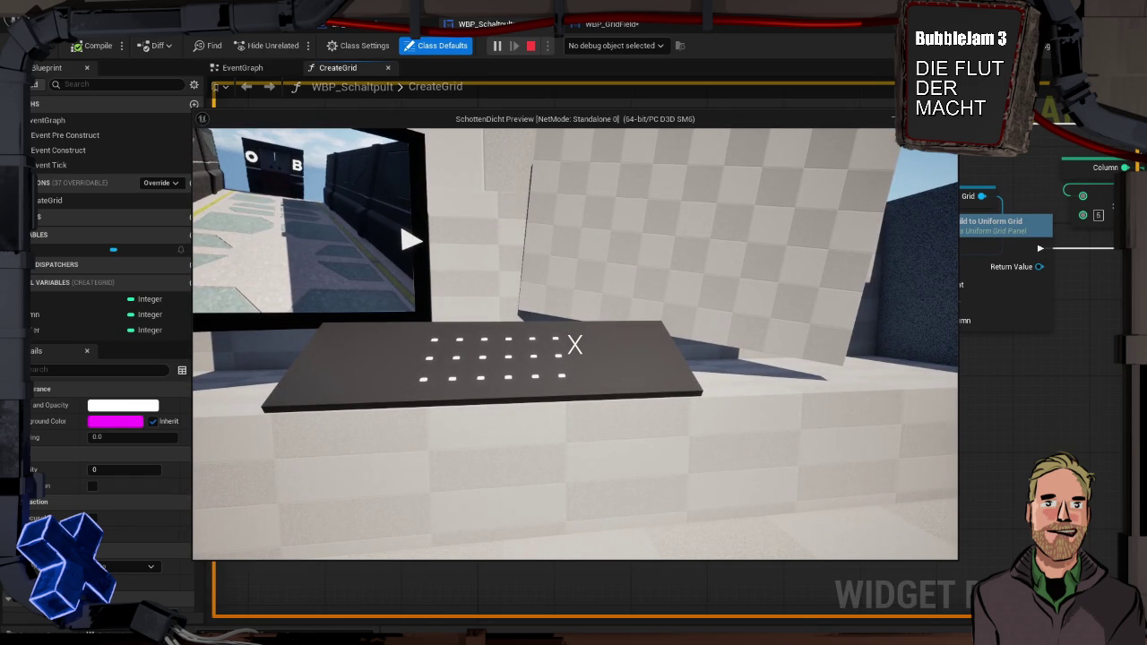
key("Escape")
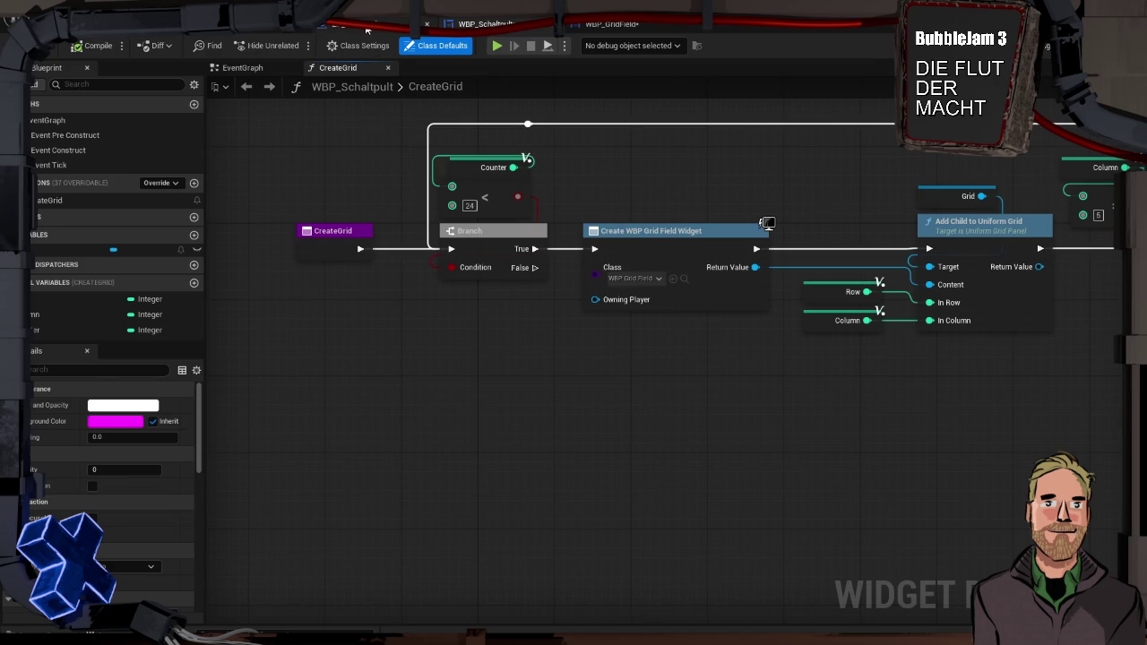
left_click(367, 30)
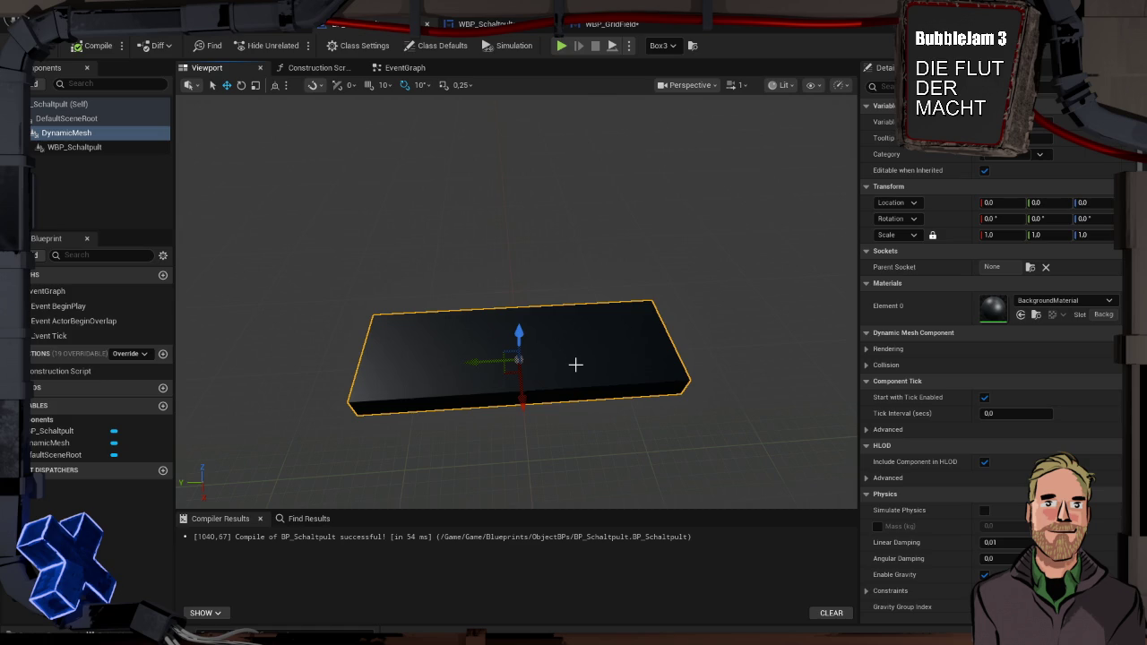
Check the Grid and Border clipping settings in WBP_Schaltpult, leaving both at Inherit.
left_click(501, 24)
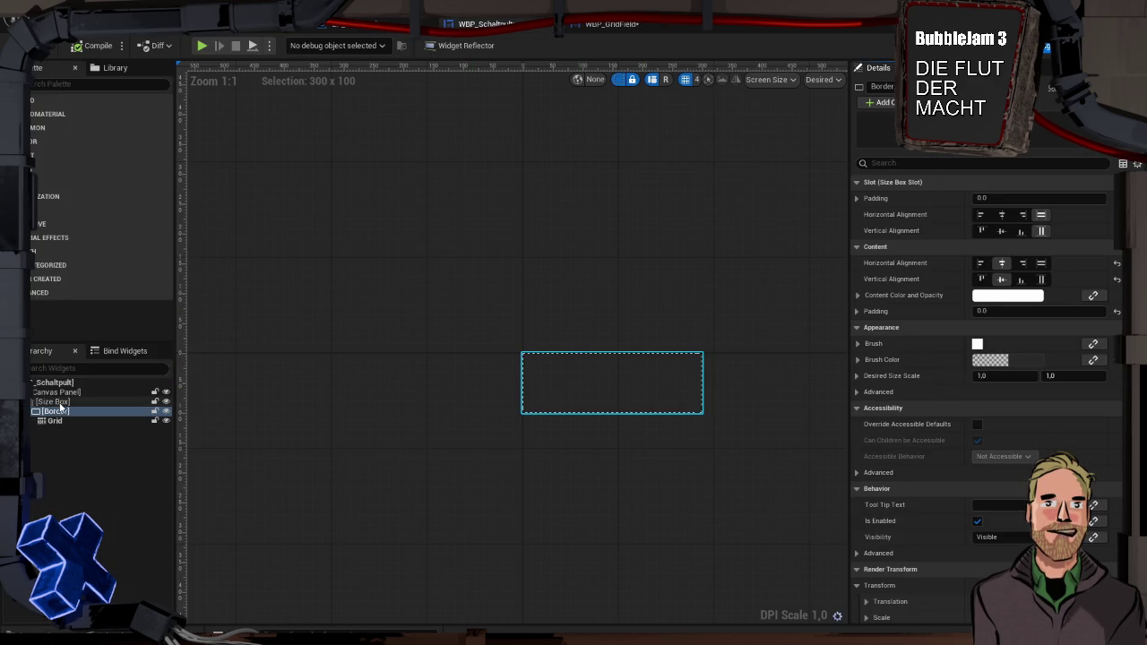
left_click(54, 401)
left_click(55, 412)
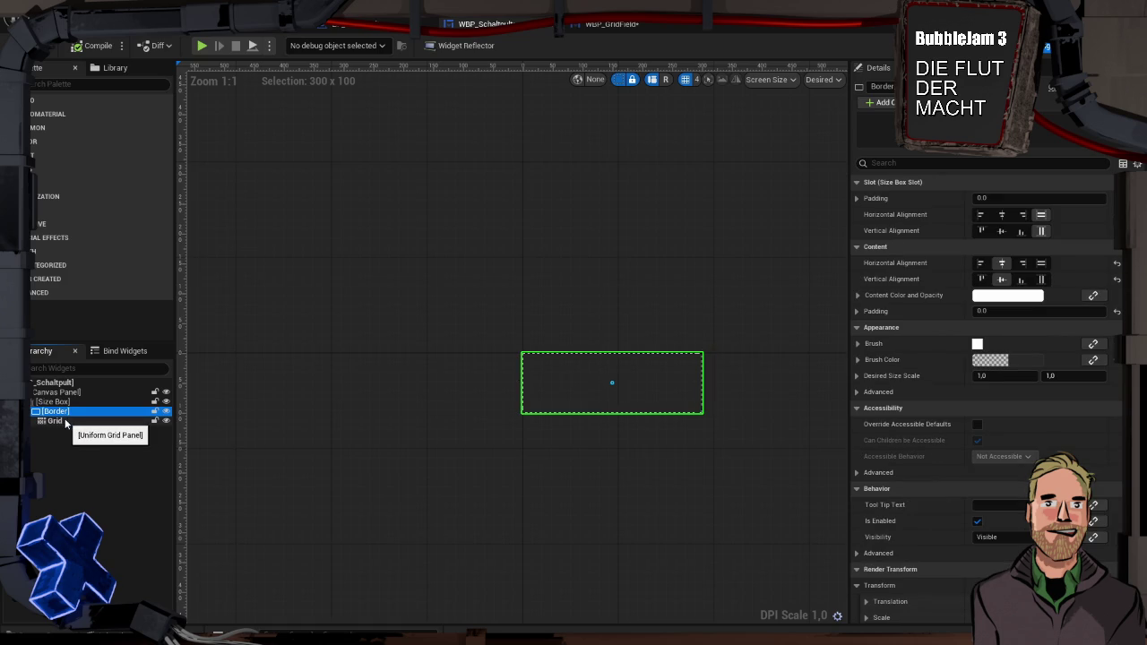
left_click(65, 421)
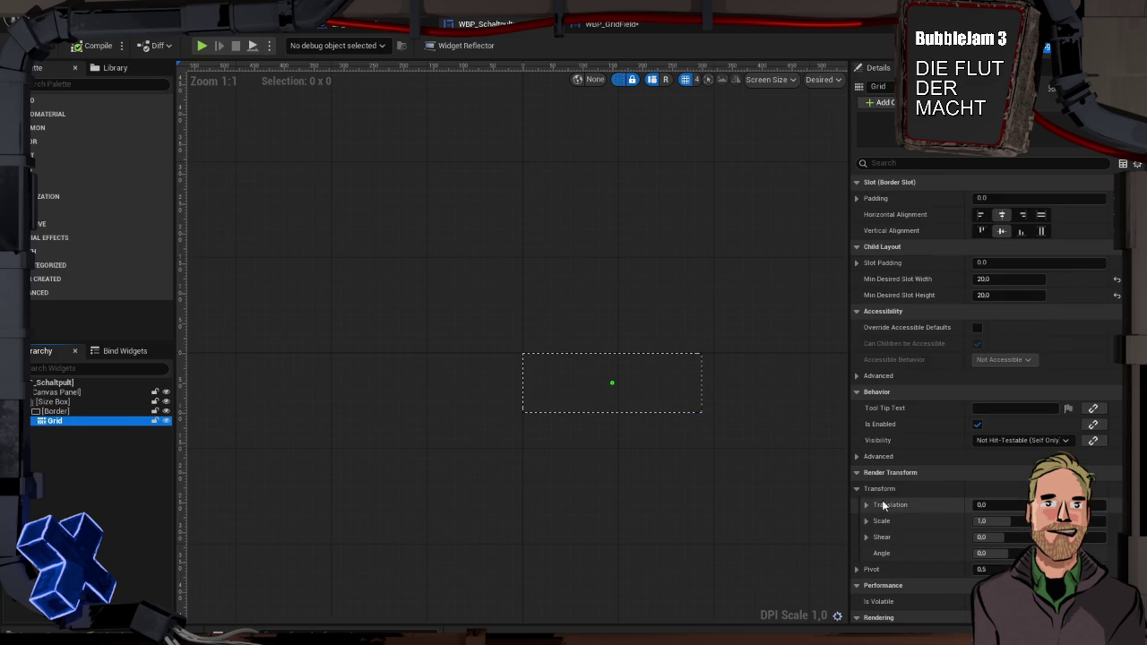
scroll(943, 498, "down", 5)
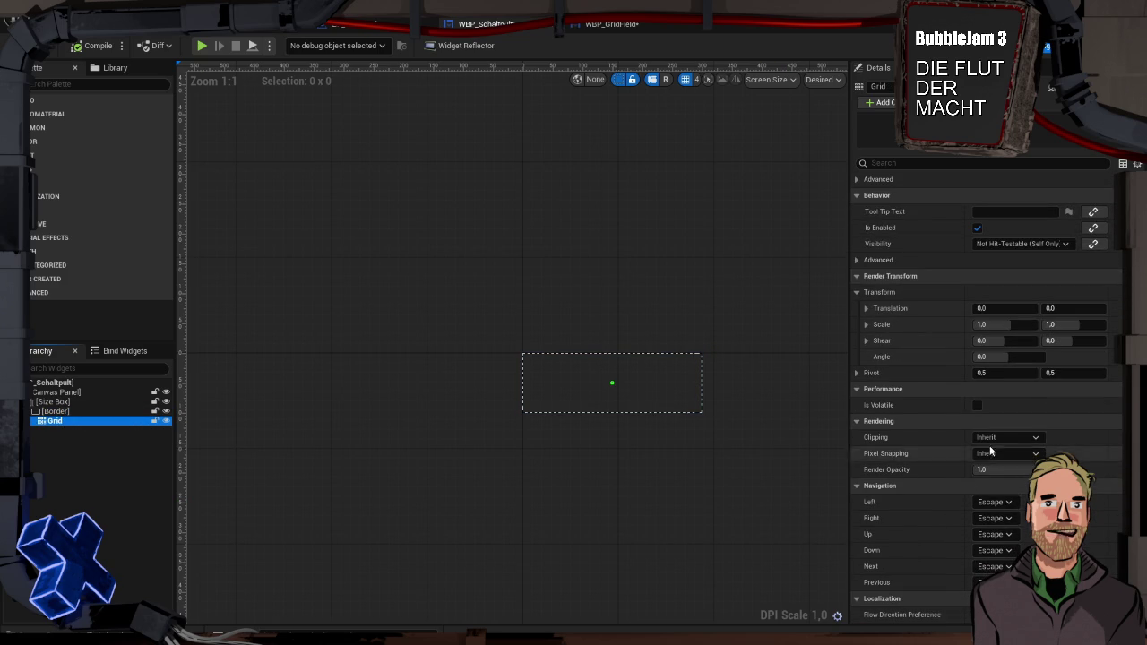
left_click(1008, 438)
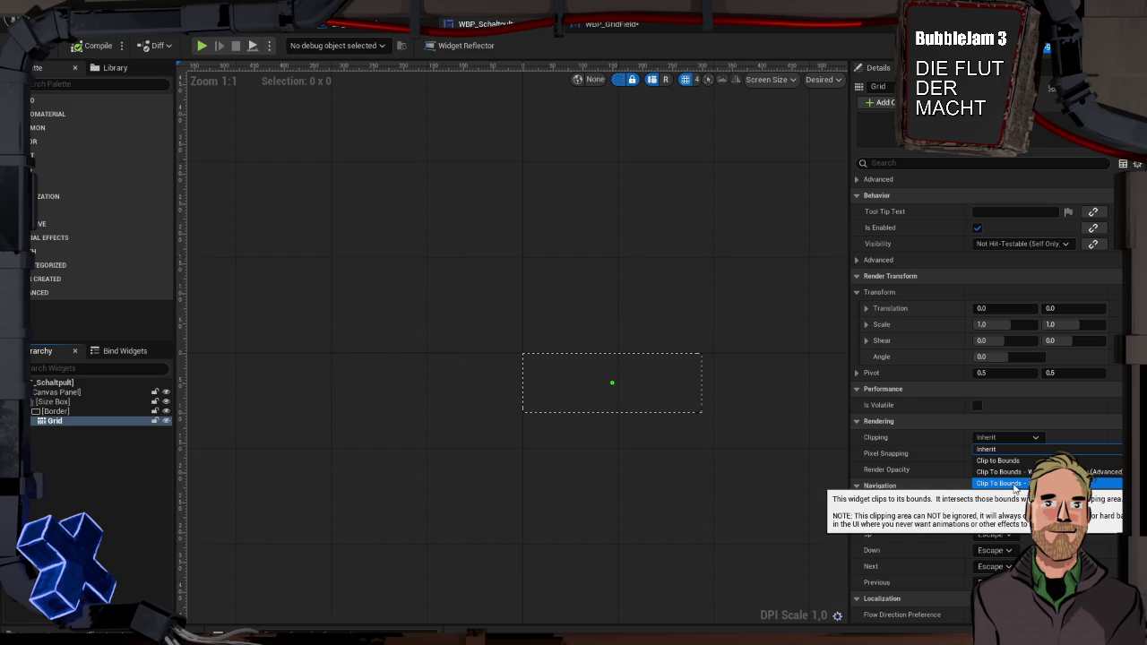
left_click(1003, 449)
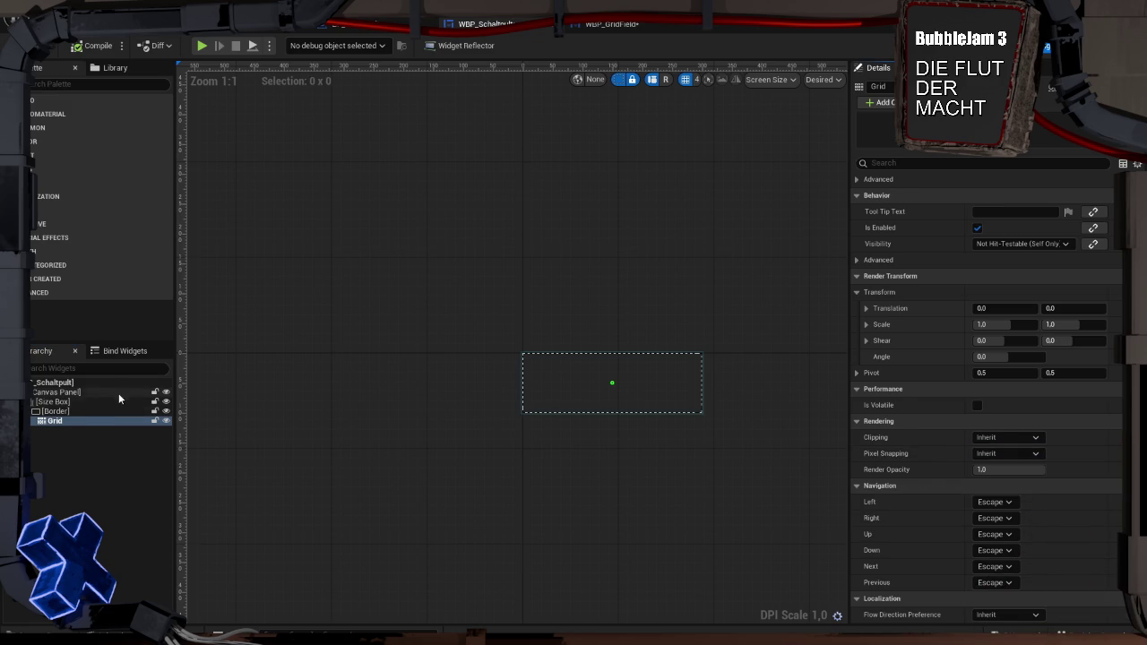
left_click(94, 410)
scroll(1009, 446, "down", 5)
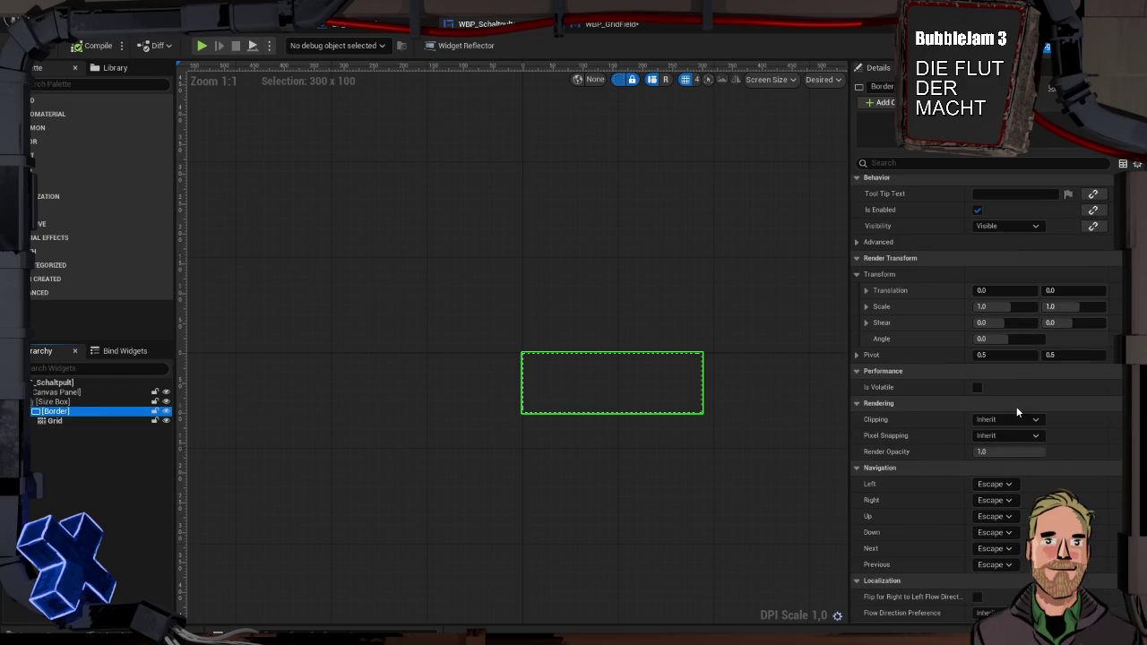
left_click(1009, 419)
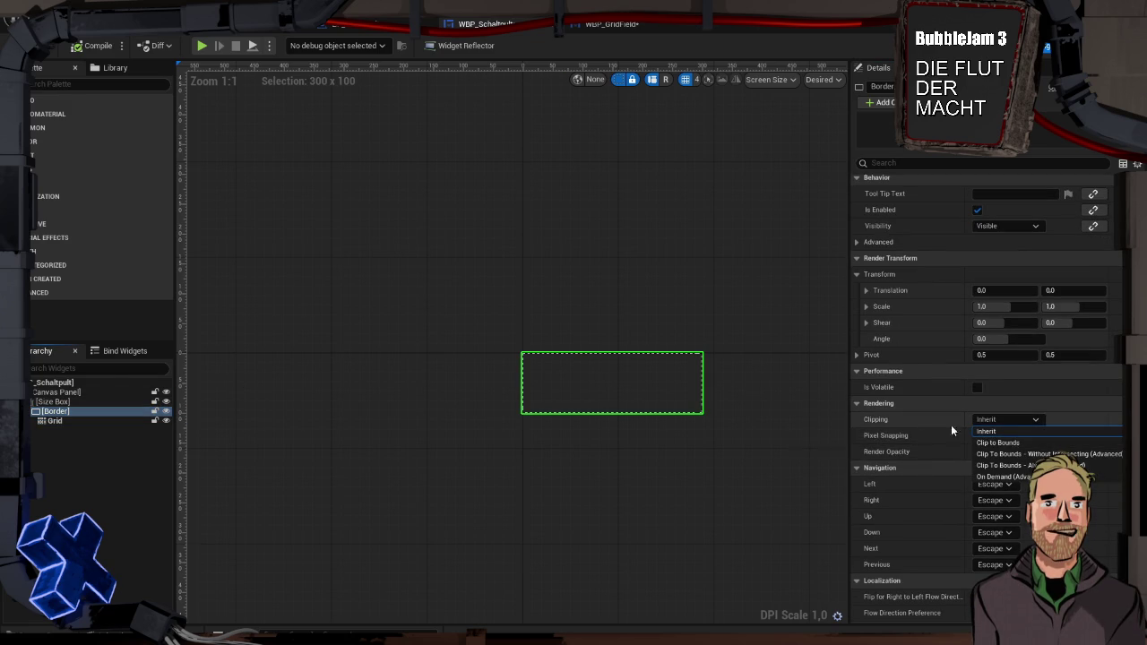
left_click(926, 425)
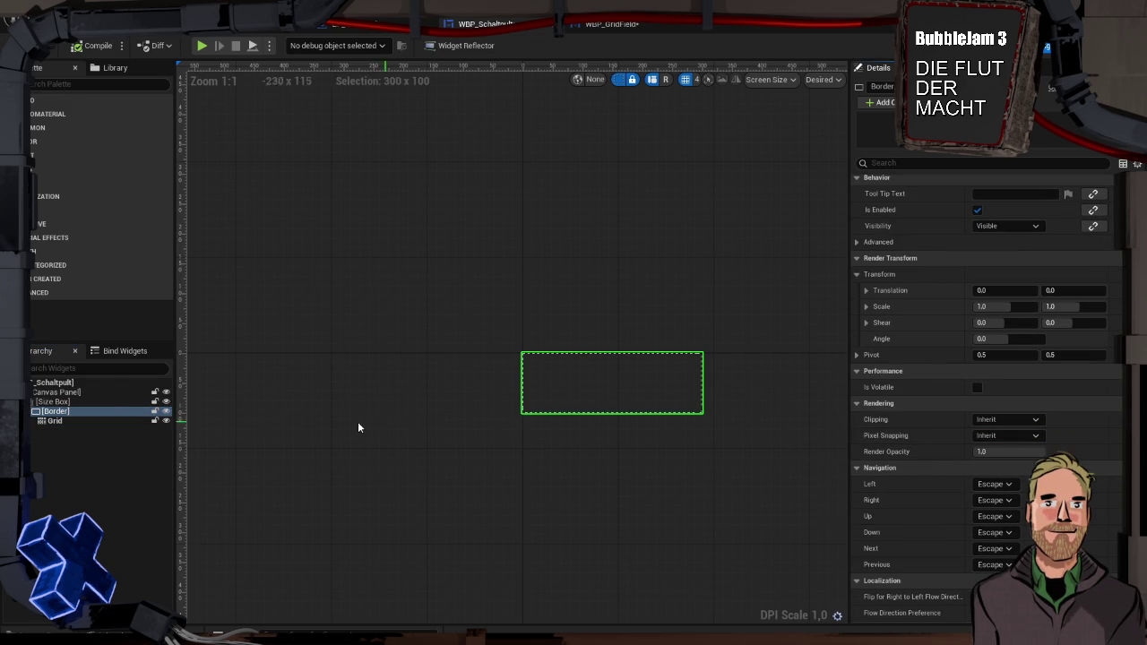
Set the Grid's render translation to X 0 and Y -20, compile, and start a playtest.
left_click(83, 419)
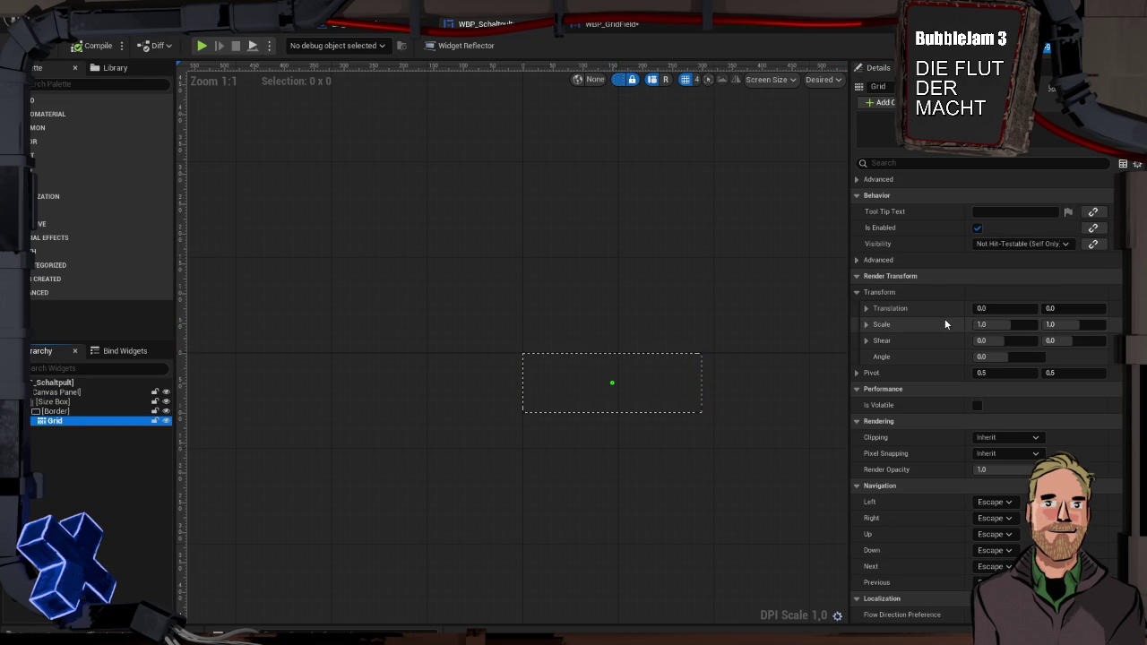
left_click(1014, 309)
type("0")
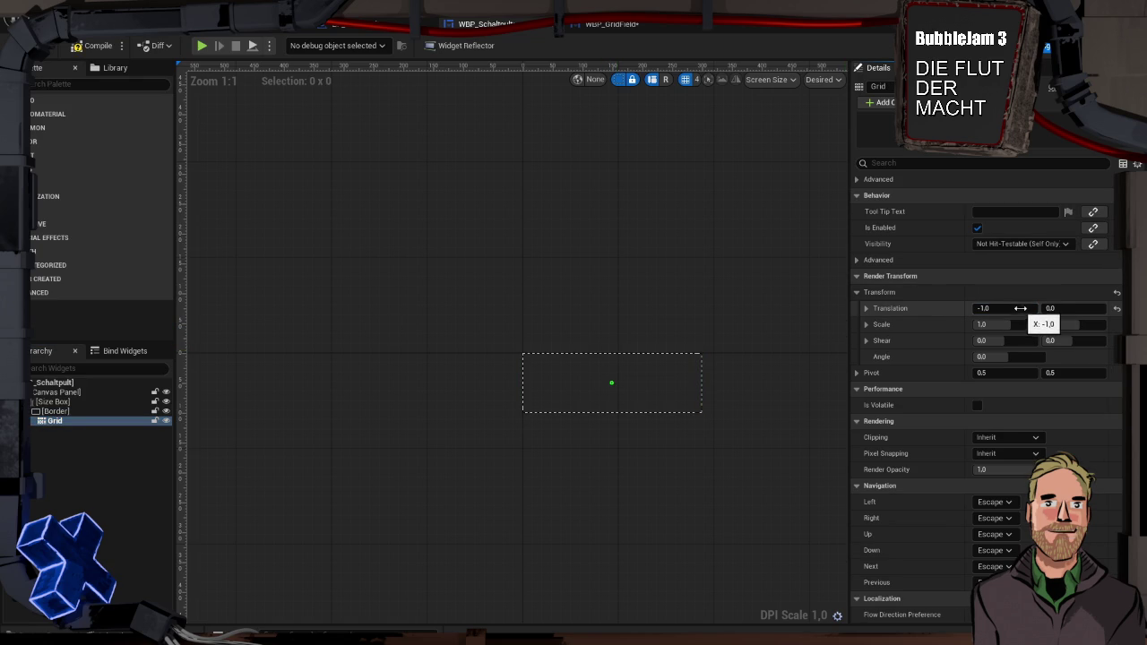
left_click(1061, 309)
type("50")
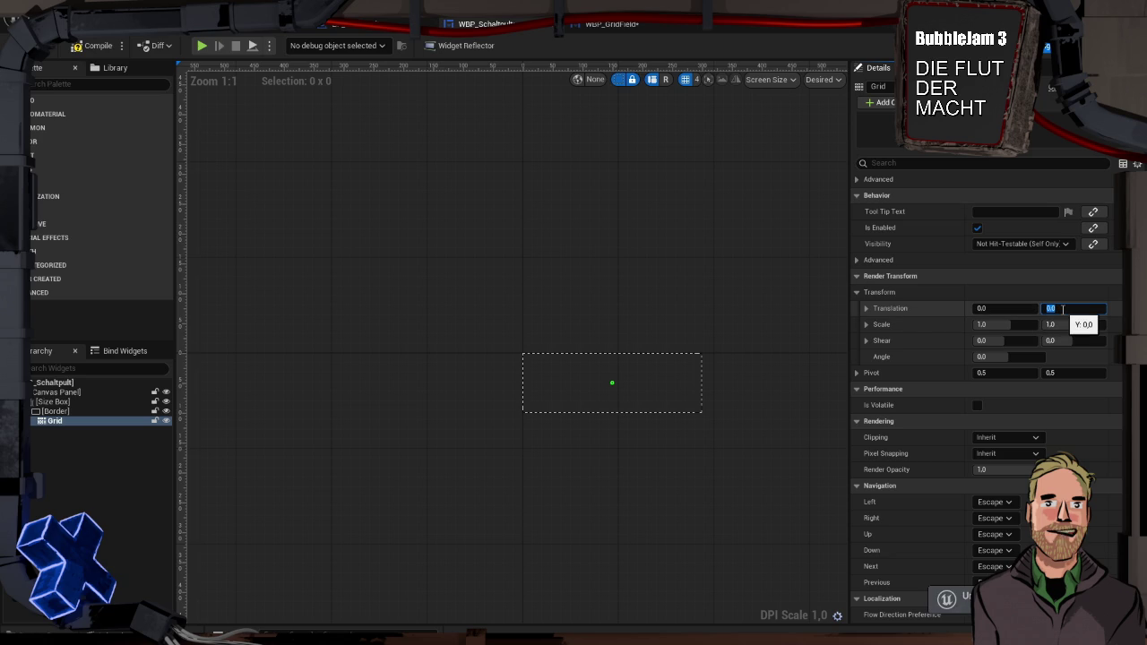
key("Return")
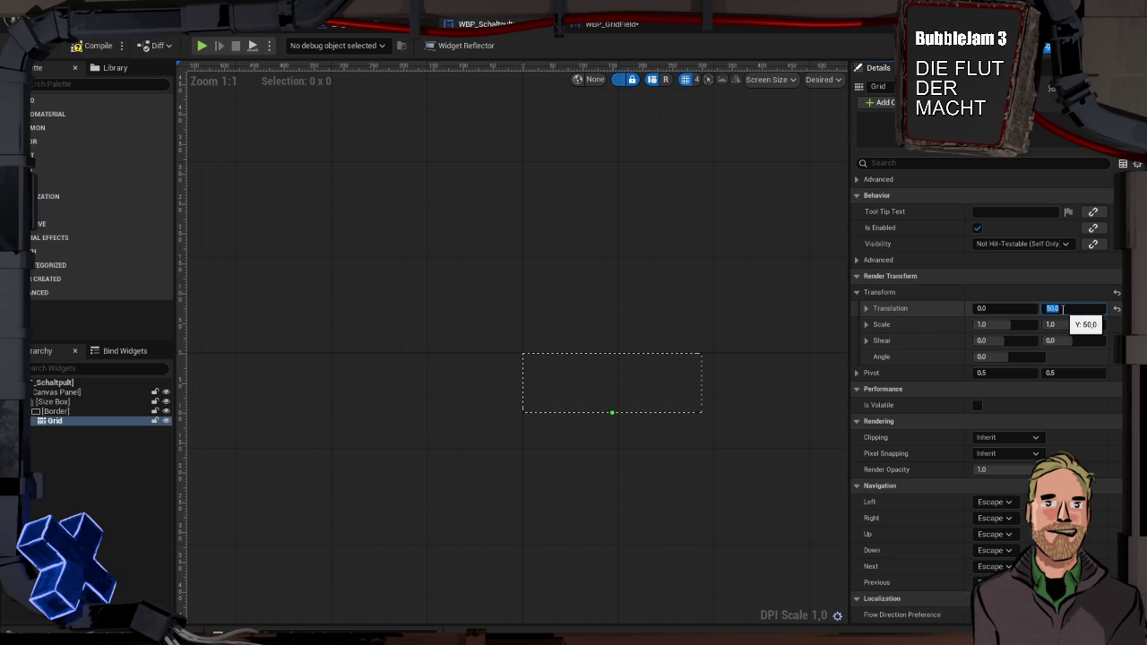
type("-20")
key("Return")
left_click(94, 44)
left_click(202, 45)
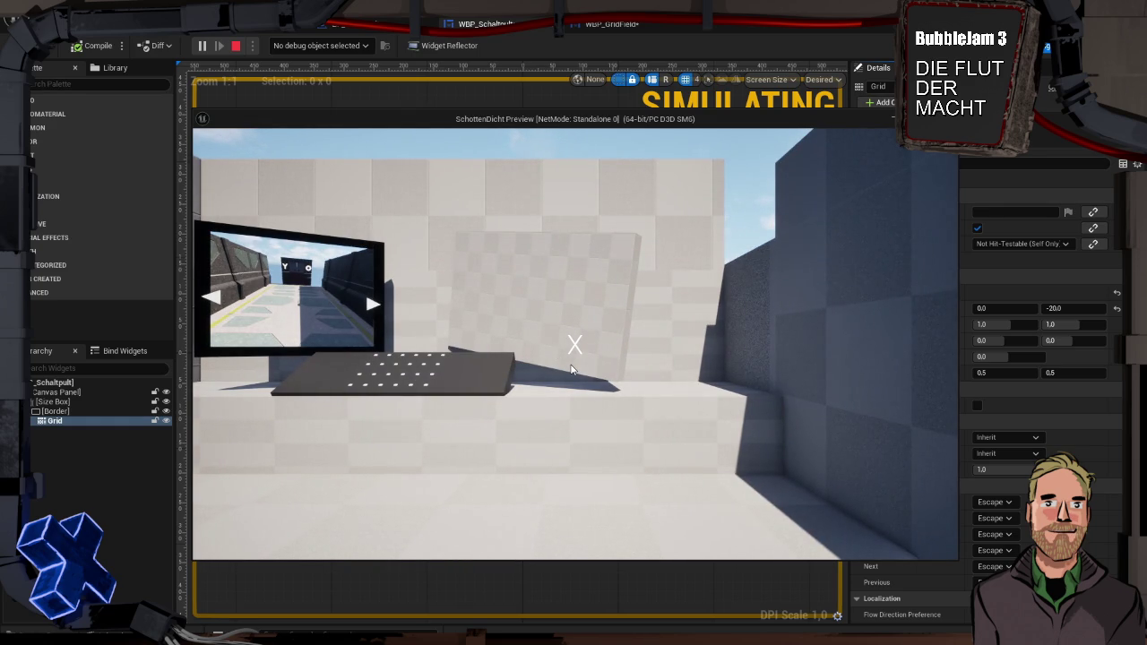
Stop the playtest, change the Grid's translation Y to -10, and compile.
key("Escape")
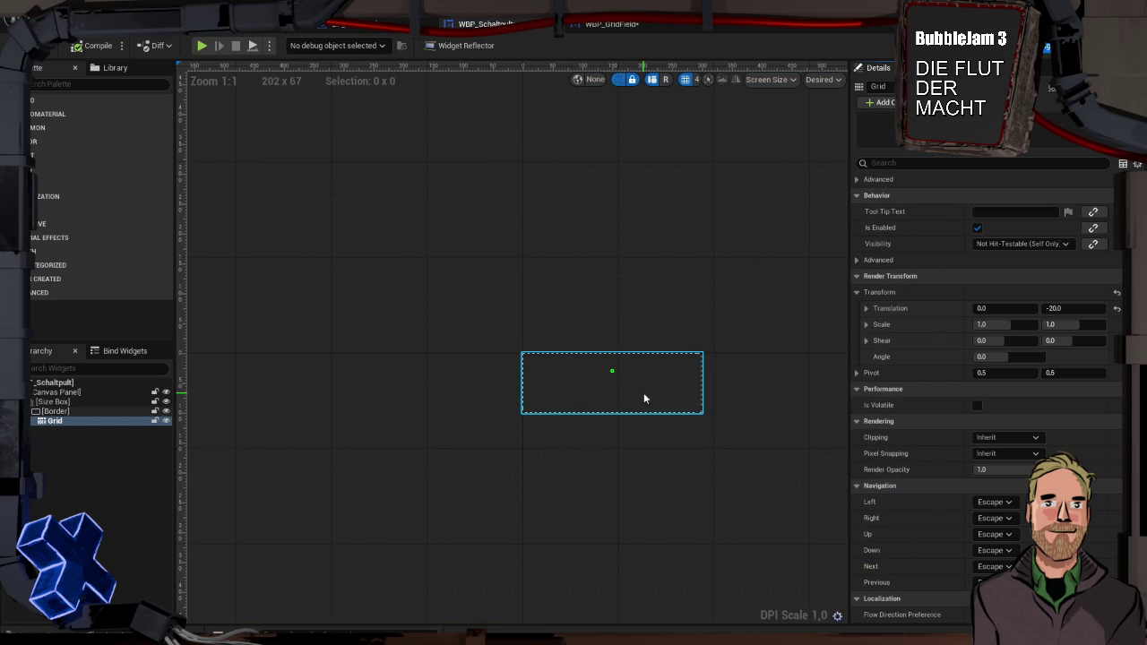
left_click(1062, 308)
type("-10")
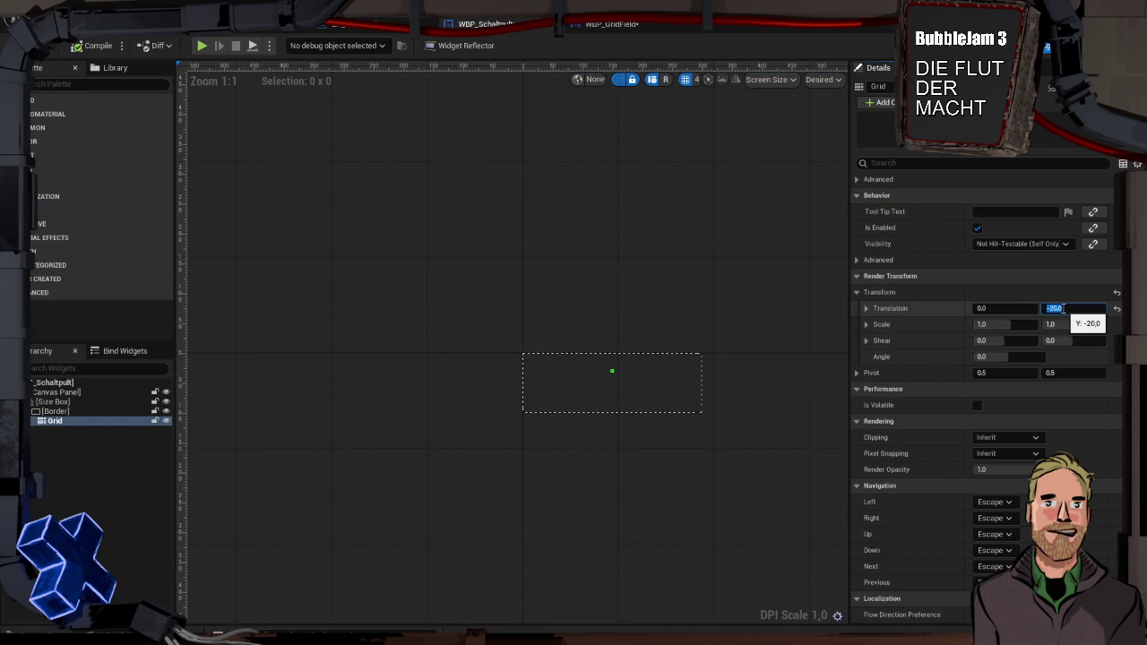
key("Return")
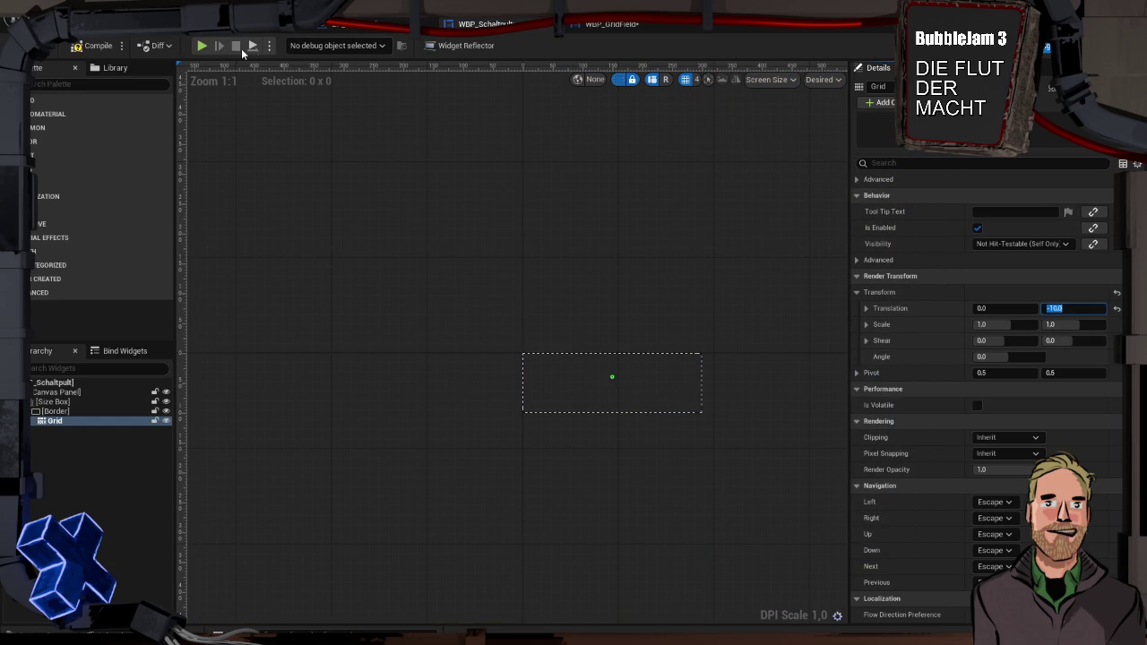
left_click(617, 374)
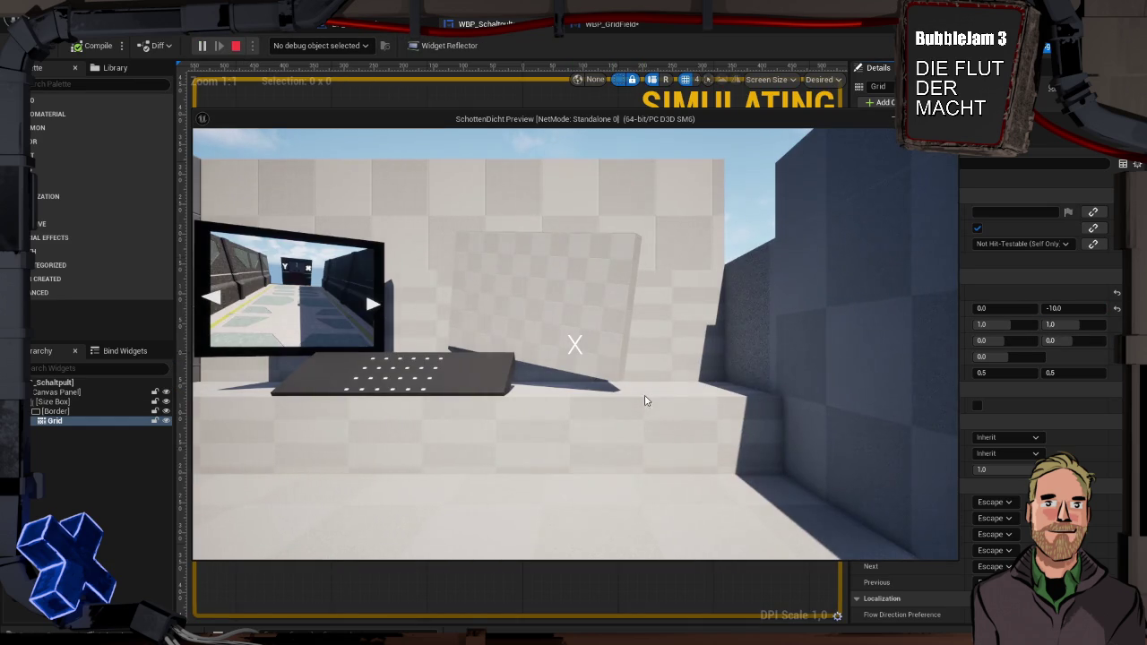
Playtest again, walking up to the desk to confirm the glowing fields sit on the panel.
left_click(645, 400)
key("w")
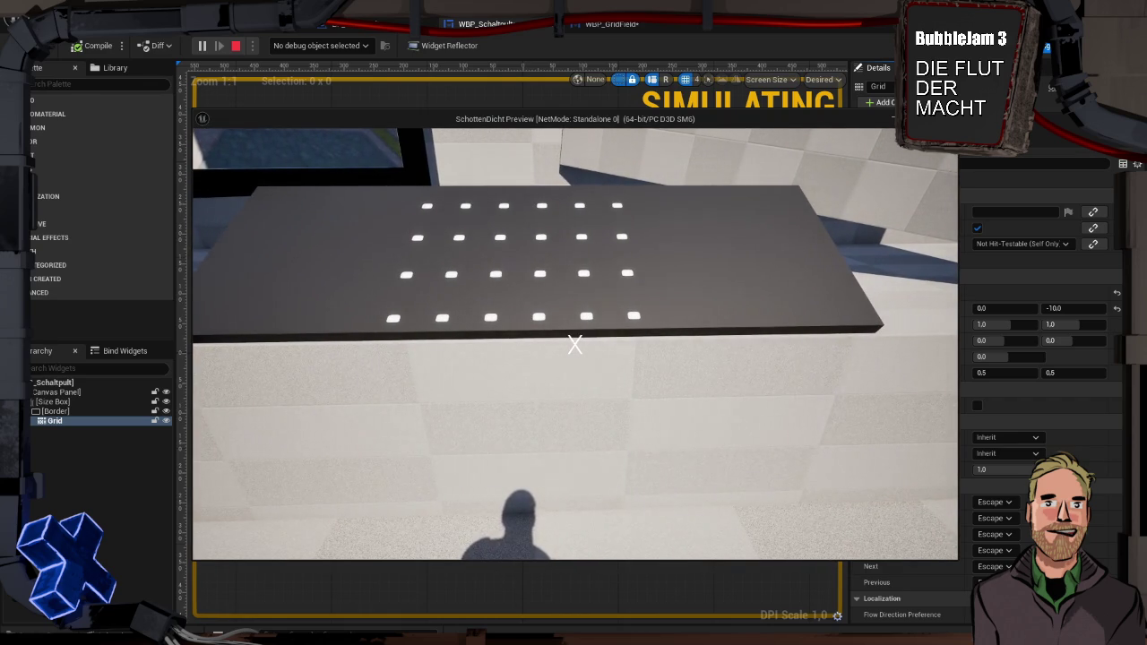
key("Escape")
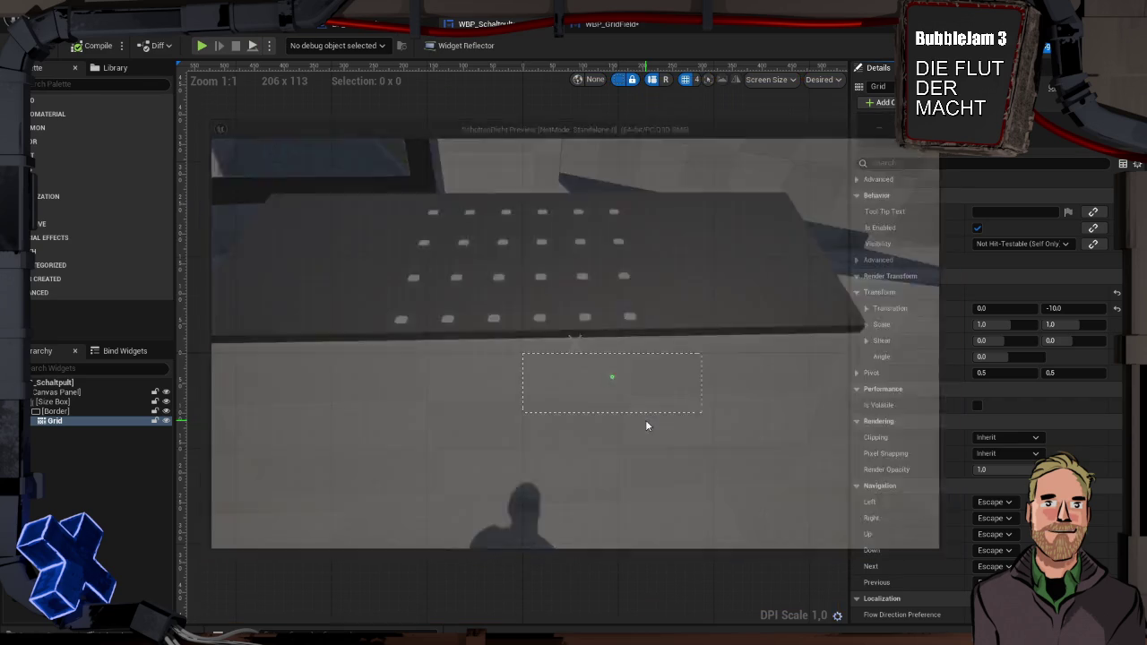
left_click(603, 27)
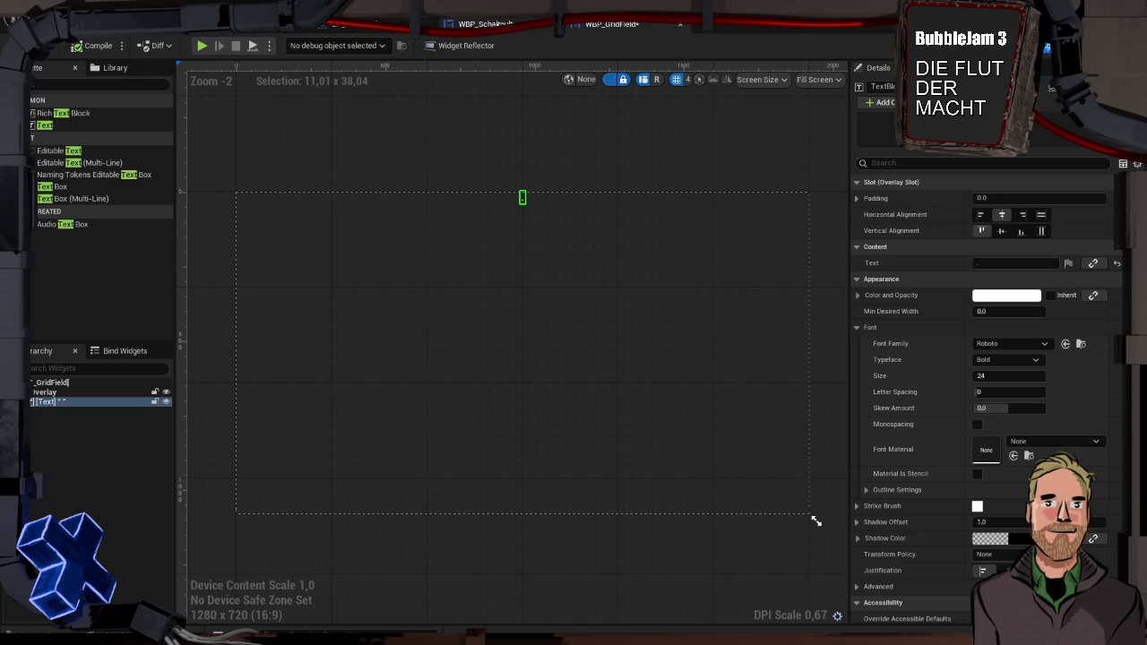
left_click(488, 24)
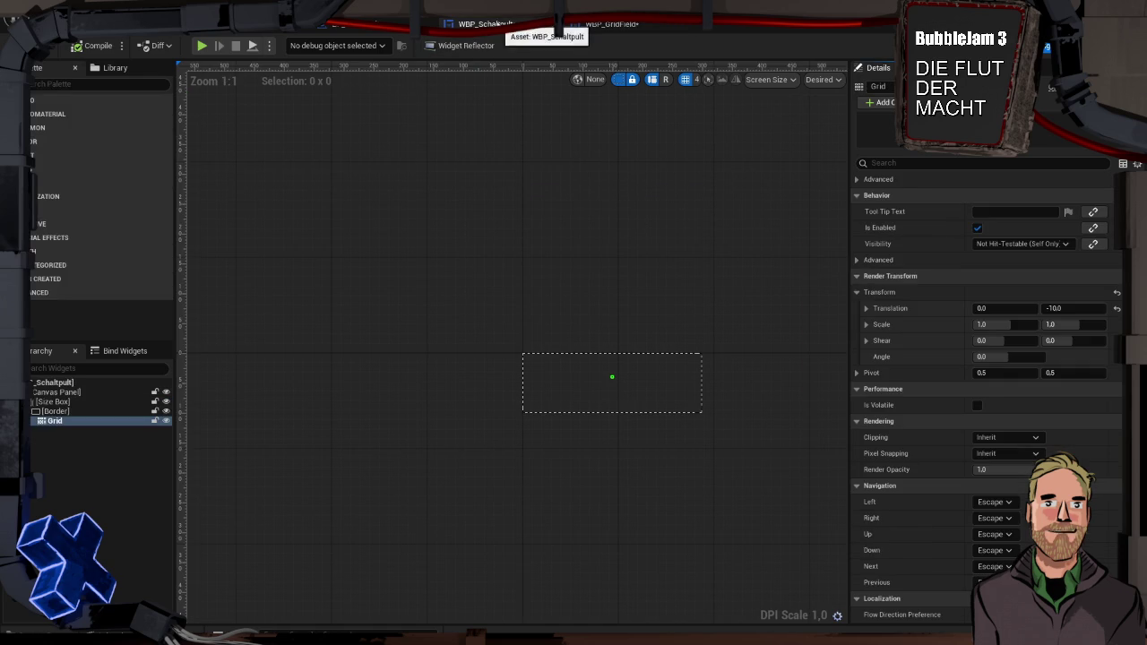
left_click(376, 25)
left_click(618, 24)
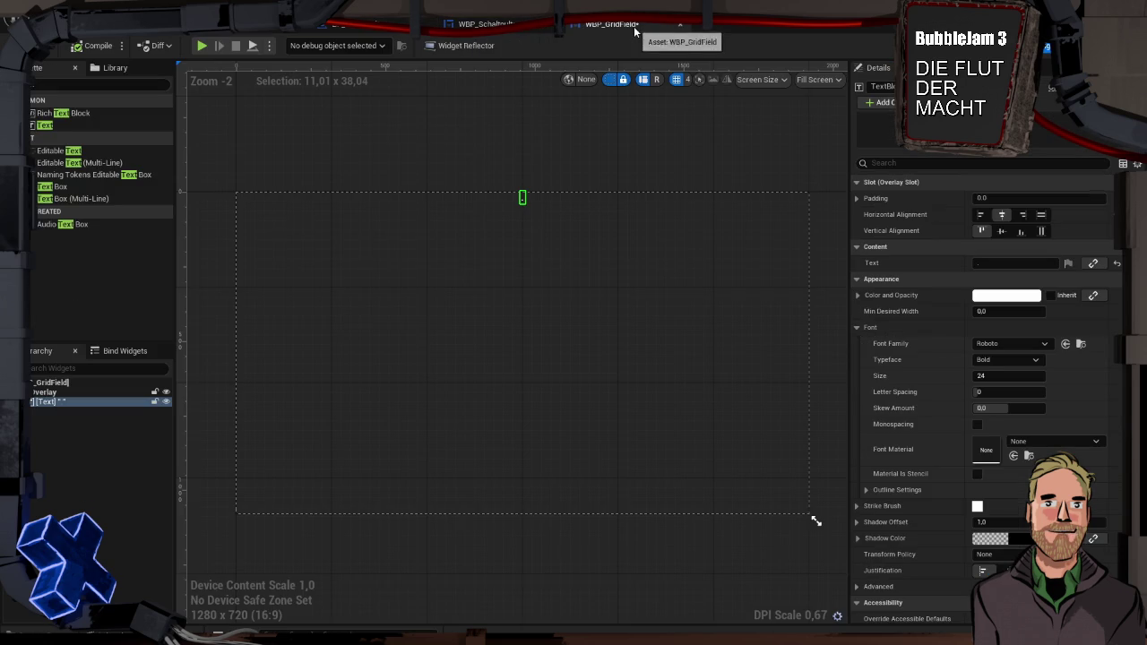
left_click(520, 24)
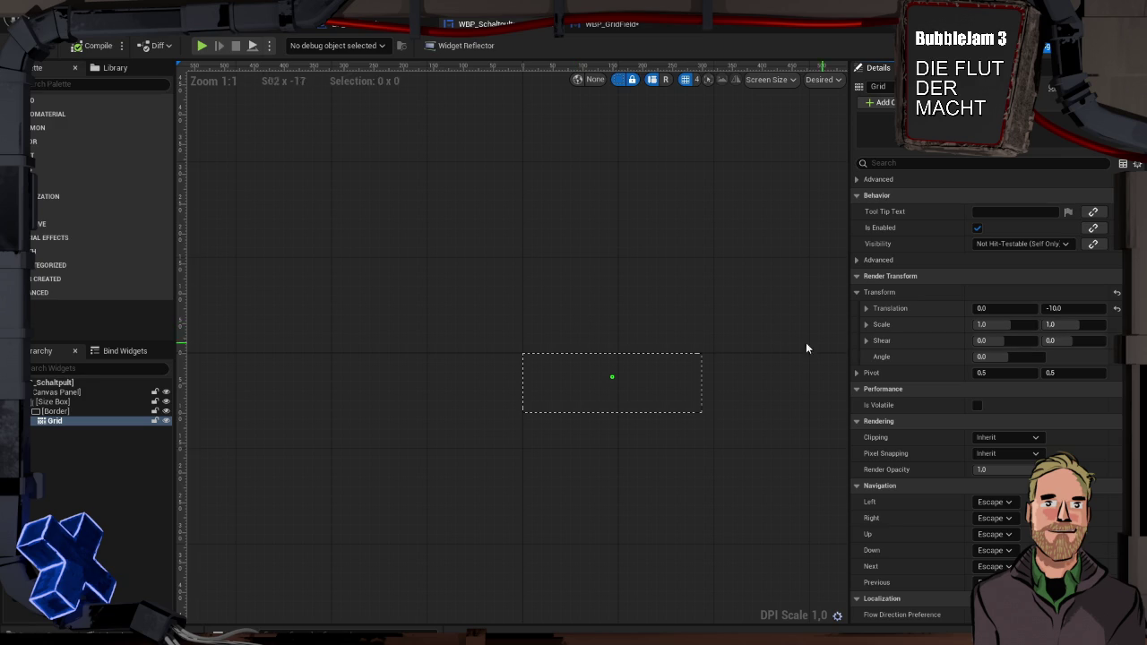
left_click_drag(802, 405, 740, 356)
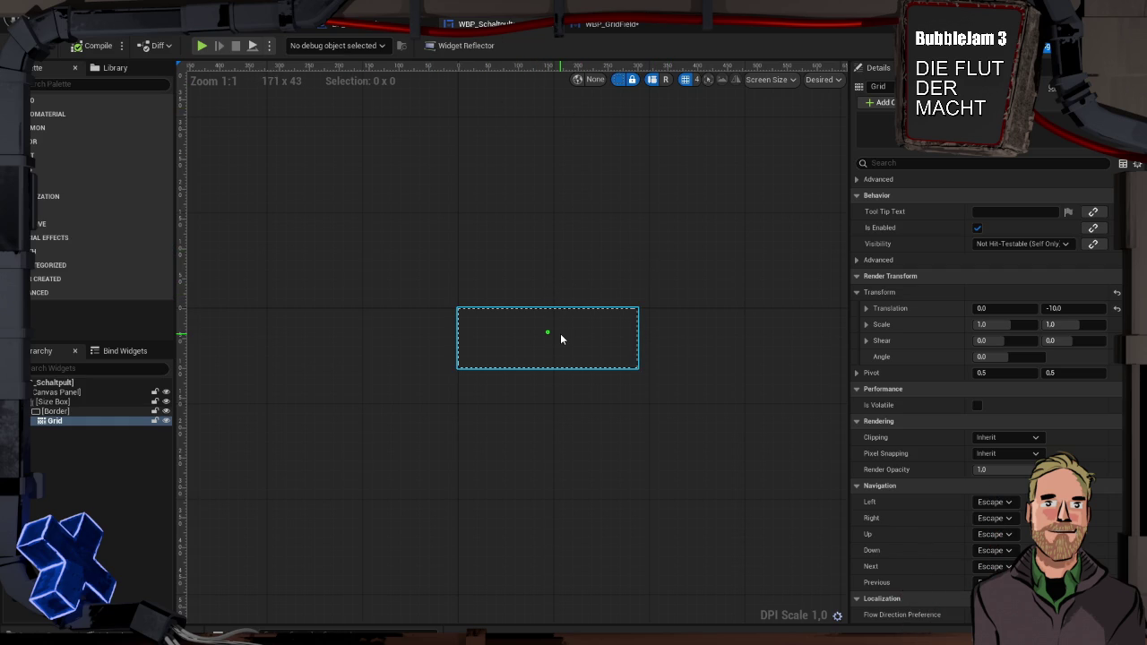
Compare the WBP_Schaltpult and WBP_GridField layouts, ending on WBP_GridField.
left_click(622, 25)
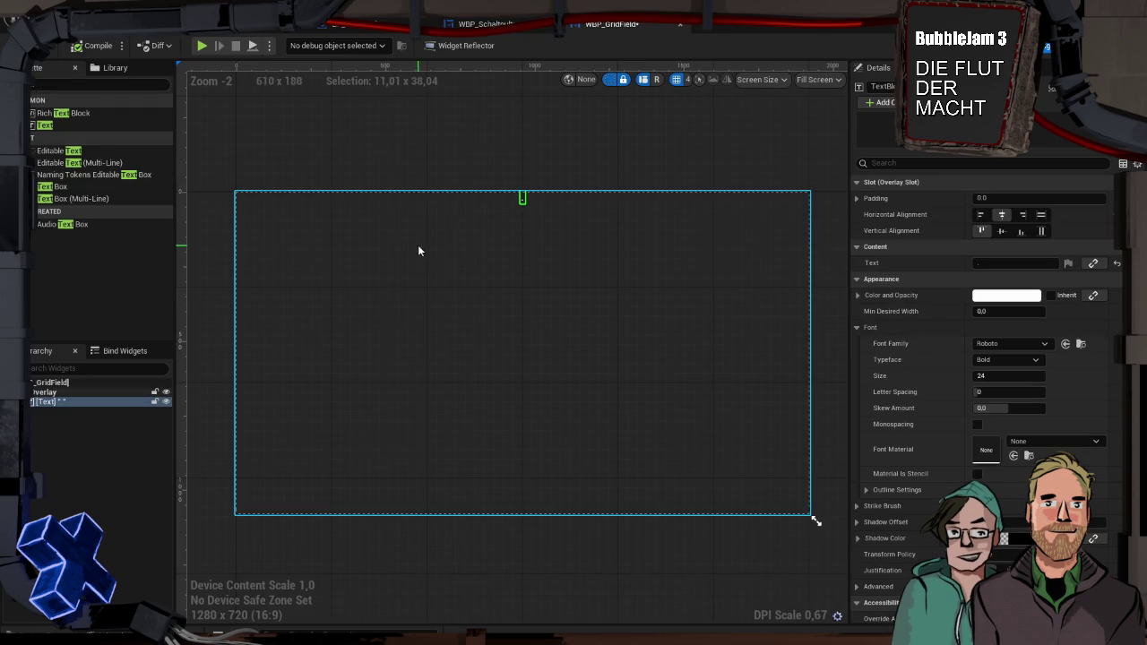
left_click(483, 25)
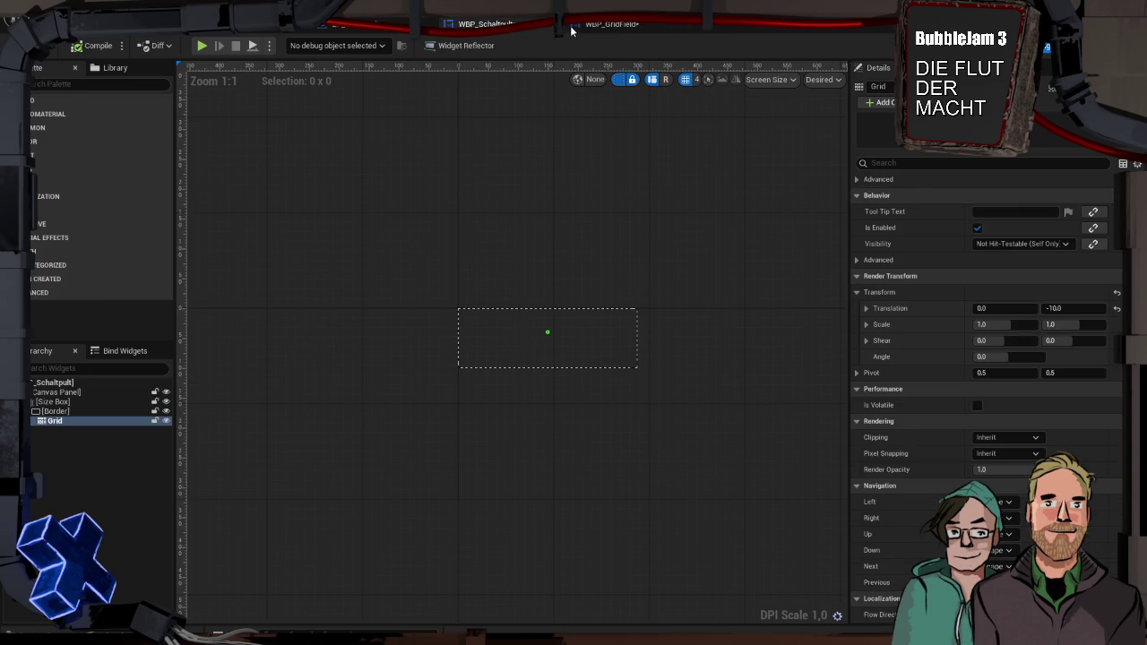
left_click(612, 24)
left_click(484, 25)
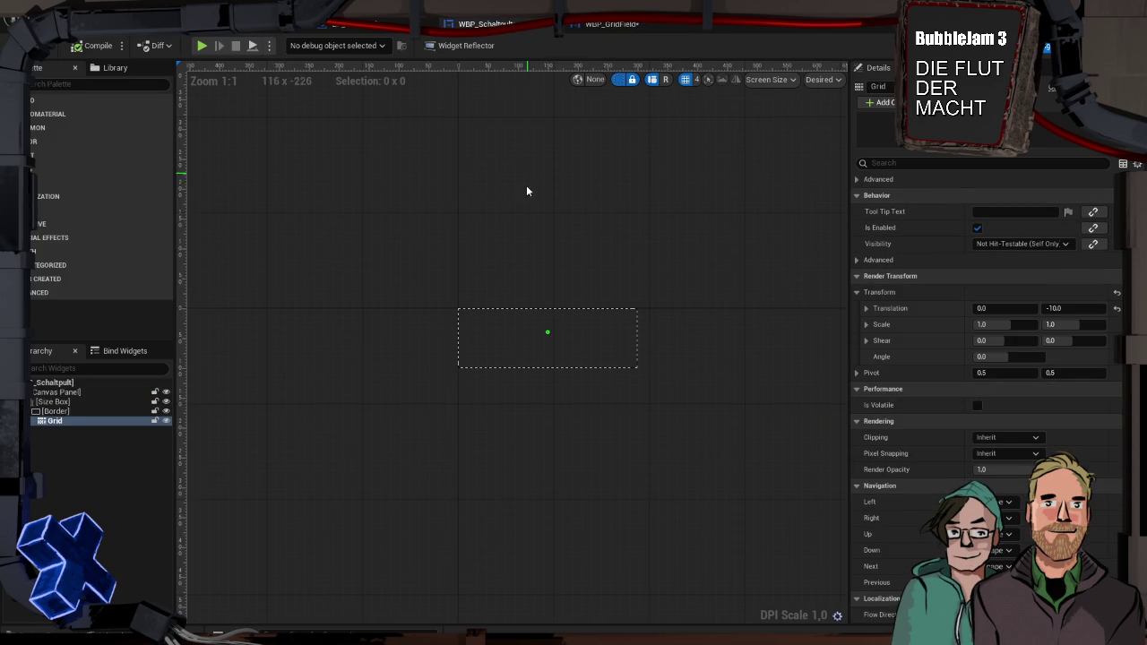
left_click(586, 25)
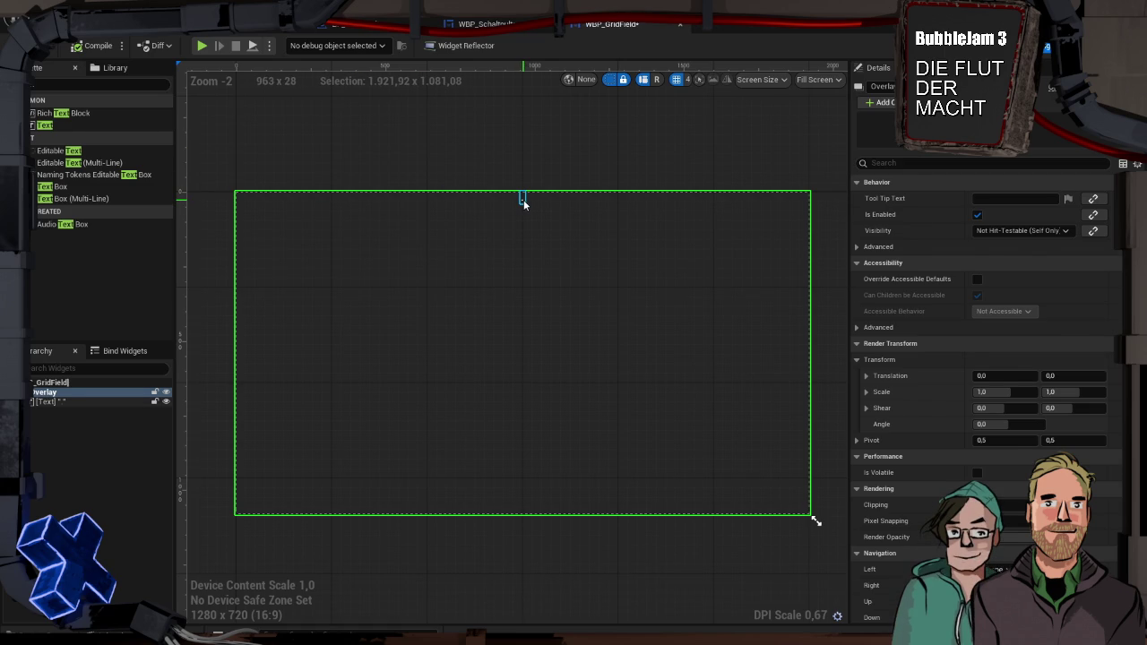
Delete the Text element from WBP_GridField's hierarchy and compile.
left_click(523, 200)
left_click(115, 428)
left_click(106, 400)
key("Delete")
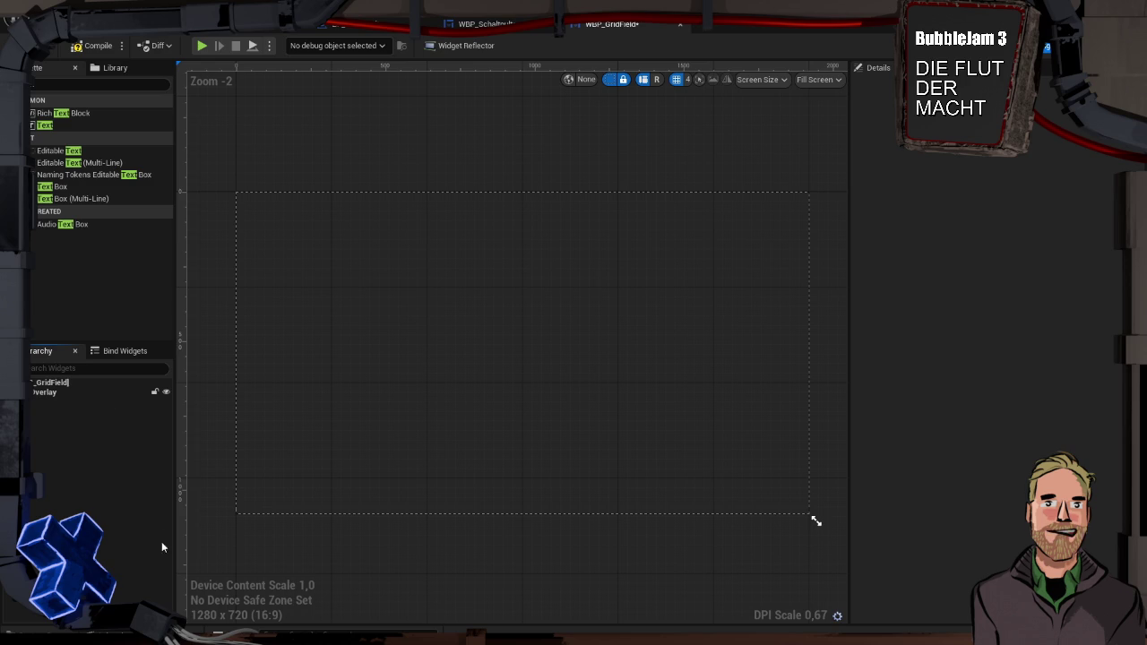
left_click(99, 47)
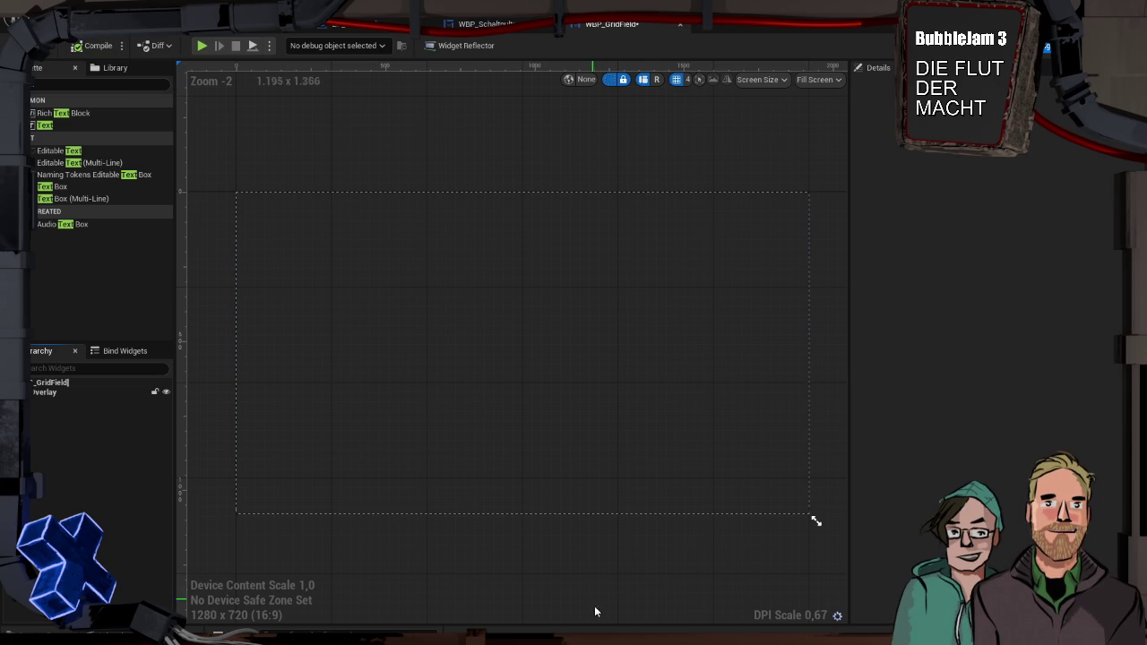
Open the Content Drawer at Content > Game > UI with its six widget blueprints.
key("ctrl+space")
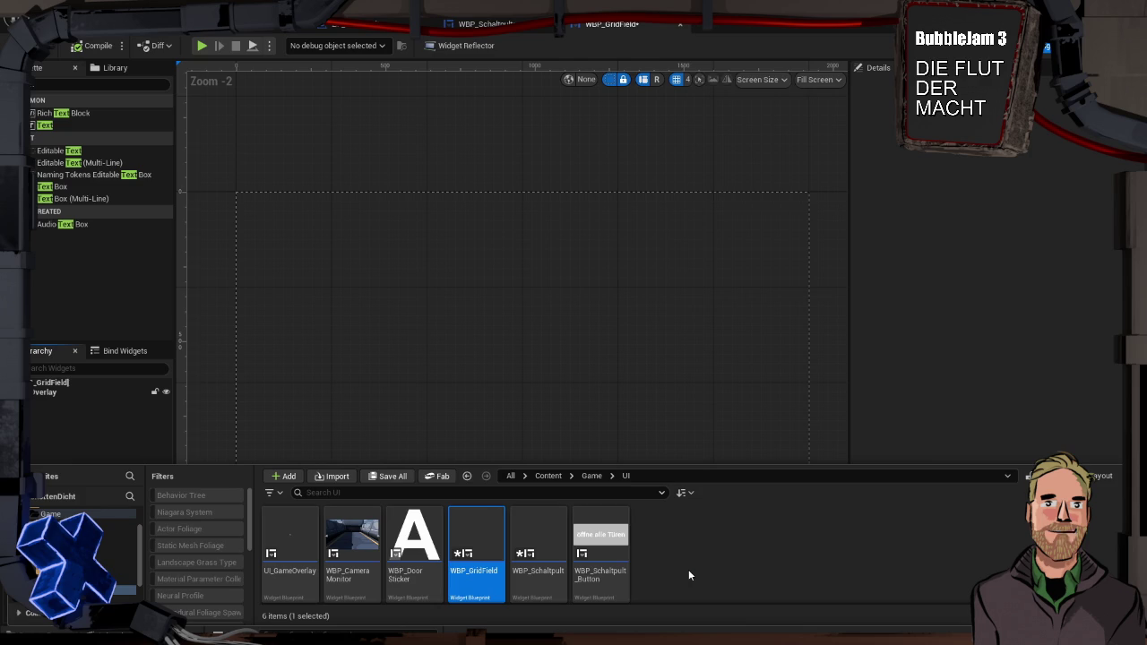
Dismiss the add-asset menu and Content Drawer, and show WBP_GridField's EventGraph.
right_click(688, 569)
mouse_move(706, 557)
mouse_move(766, 532)
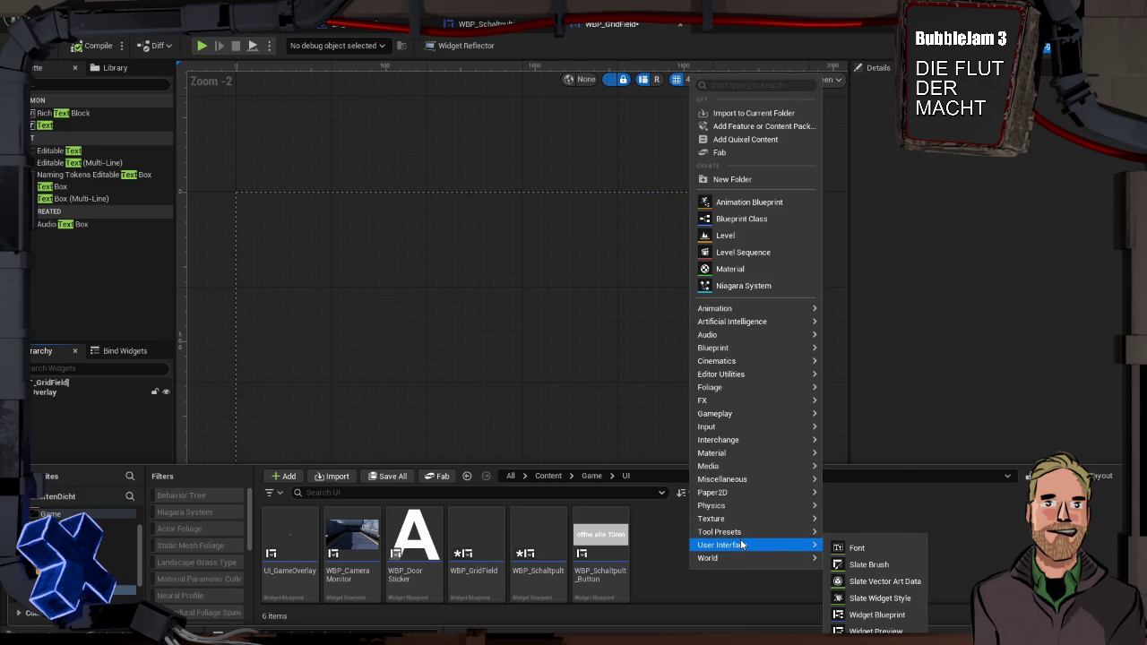
left_click(574, 170)
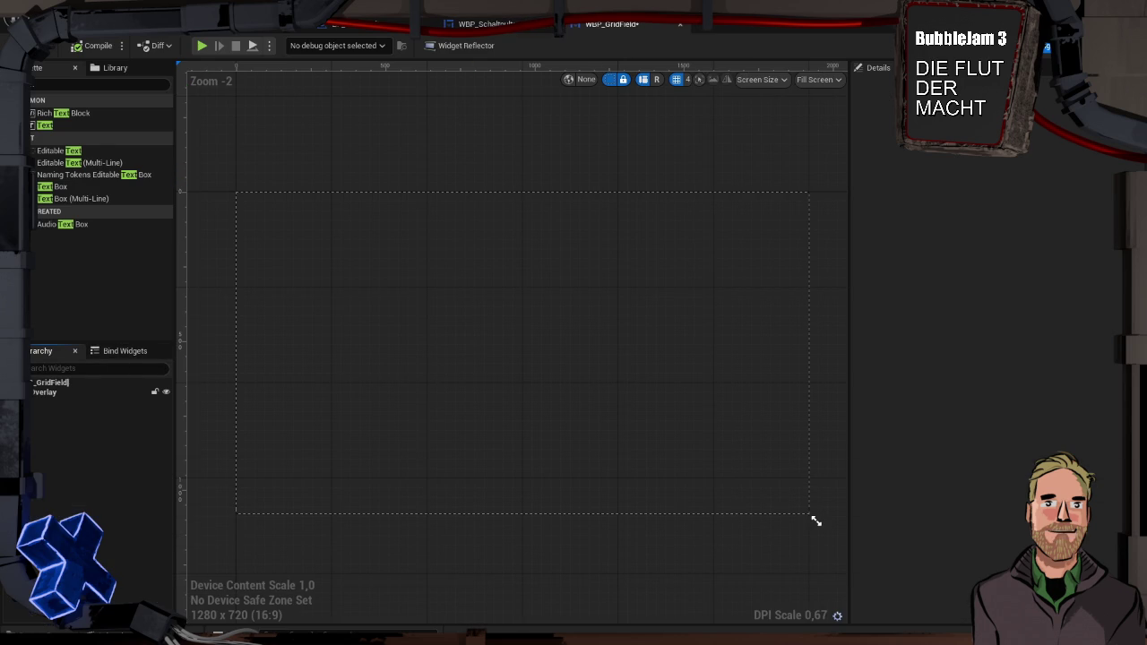
left_click(1070, 46)
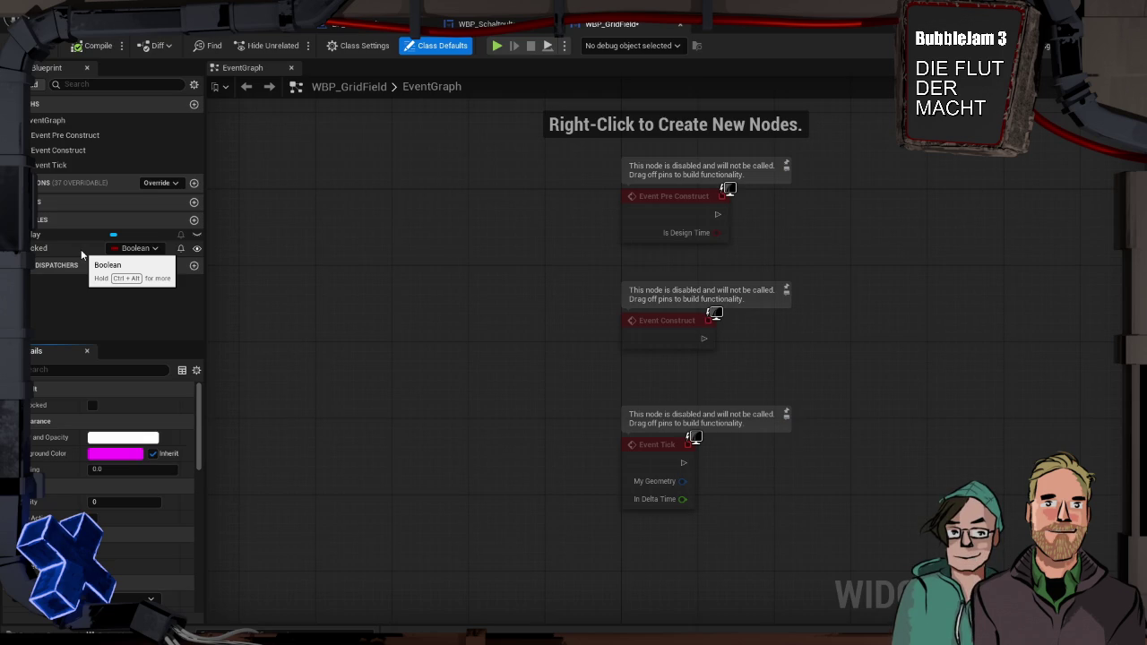
Inspect the isBlocked Boolean's details, then return to the WBP_Schaltpult designer.
left_click(66, 247)
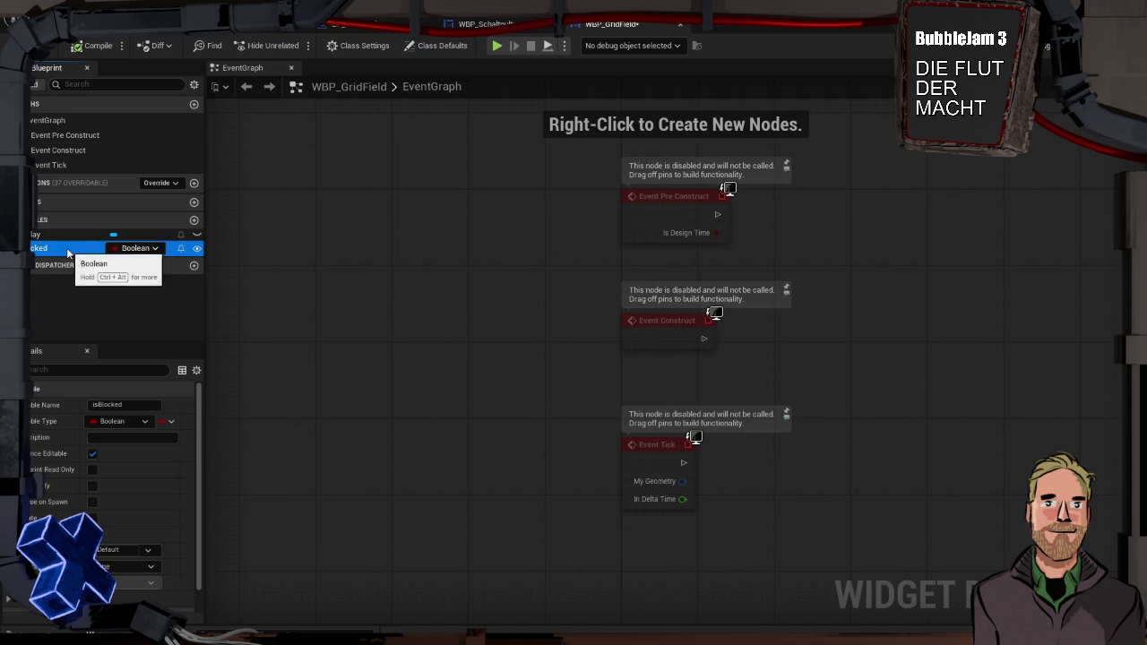
scroll(86, 460, "down", 1)
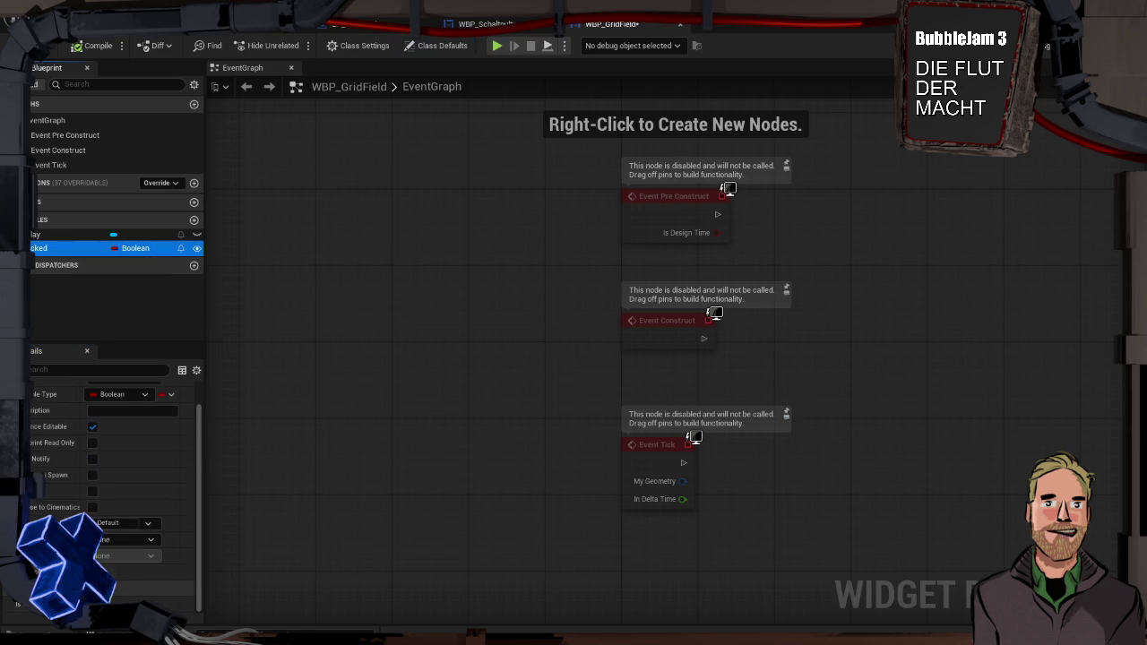
left_click(493, 27)
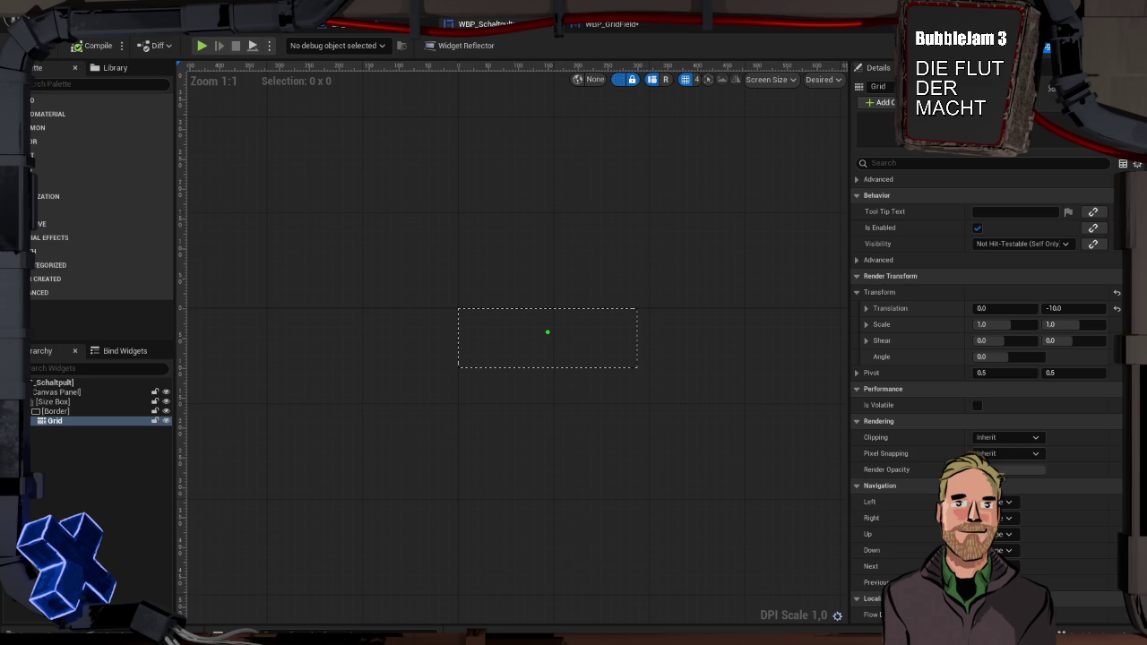
Start a new Widget Blueprint in the UI folder, cancel it, and open WBP_Schaltpult_Button instead.
key("ctrl+space")
right_click(712, 558)
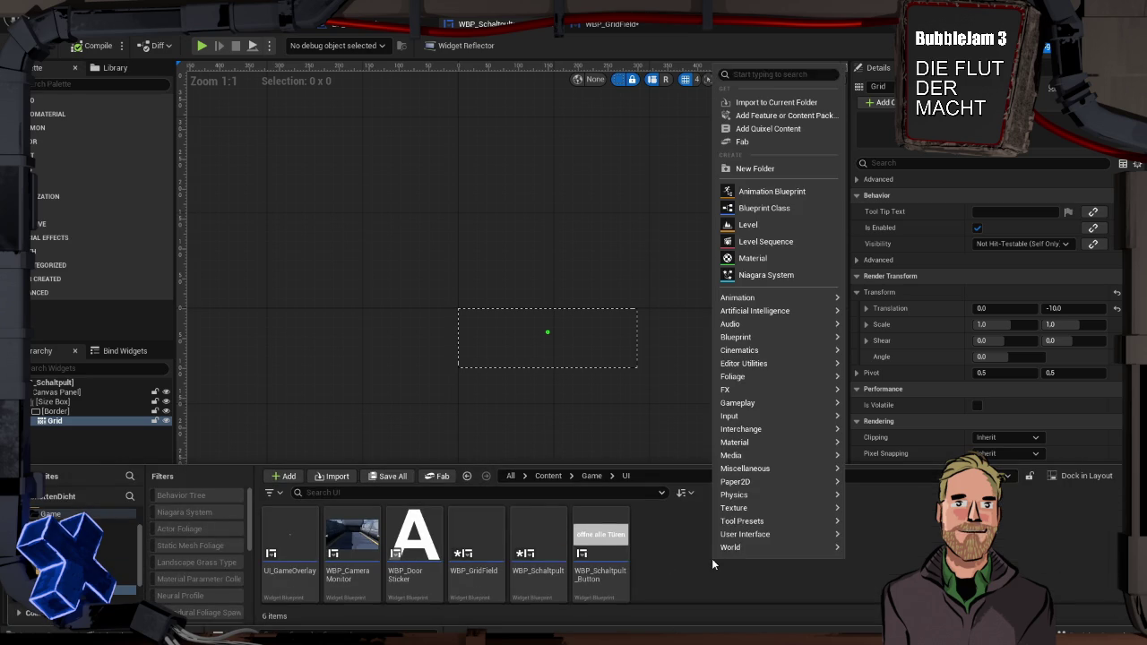
left_click(896, 609)
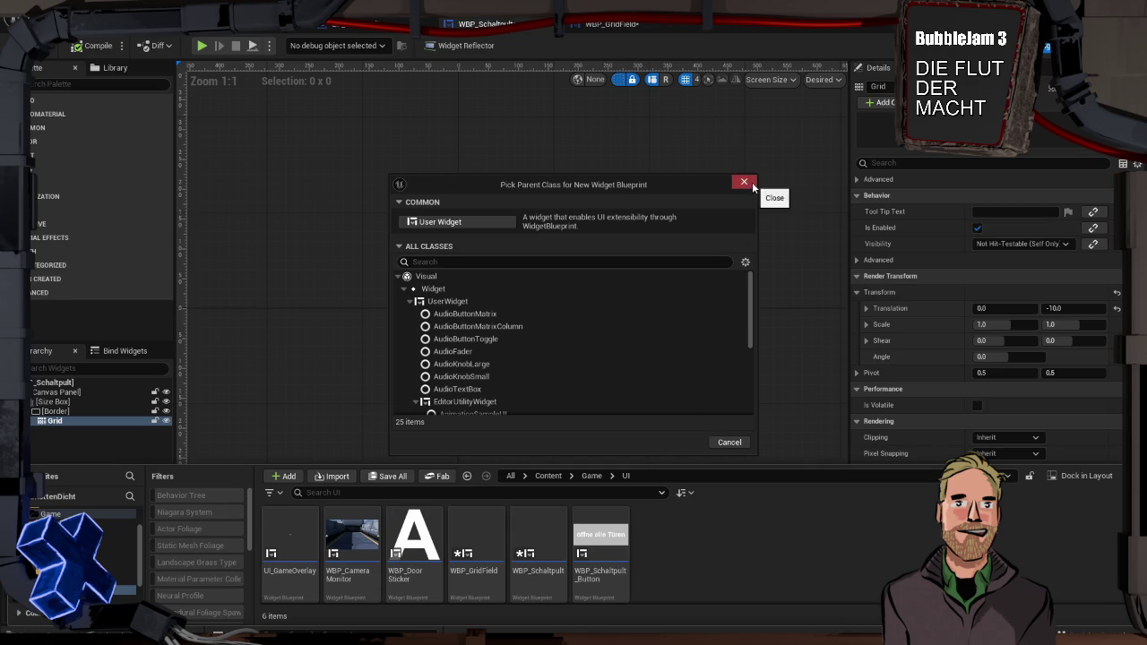
left_click(743, 181)
left_click(625, 543)
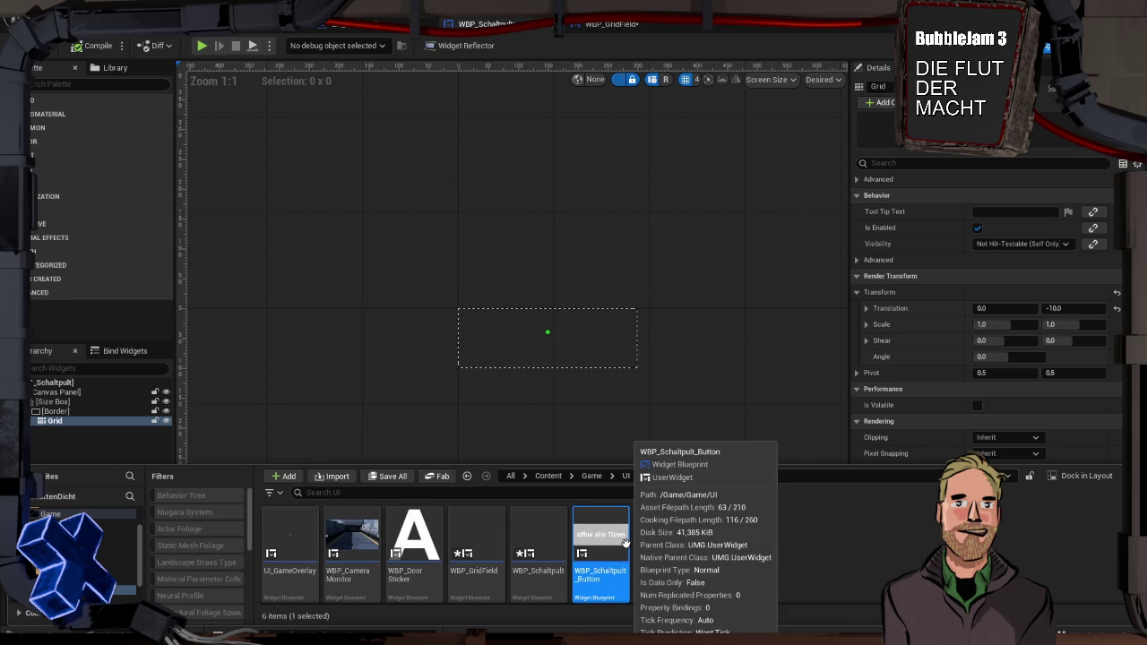
double_click(618, 547)
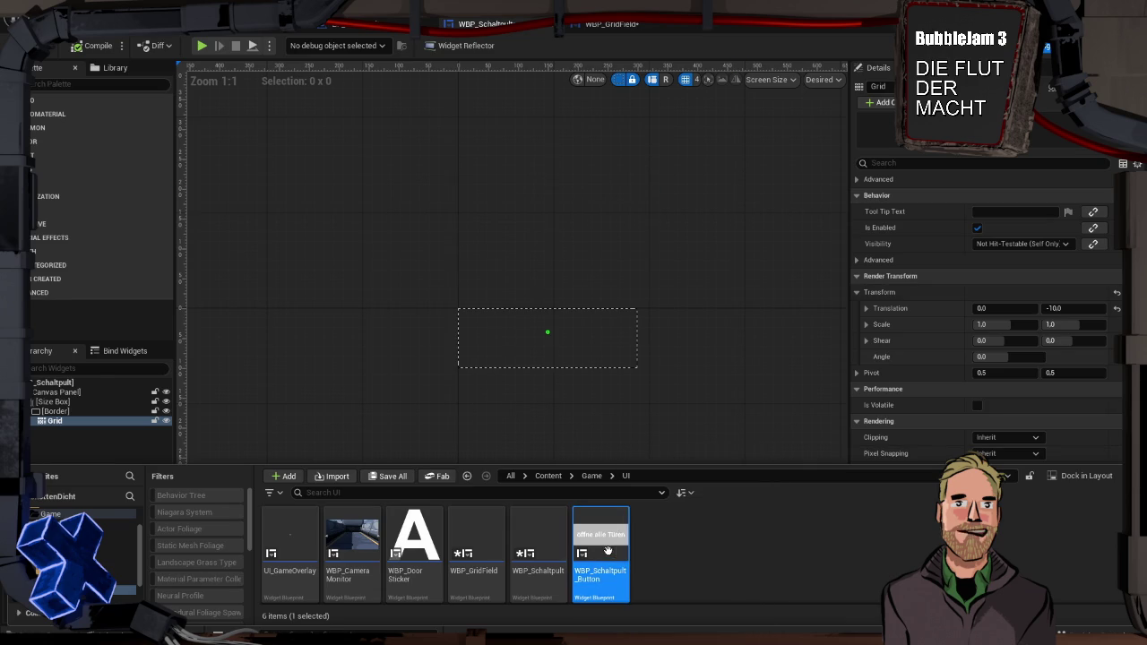
Wrap the Button in WBP_Schaltpult_Button with a Size Box.
left_click(598, 368)
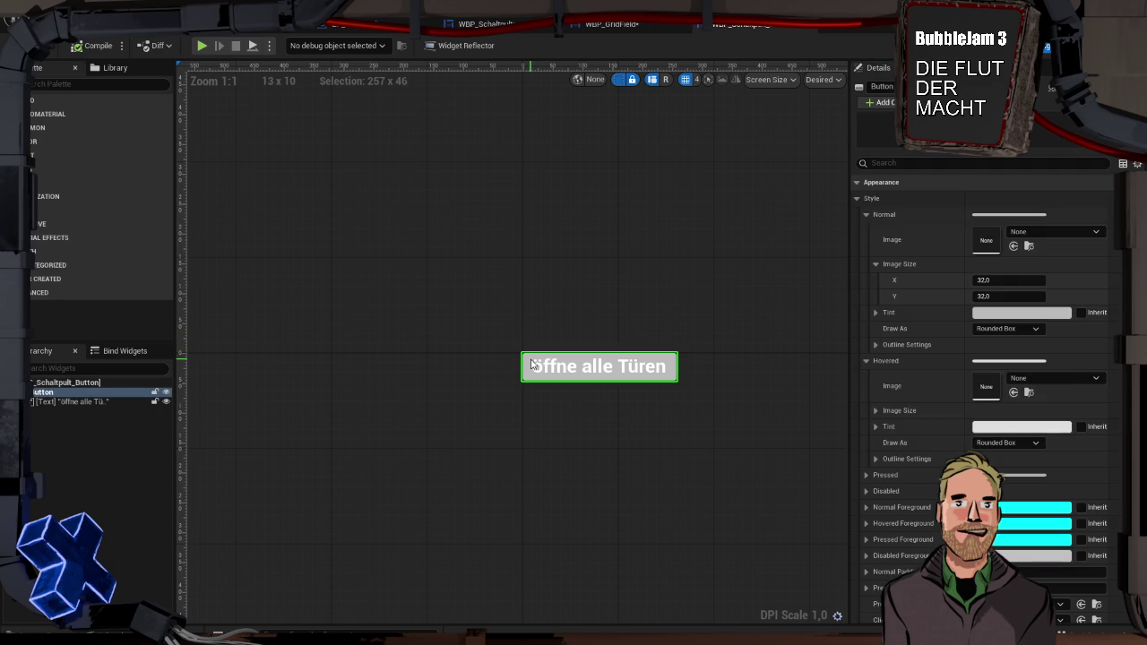
left_click(71, 402)
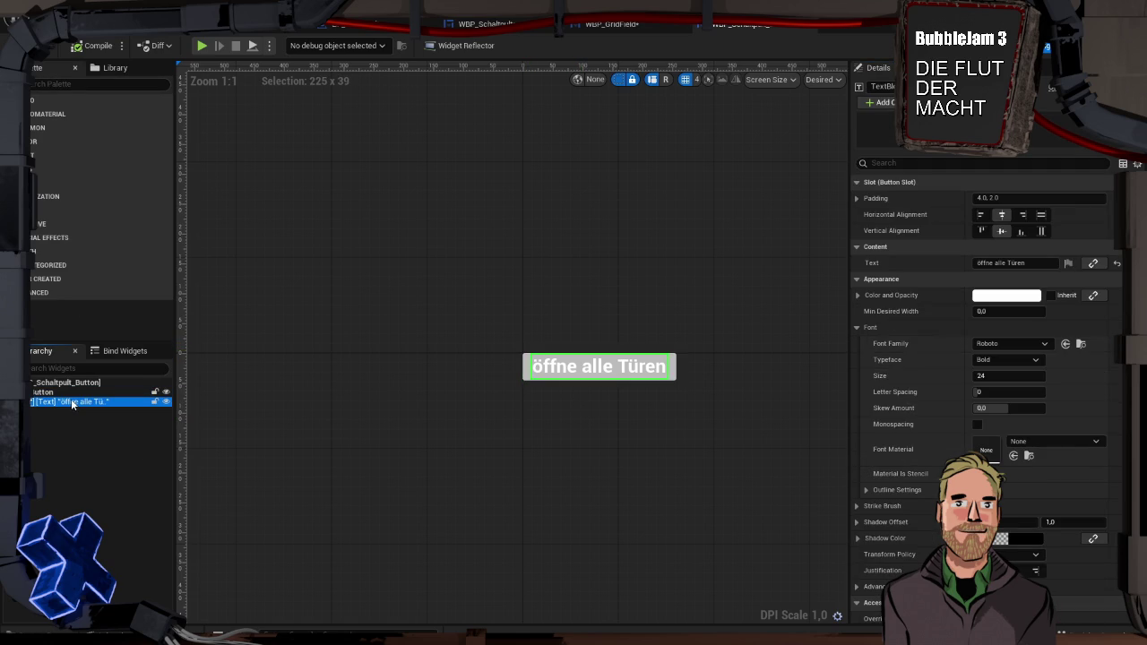
left_click(75, 431)
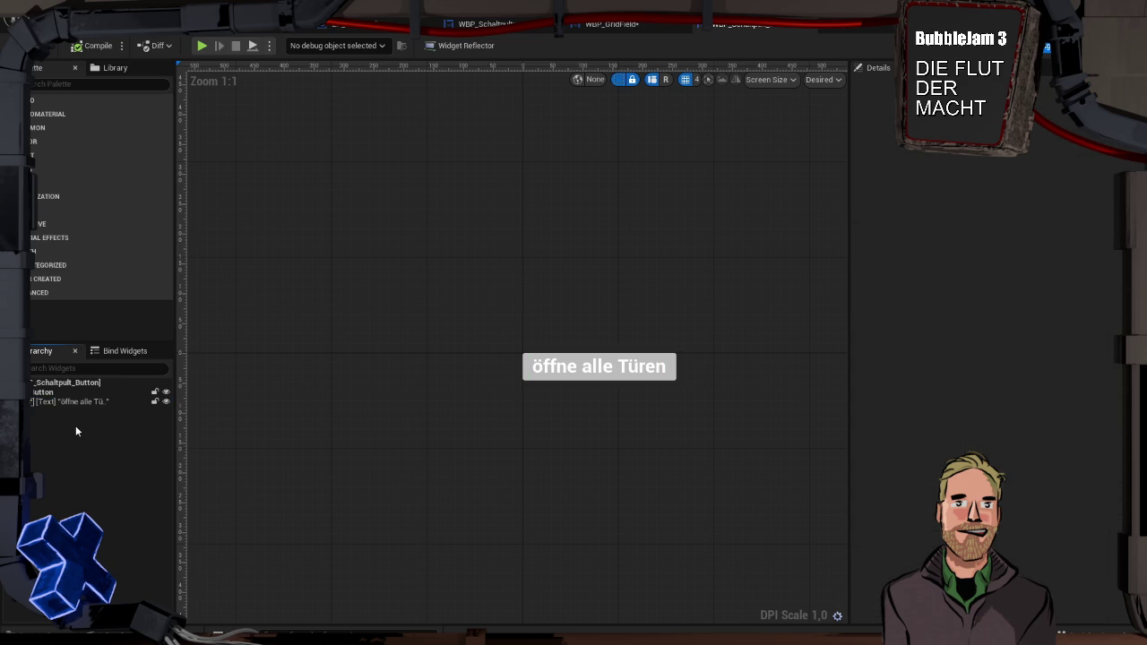
right_click(57, 392)
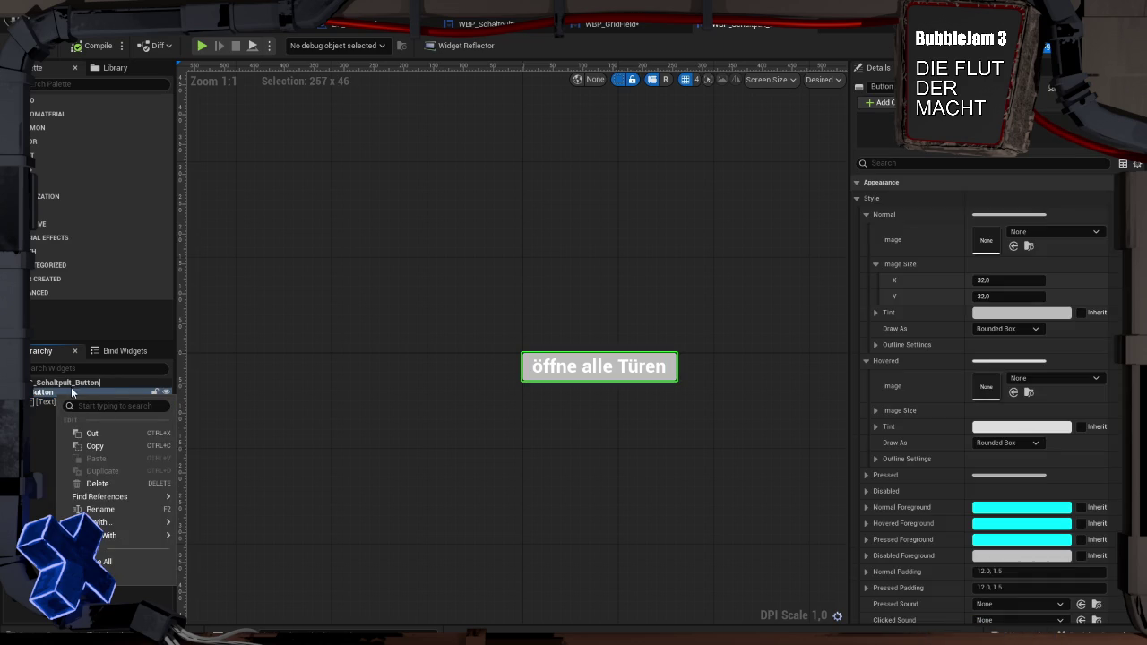
mouse_move(135, 523)
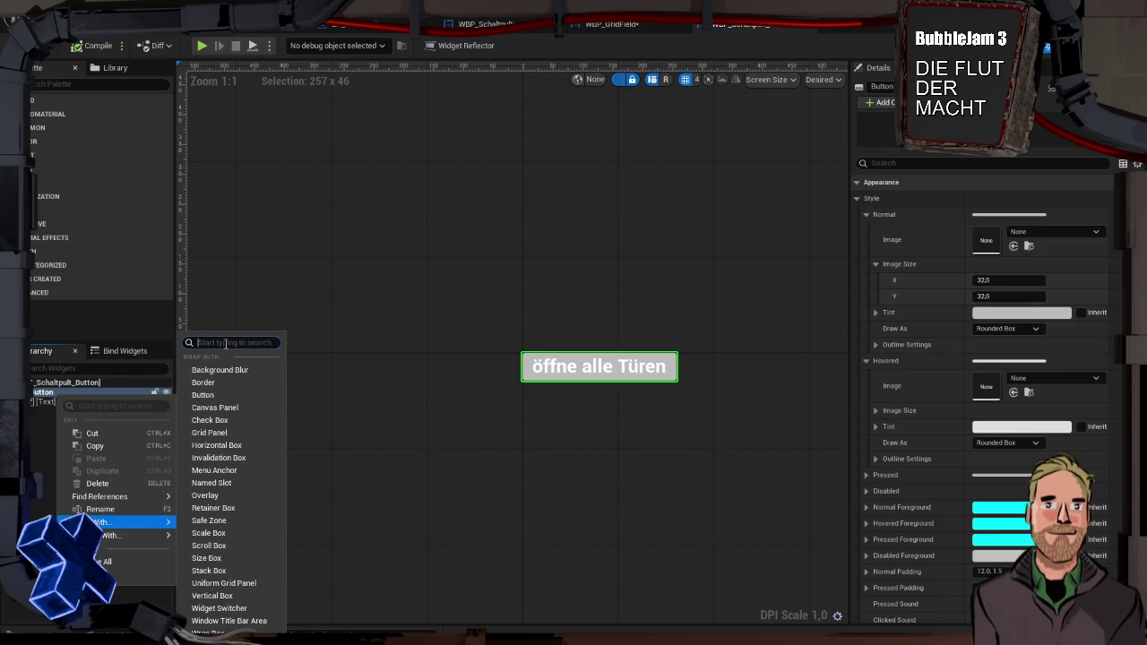
type("size")
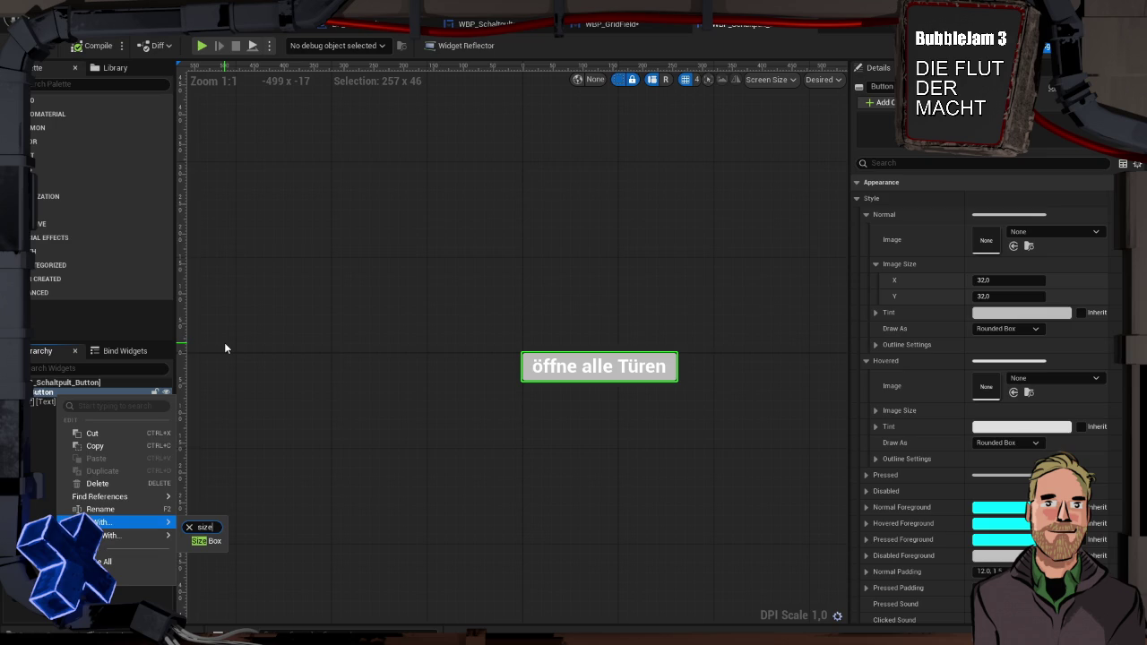
left_click(200, 540)
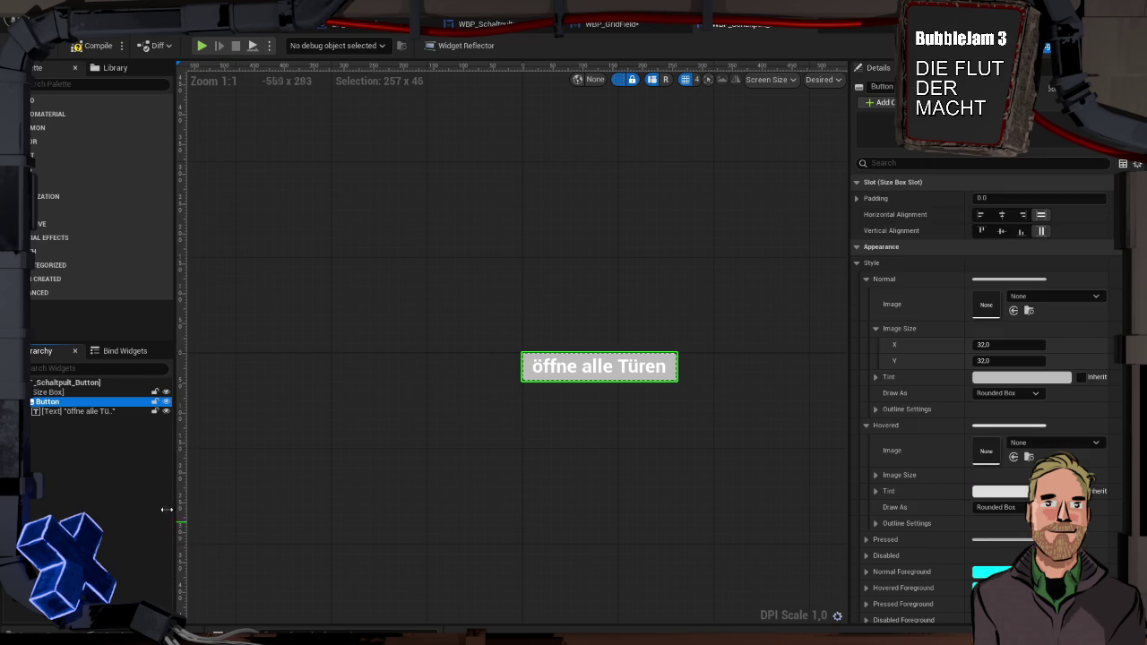
Give the Size Box a fixed 50×20 size and center the Button vertically inside it.
left_click(65, 395)
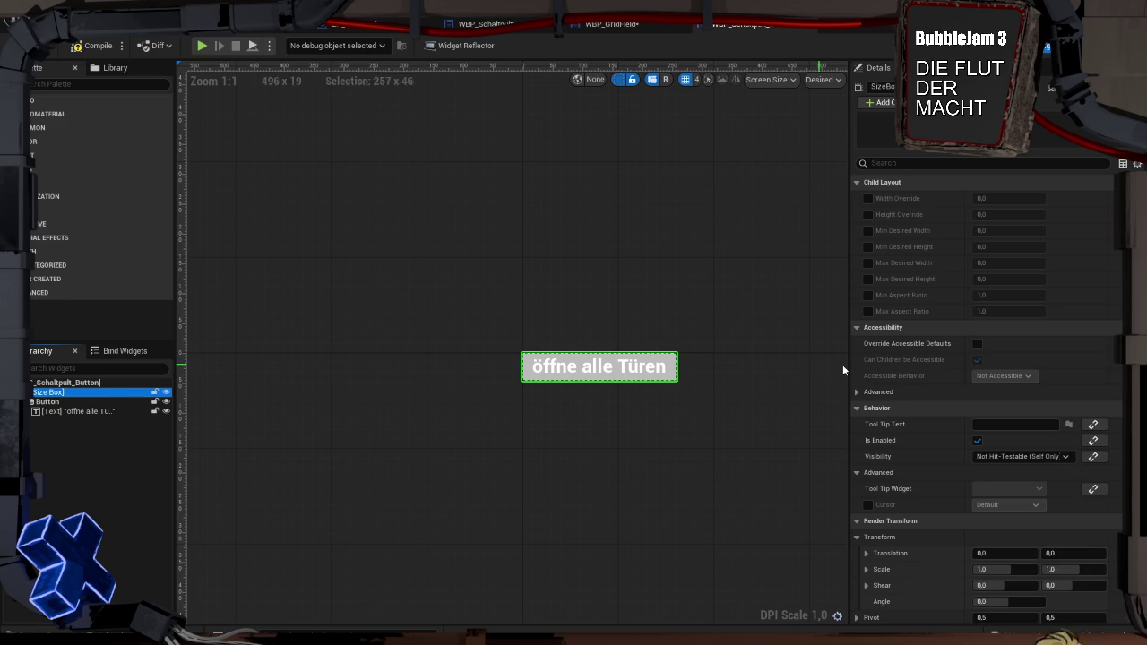
left_click(867, 198)
left_click(867, 214)
left_click(1003, 198)
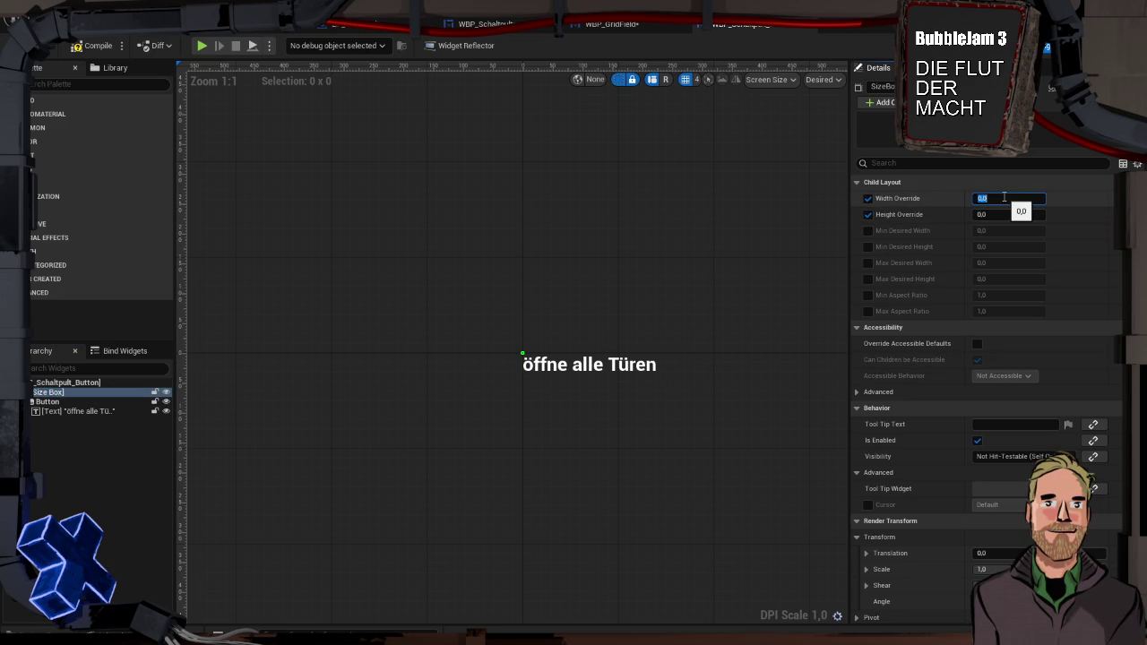
type("50")
key("Tab")
type("20")
key("Return")
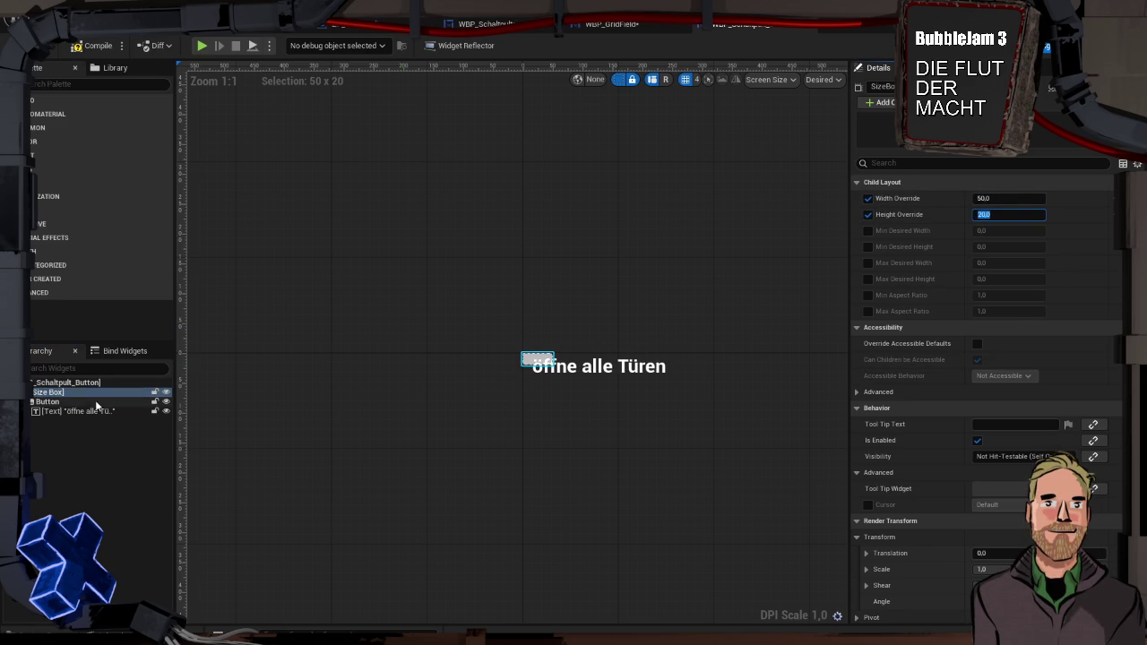
left_click(95, 402)
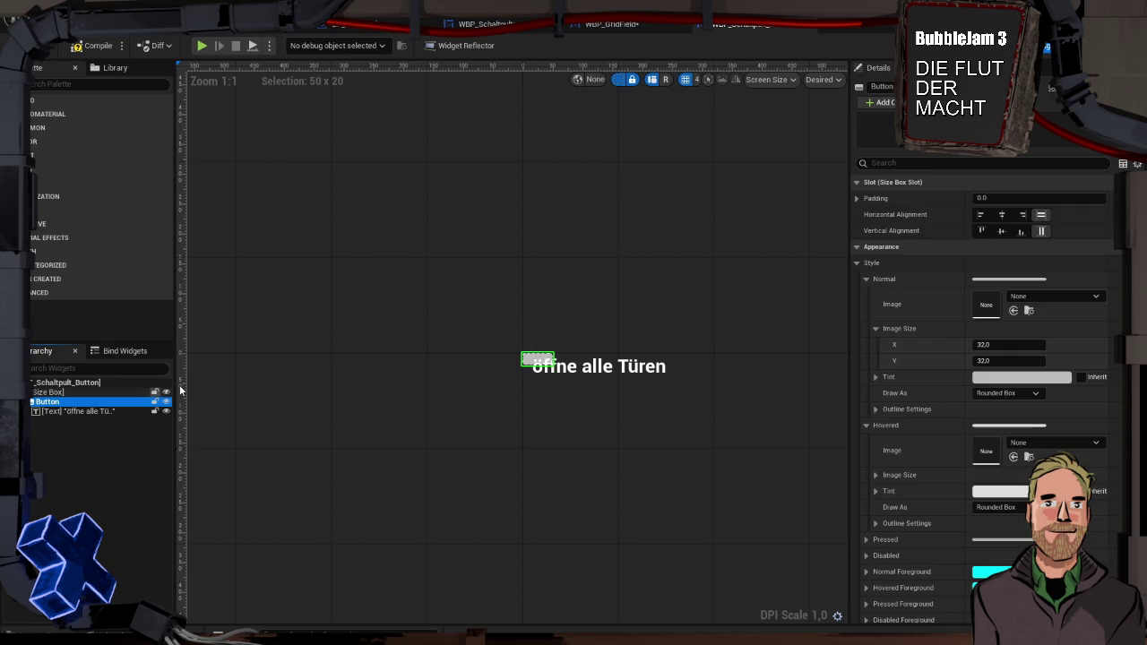
left_click(1001, 231)
Reduce the 'öffne alle Türen' label font size from 24 to 12, then 11.
left_click(114, 413)
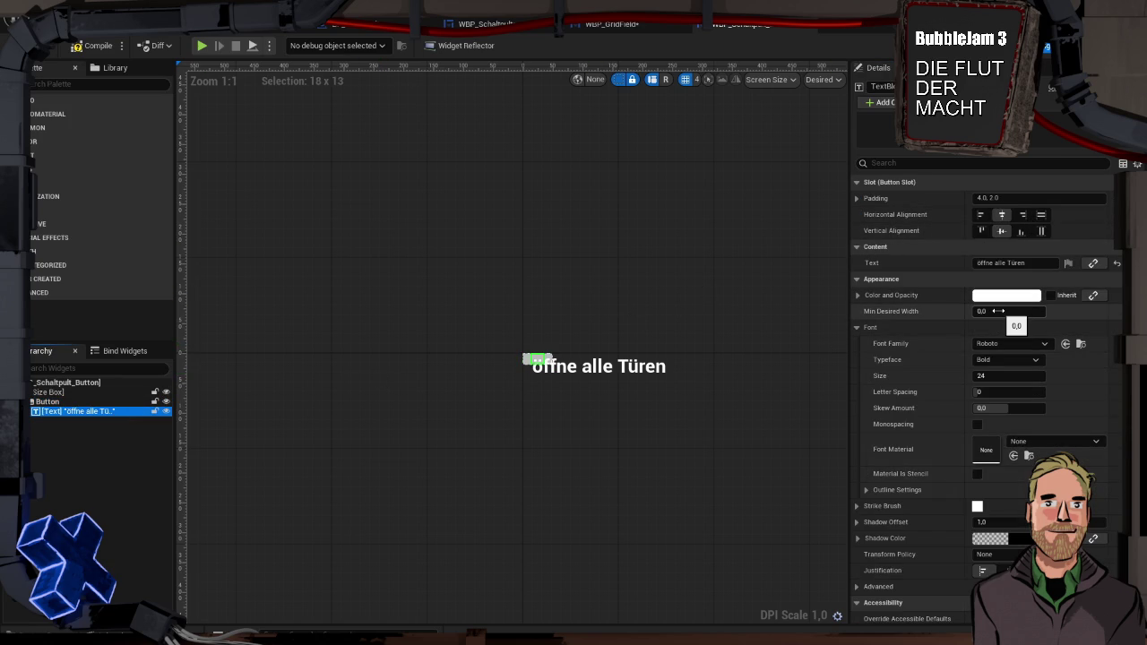
left_click(1005, 377)
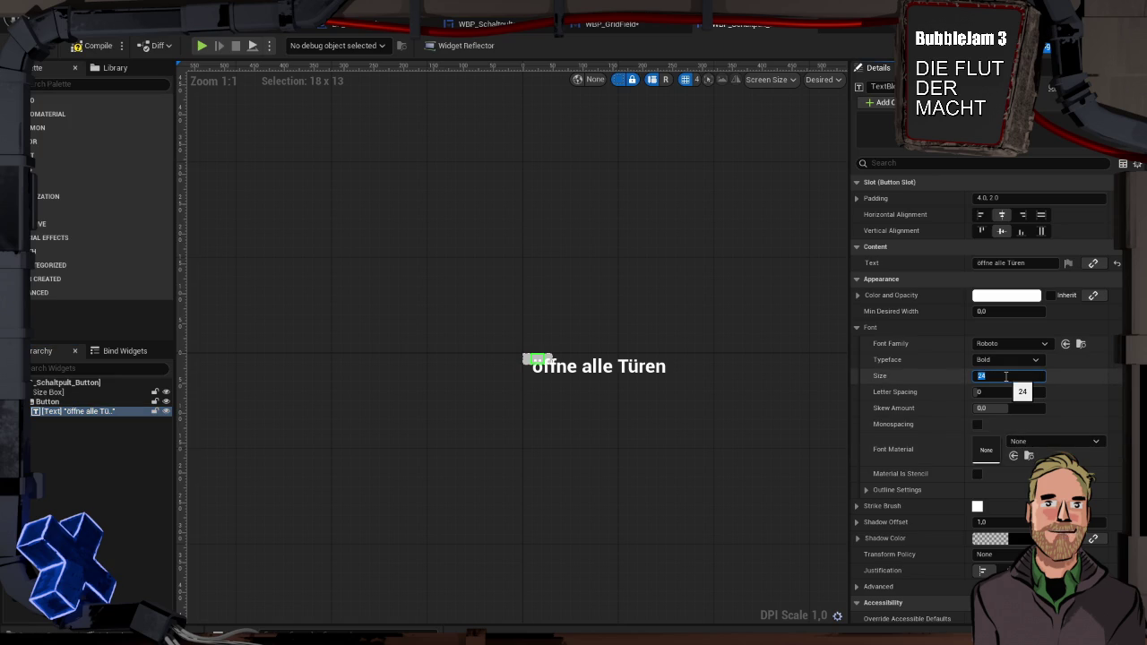
type("12")
key("Return")
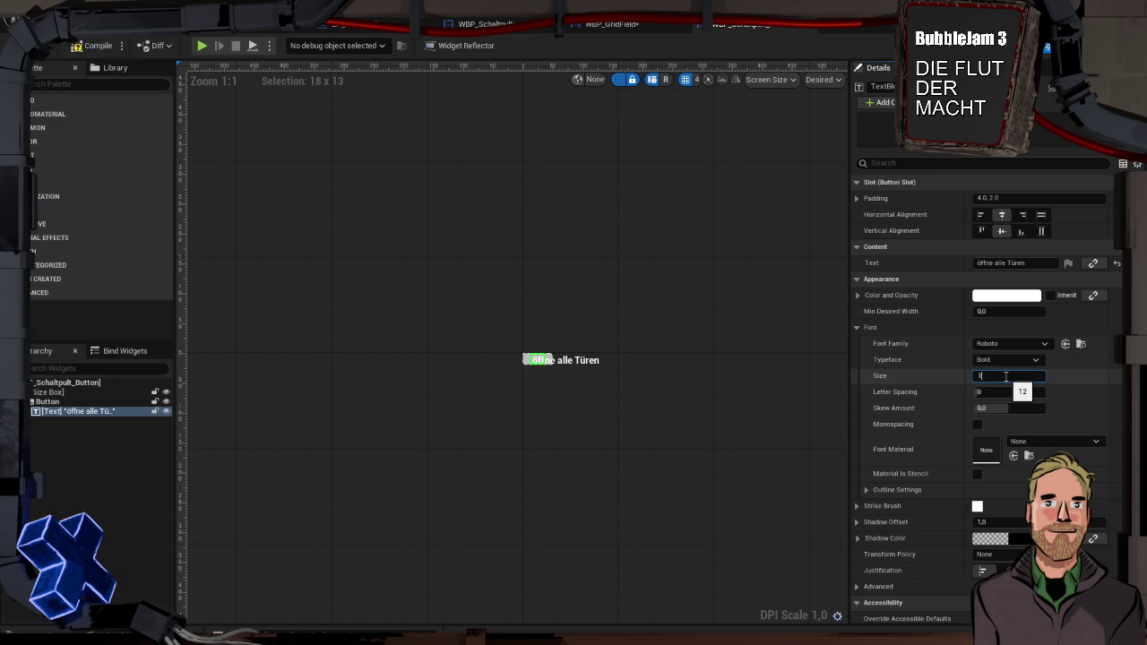
type("1")
key("Return")
left_click(1012, 262)
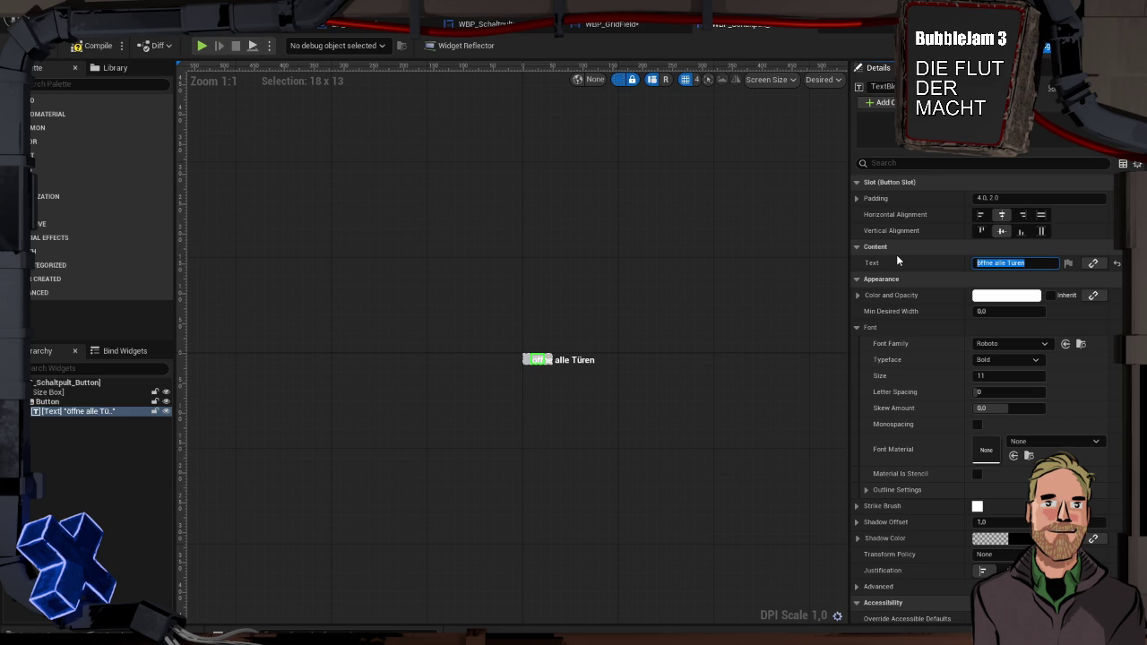
Wrap the text label in a Horizontal Box, then delete the text label.
right_click(77, 414)
mouse_move(135, 536)
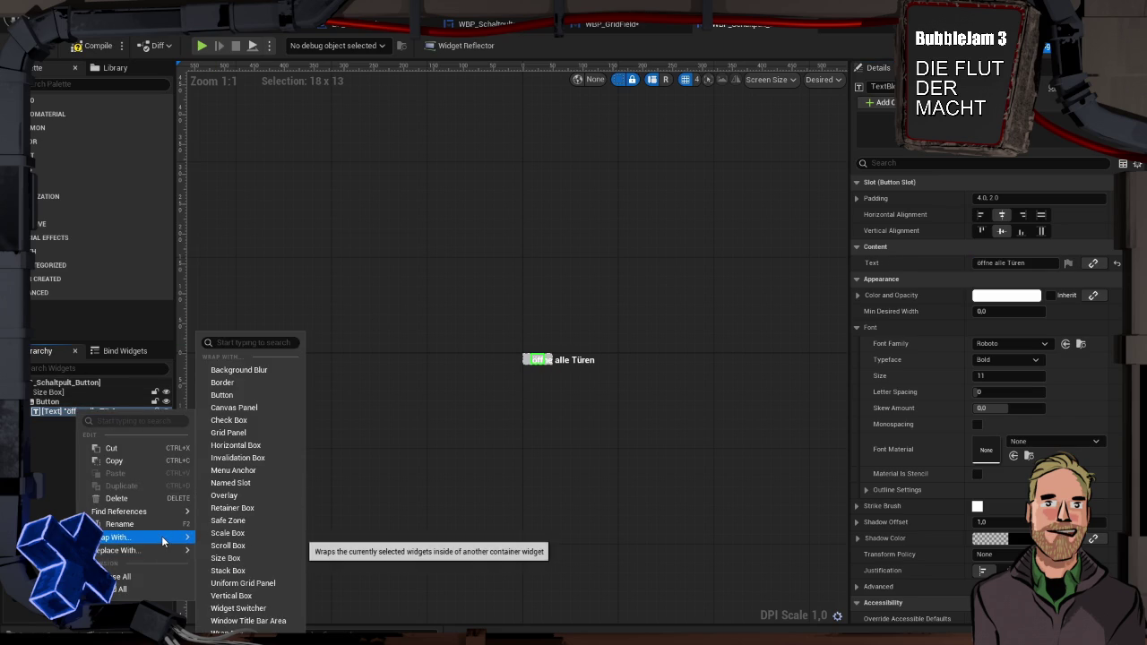
left_click(270, 444)
left_click(75, 421)
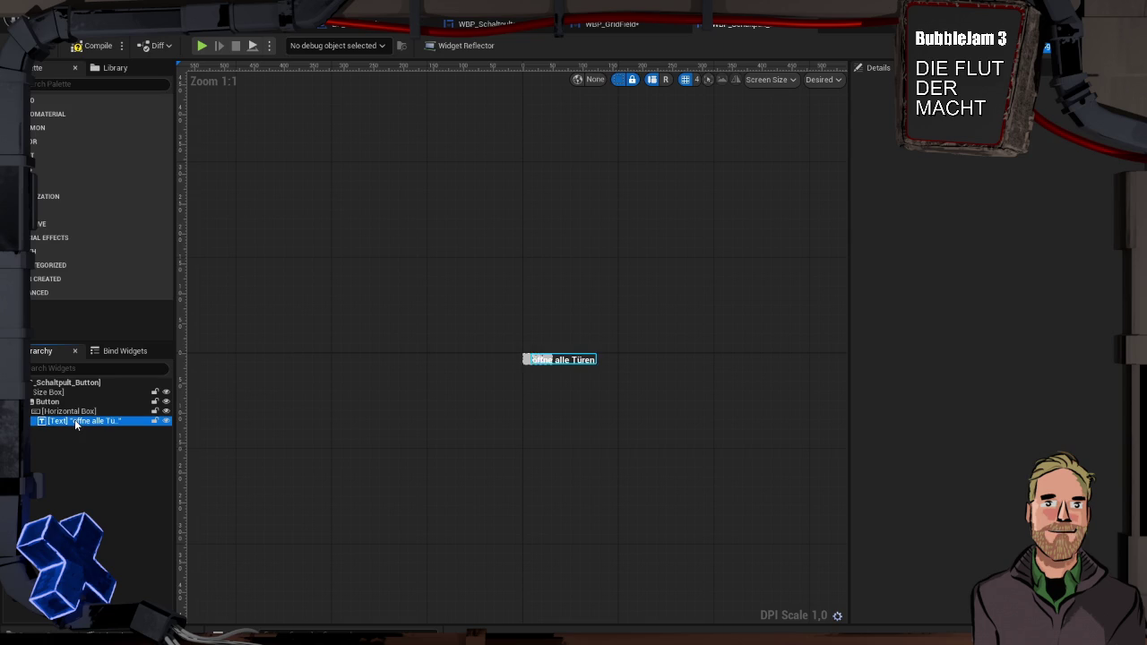
key("Delete")
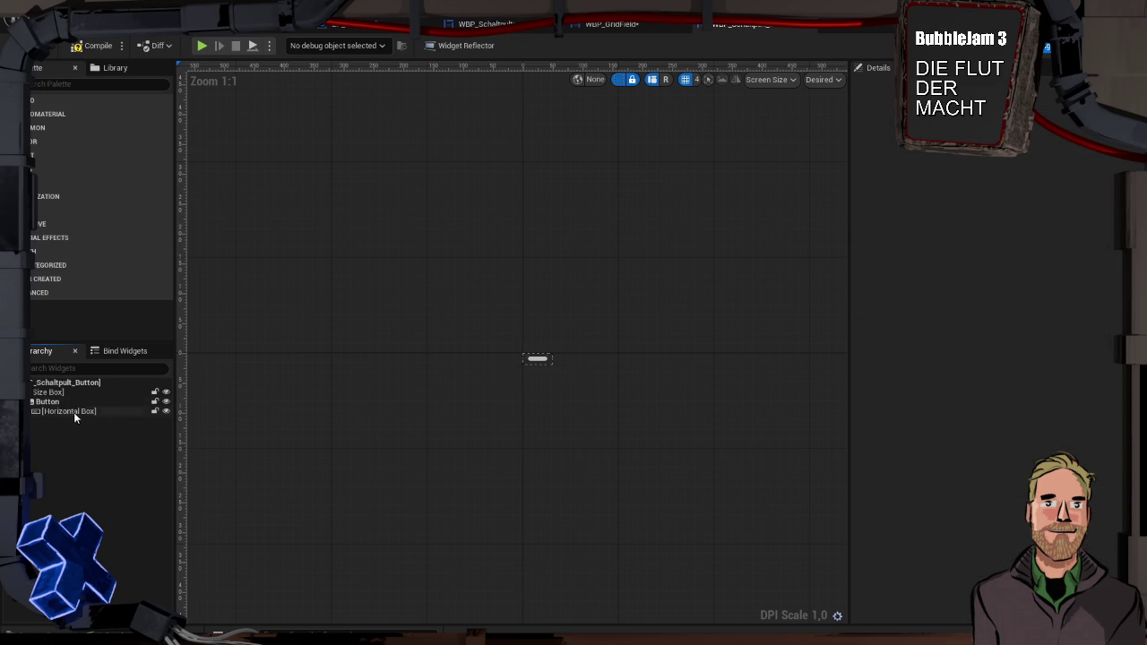
Add an Image widget from the Palette into the Horizontal Box.
left_click(68, 410)
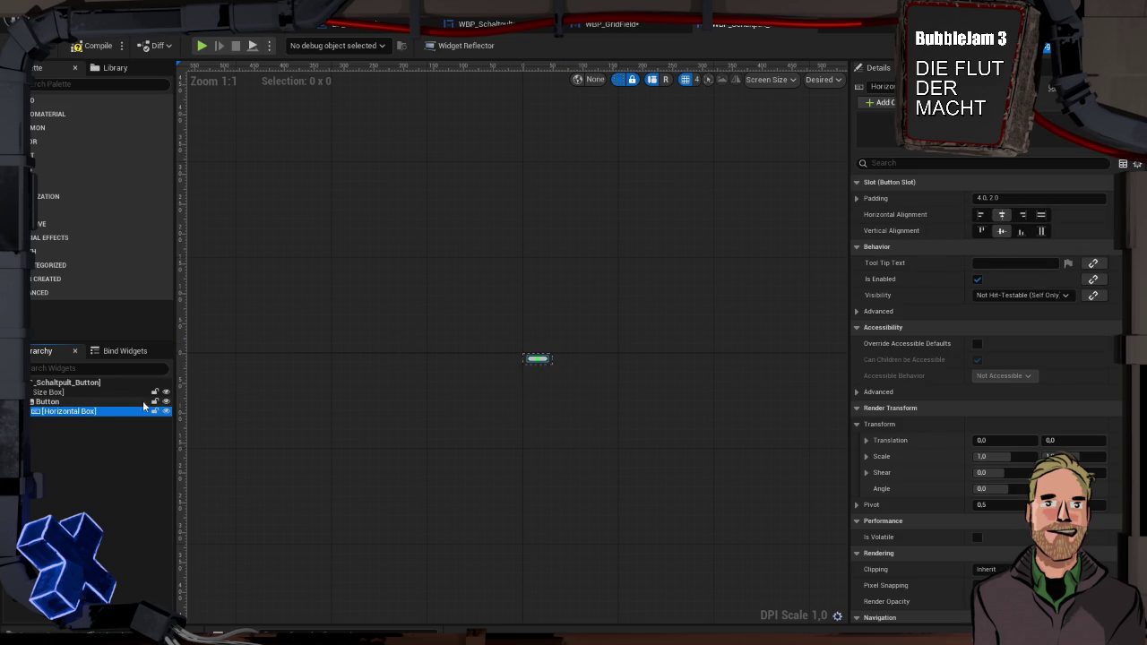
left_click(52, 83)
type("image")
left_click(70, 115)
left_click_drag(47, 113, 63, 412)
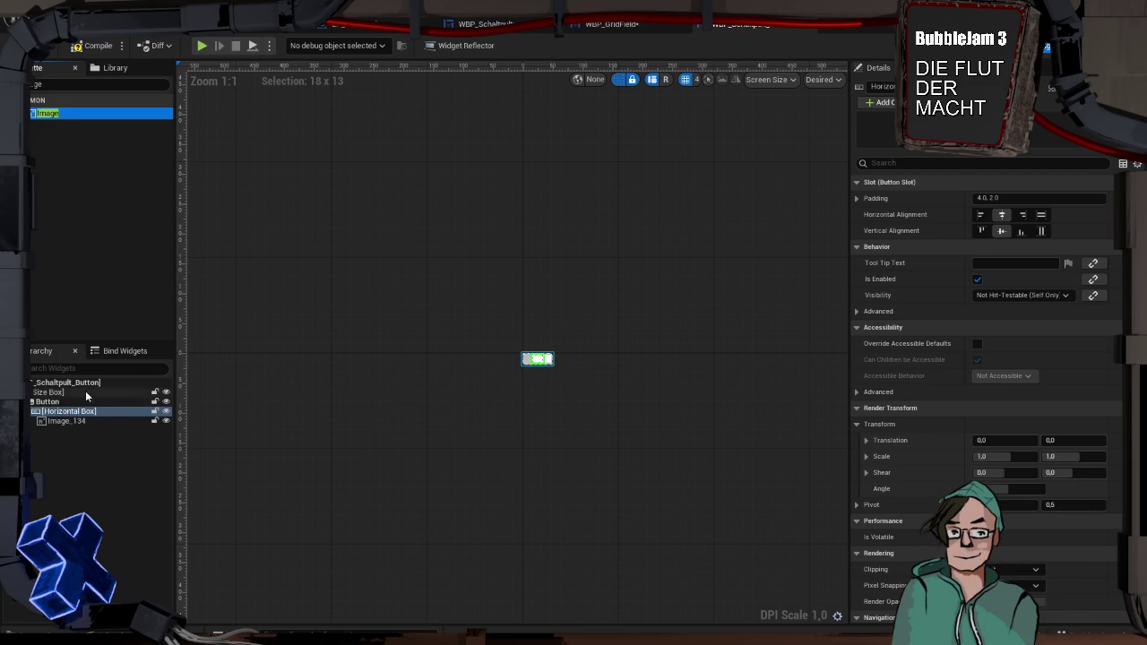
left_click(91, 421)
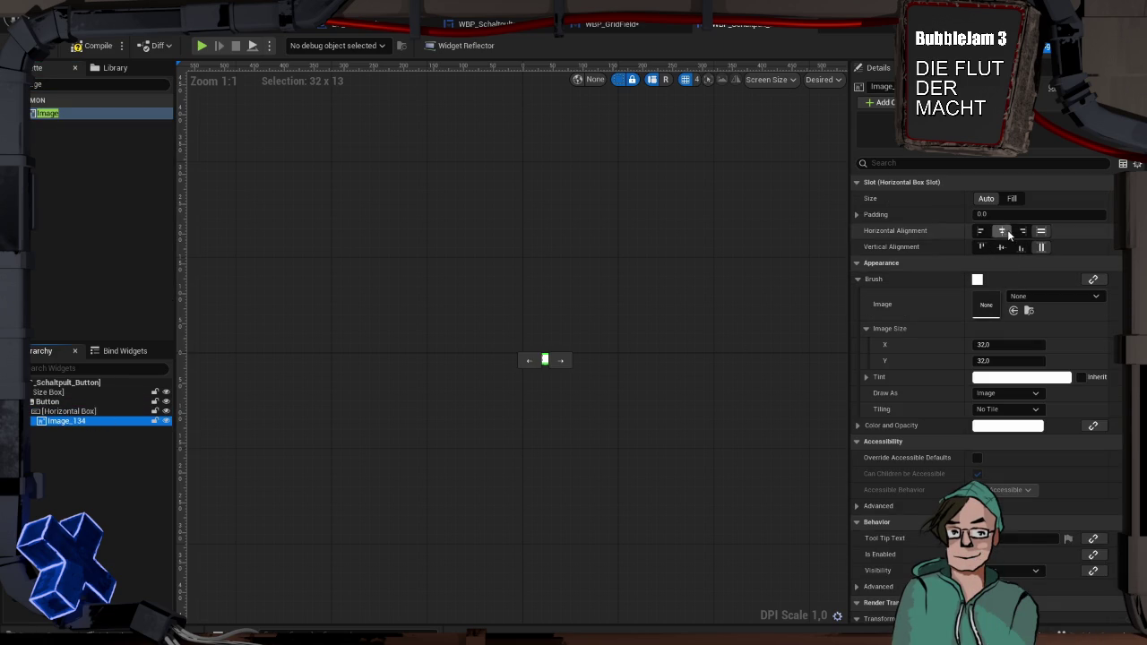
left_click(982, 231)
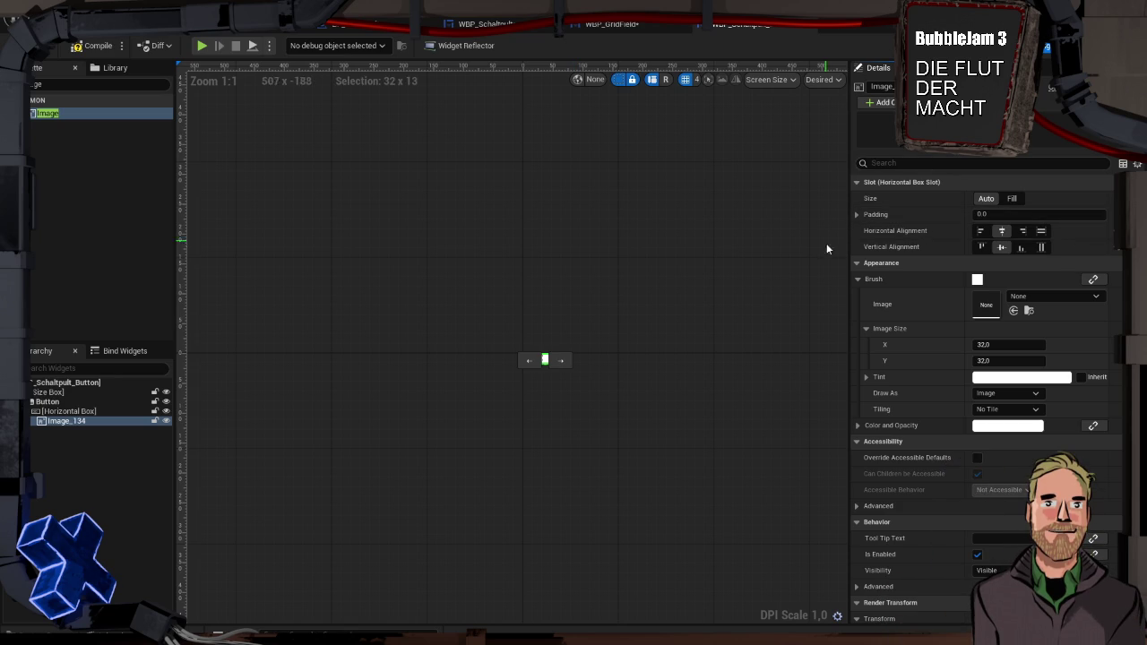
scroll(516, 347, "up", 14)
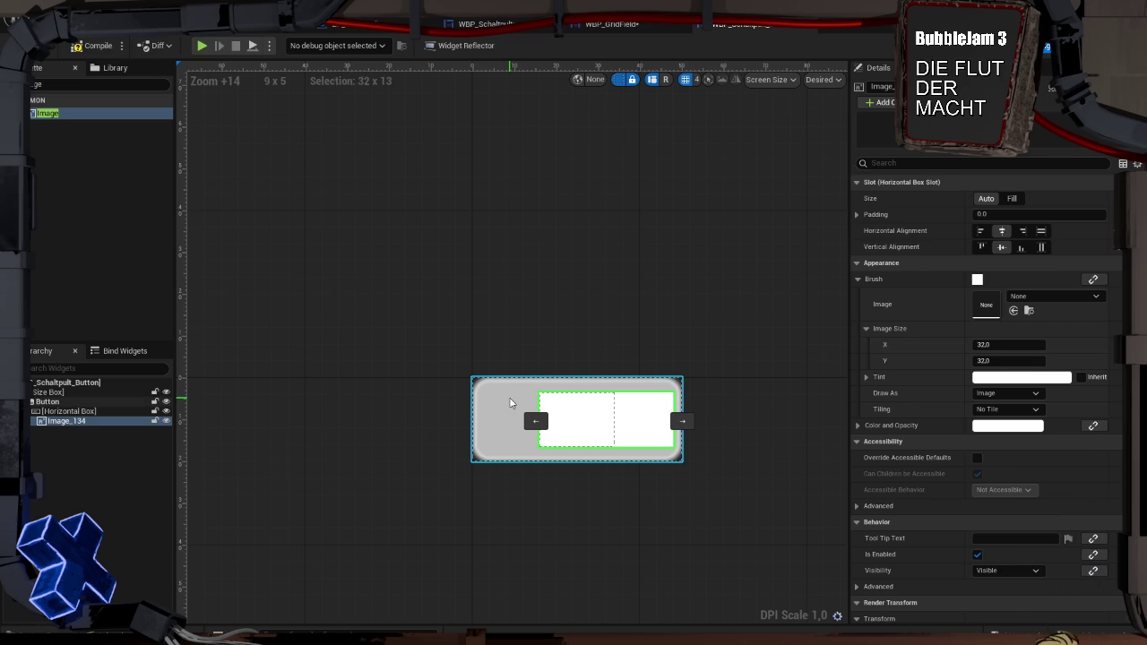
Set the Button's Normal tint to dark grey (222222FF).
left_click(510, 403)
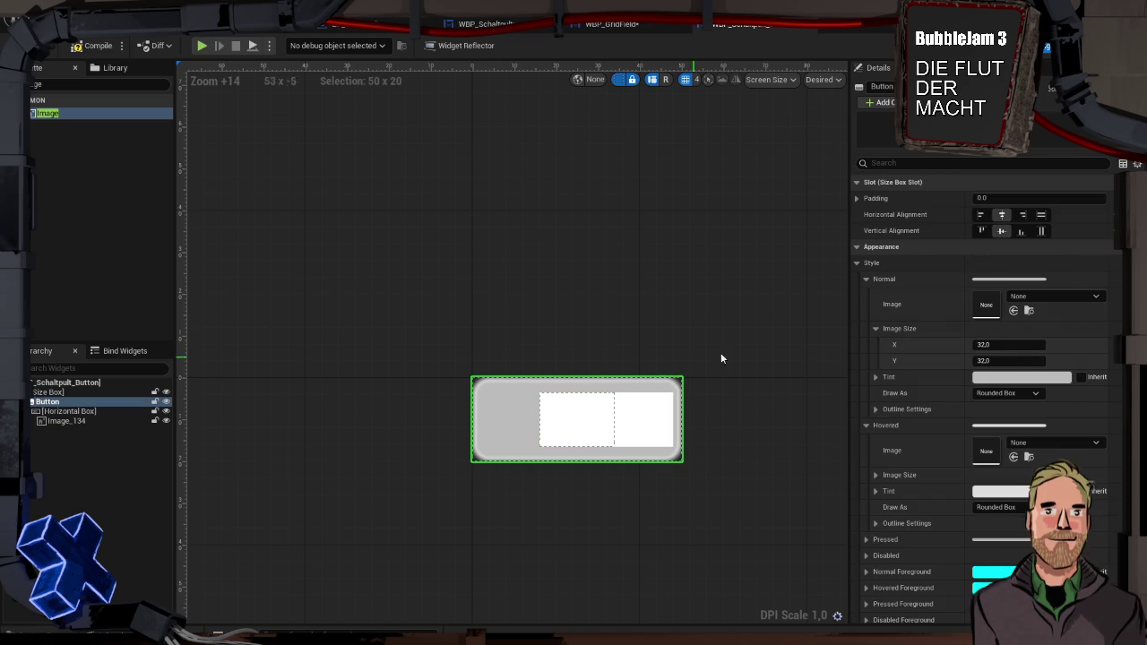
left_click(994, 377)
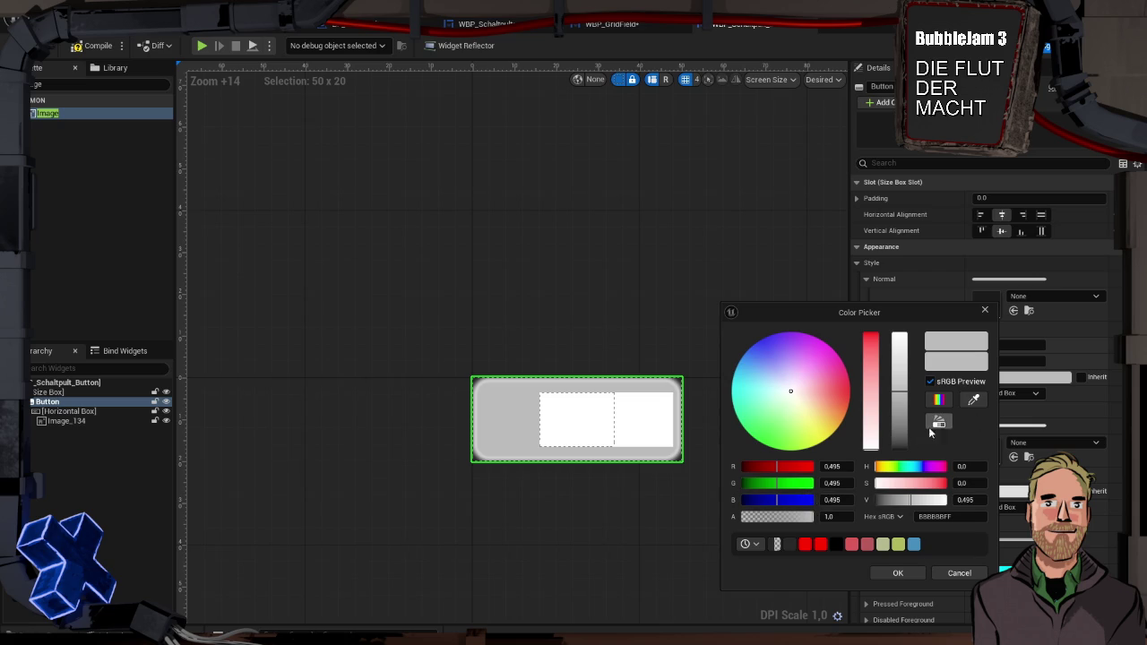
left_click_drag(899, 439, 902, 445)
left_click(897, 572)
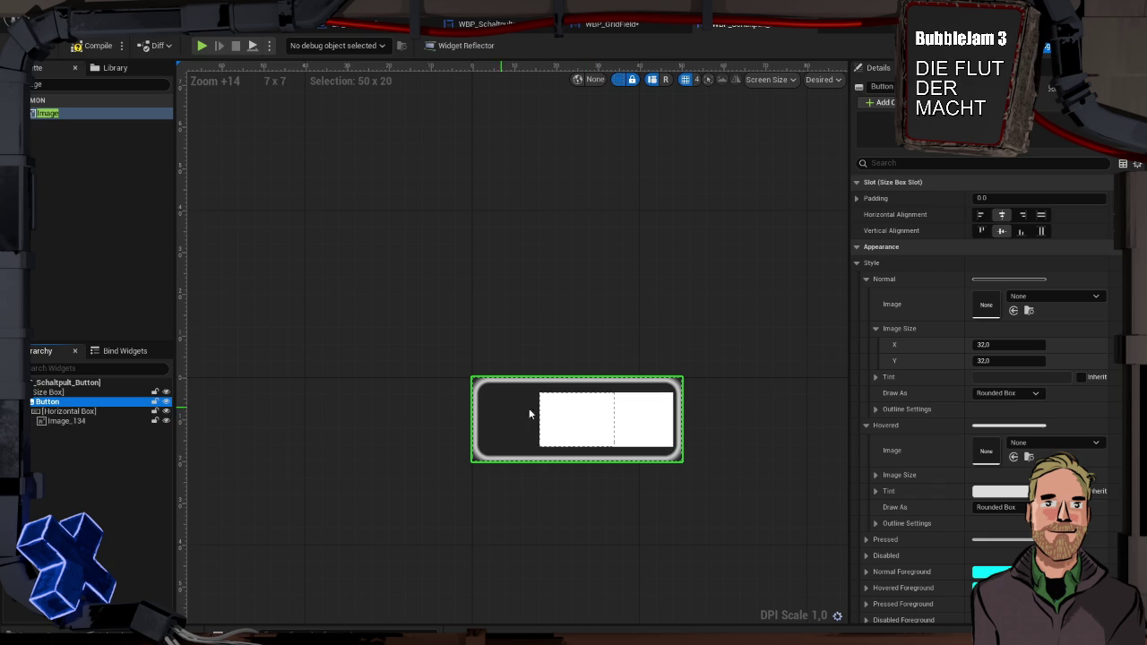
left_click(627, 416)
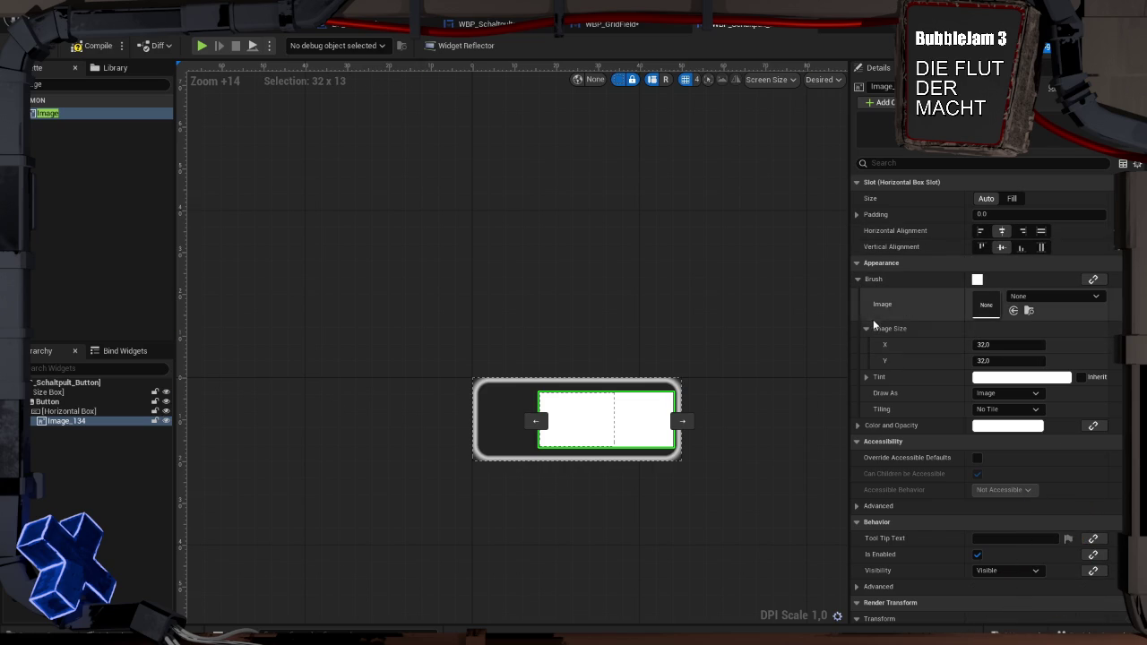
Size Image_134 to 10×10 and assign the aIcon texture as its brush image.
left_click(1003, 342)
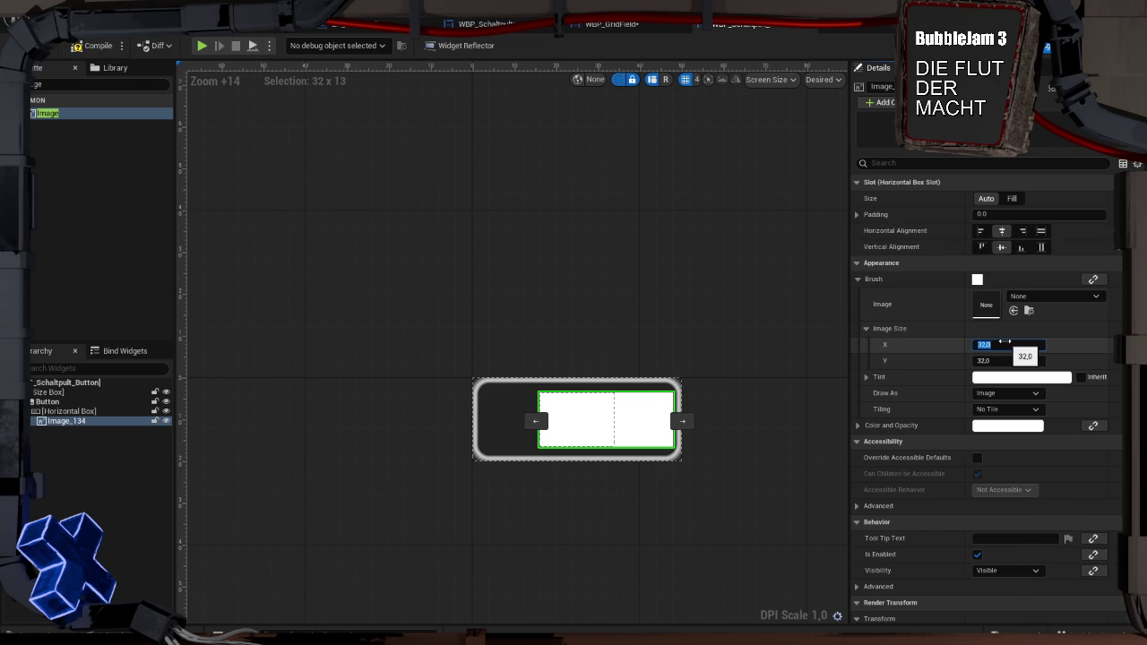
type("10")
key("Tab")
type("10")
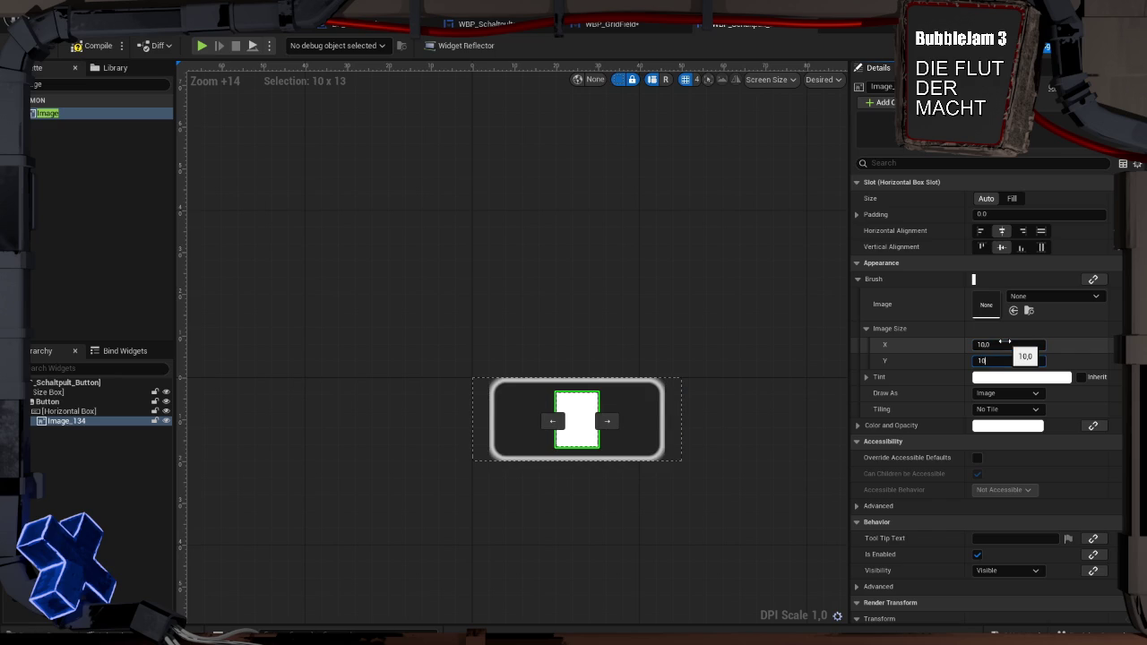
key("Tab")
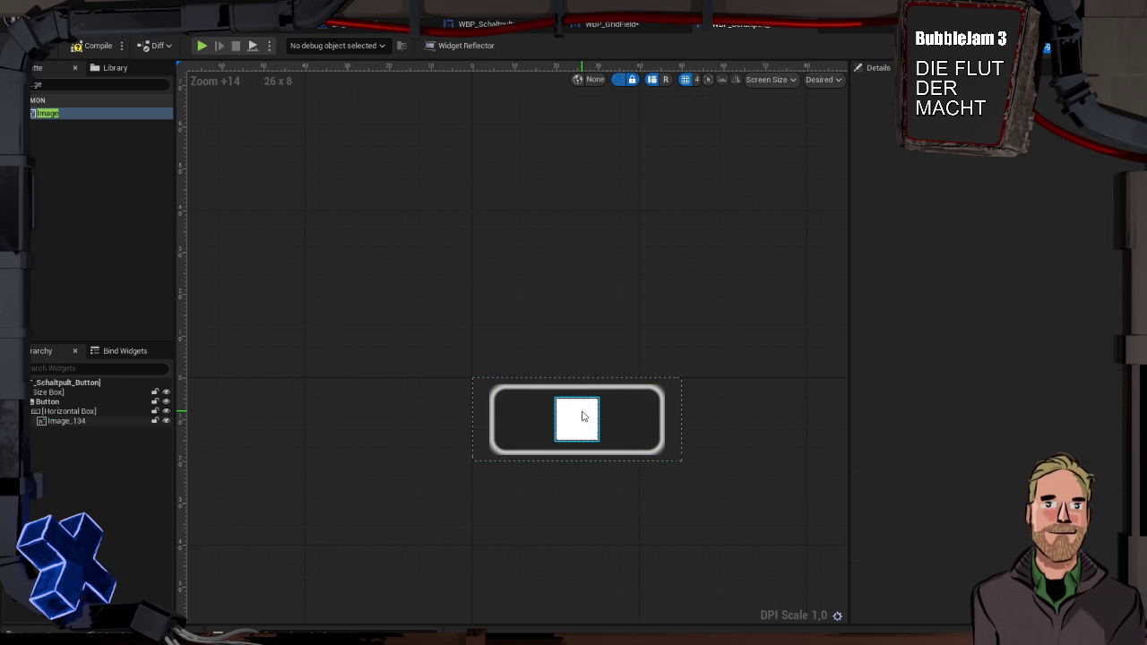
left_click(1035, 297)
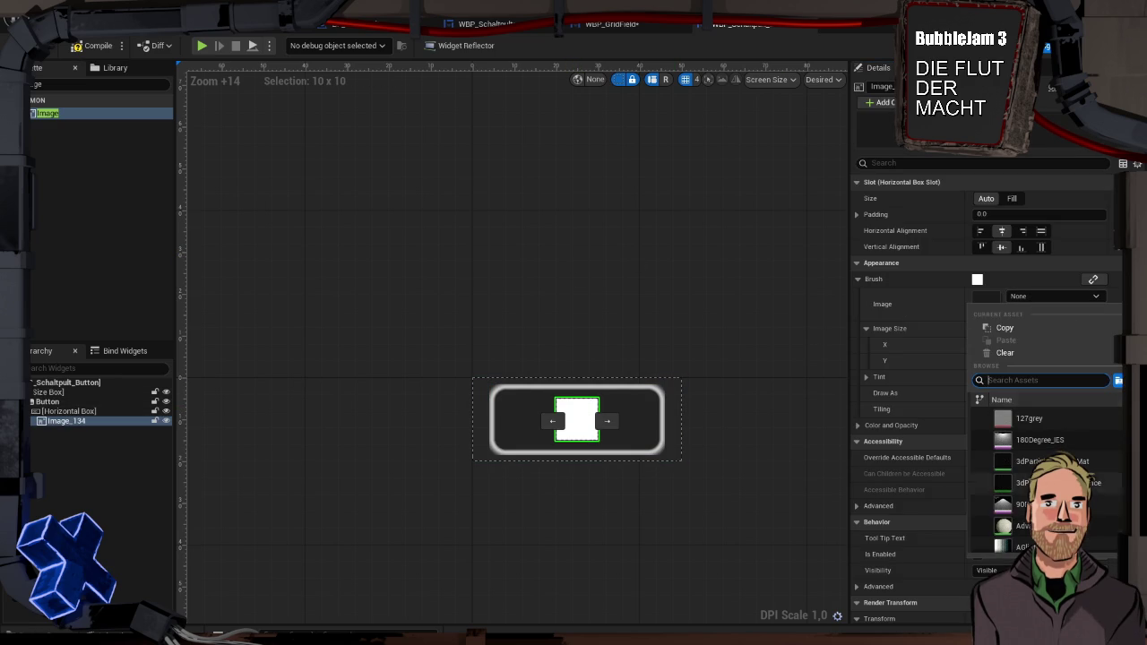
left_click(1021, 535)
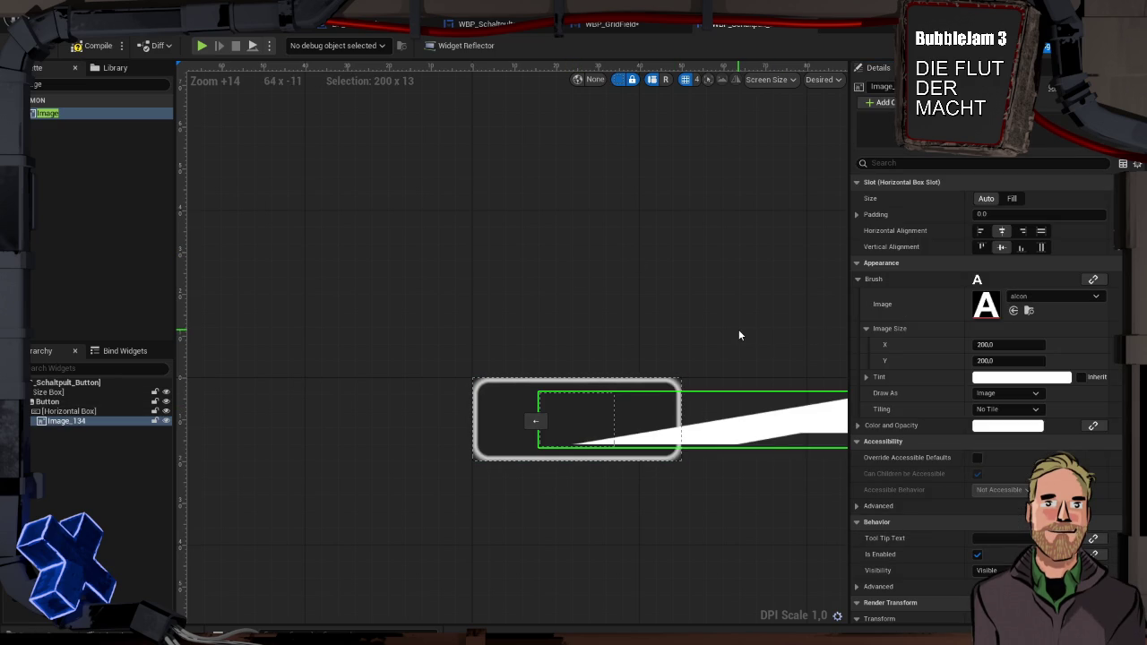
Reapply the 10×10 image size after the texture change.
left_click(990, 344)
type("10")
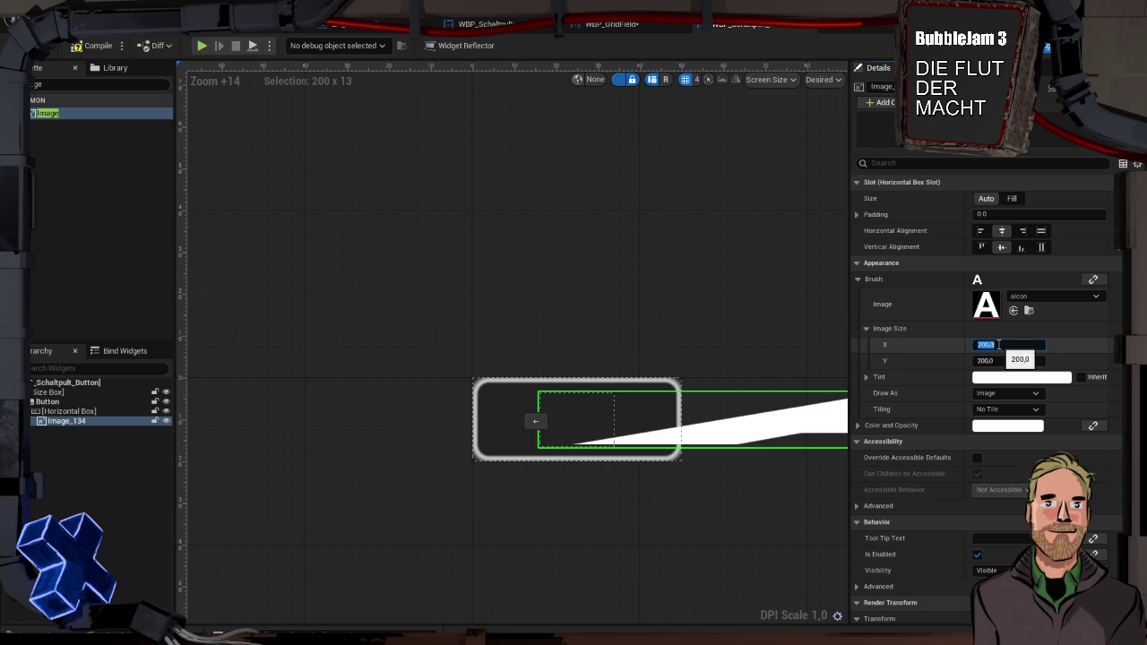
key("Tab")
type("10")
key("Return")
left_click(677, 331)
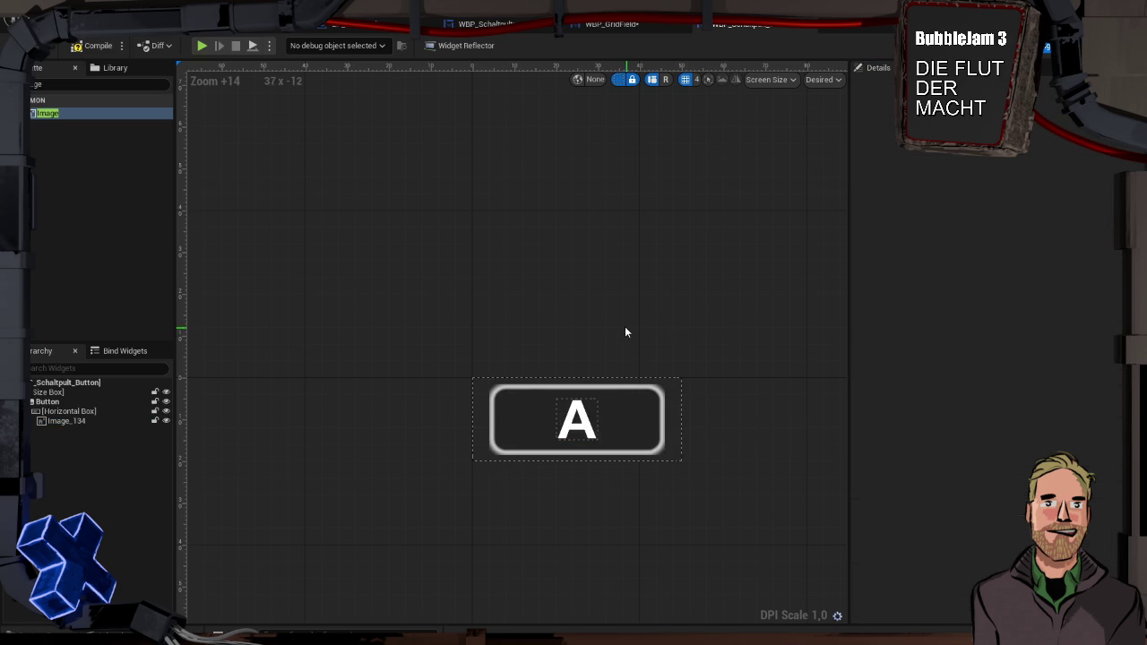
scroll(627, 329, "down", 11)
scroll(613, 327, "down", 4)
scroll(612, 325, "up", 3)
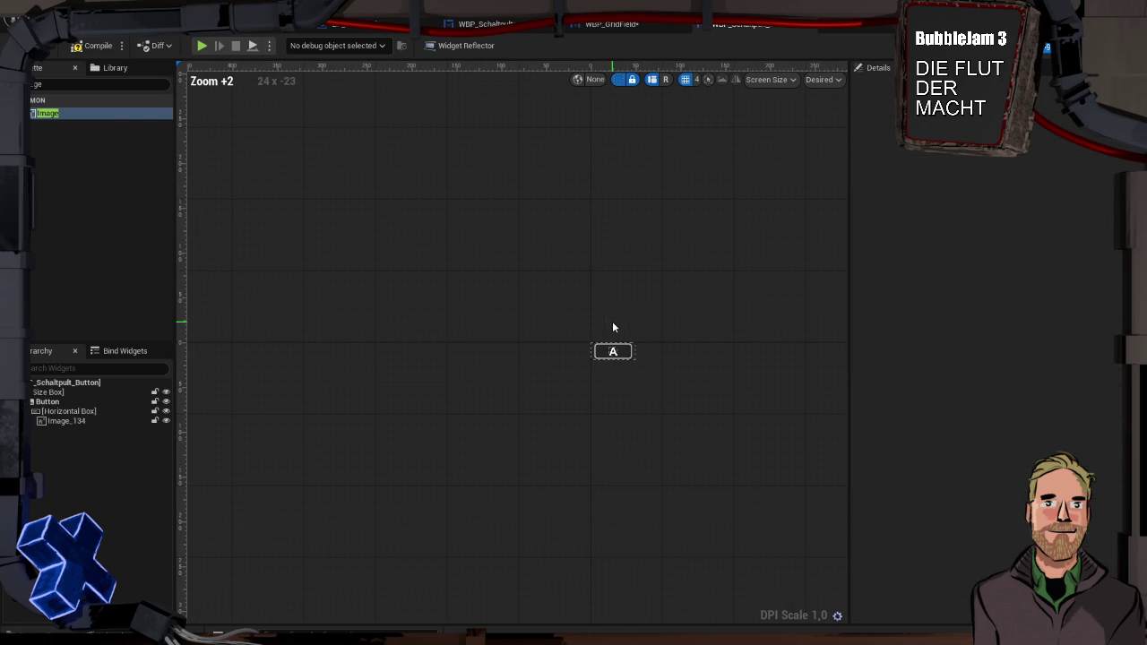
left_click(89, 421)
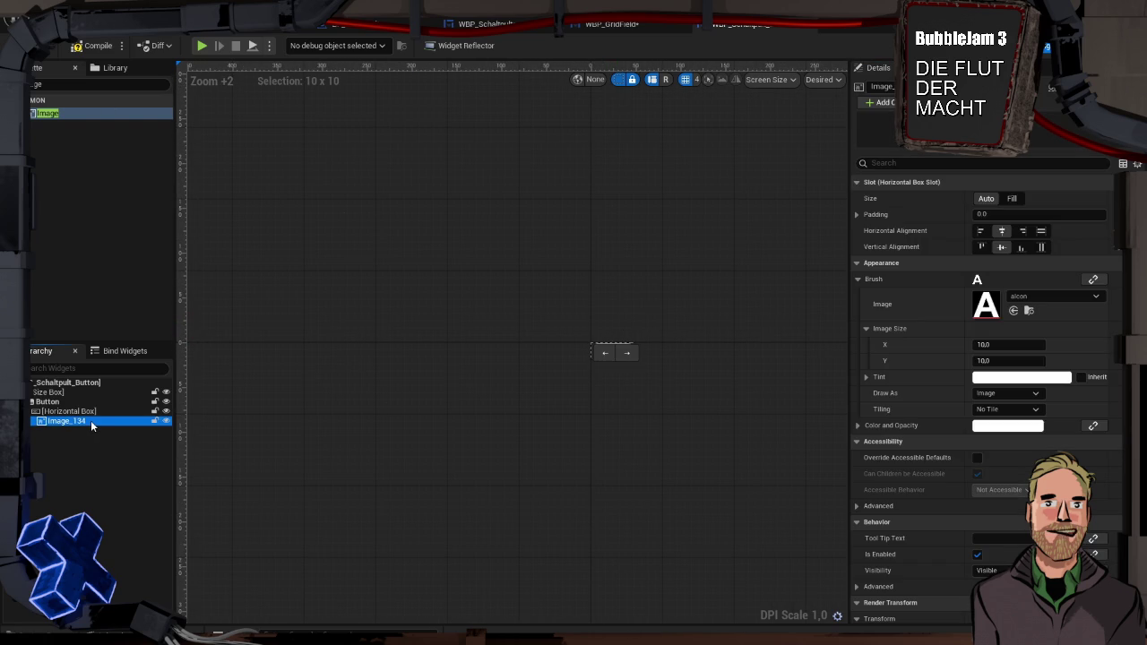
Duplicate the A image and give the copy the ring texture.
key("ctrl+d")
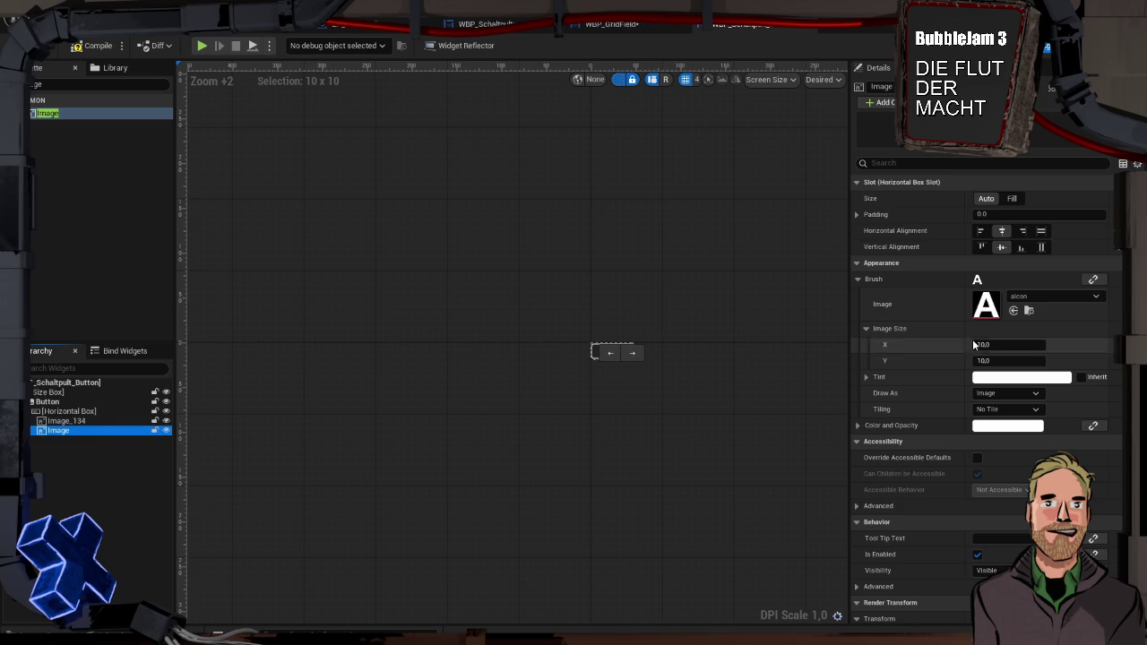
left_click(665, 353)
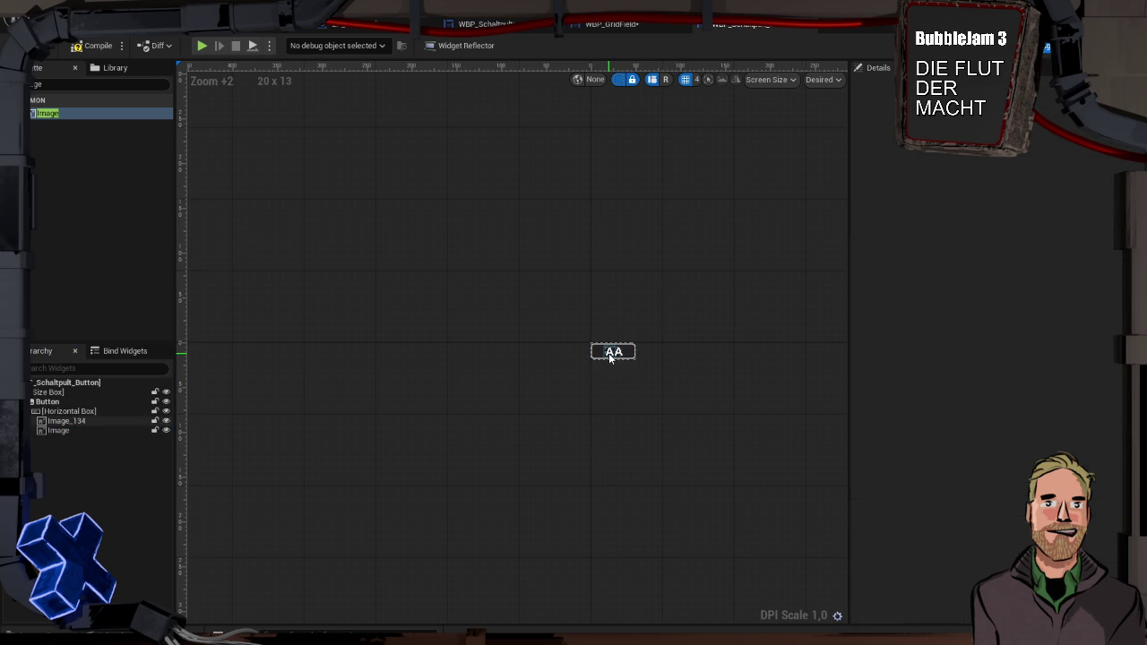
left_click(605, 352)
left_click(650, 356)
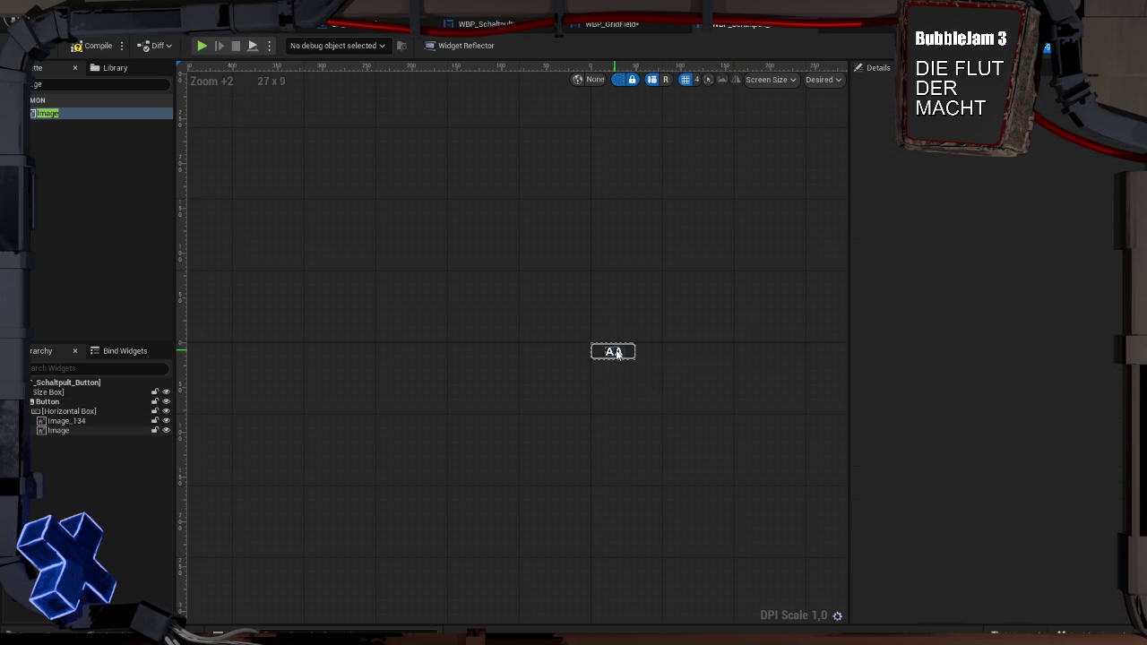
left_click(611, 352)
left_click(1022, 297)
type("ring")
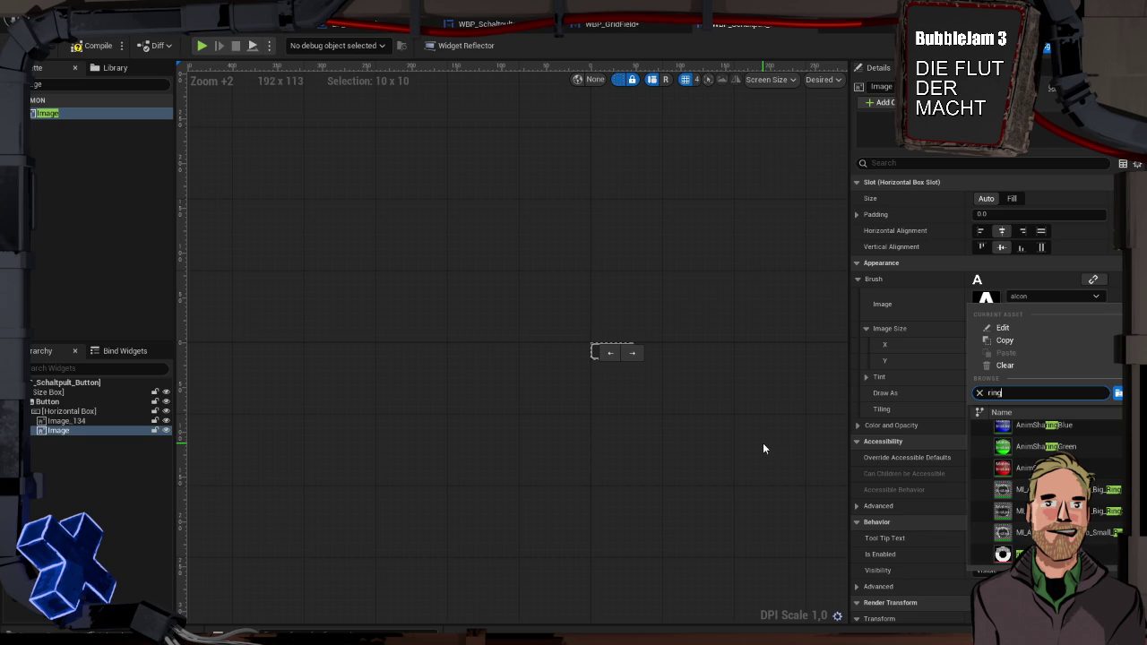
left_click(1021, 552)
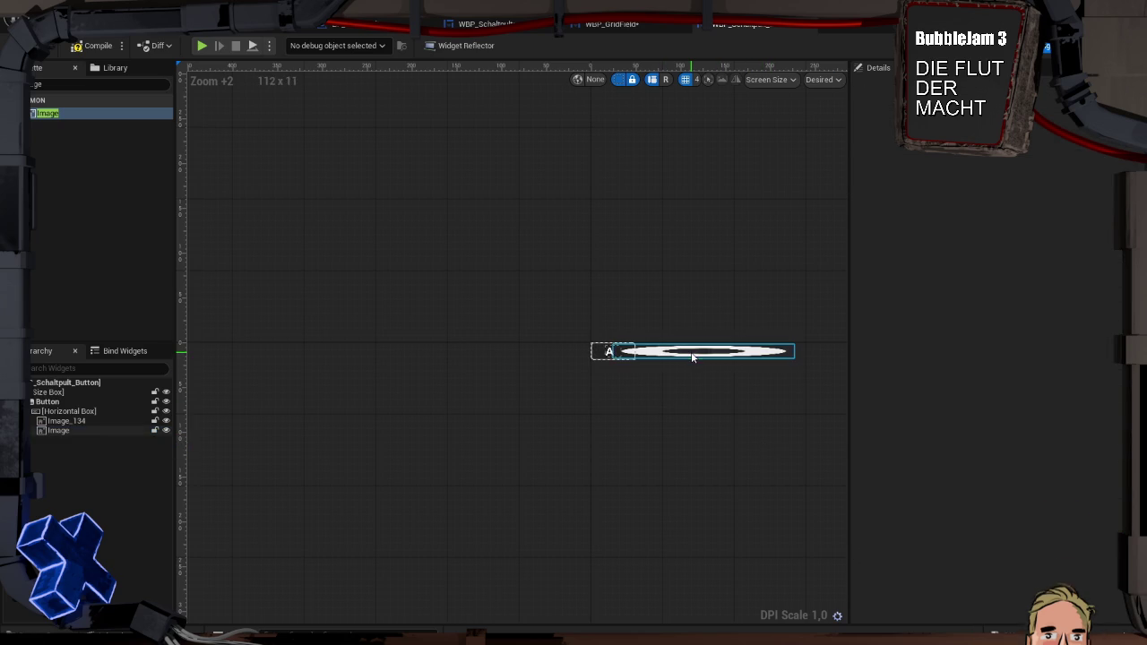
Set the ring image's width to 10 and compile the switch button widget.
left_click(989, 344)
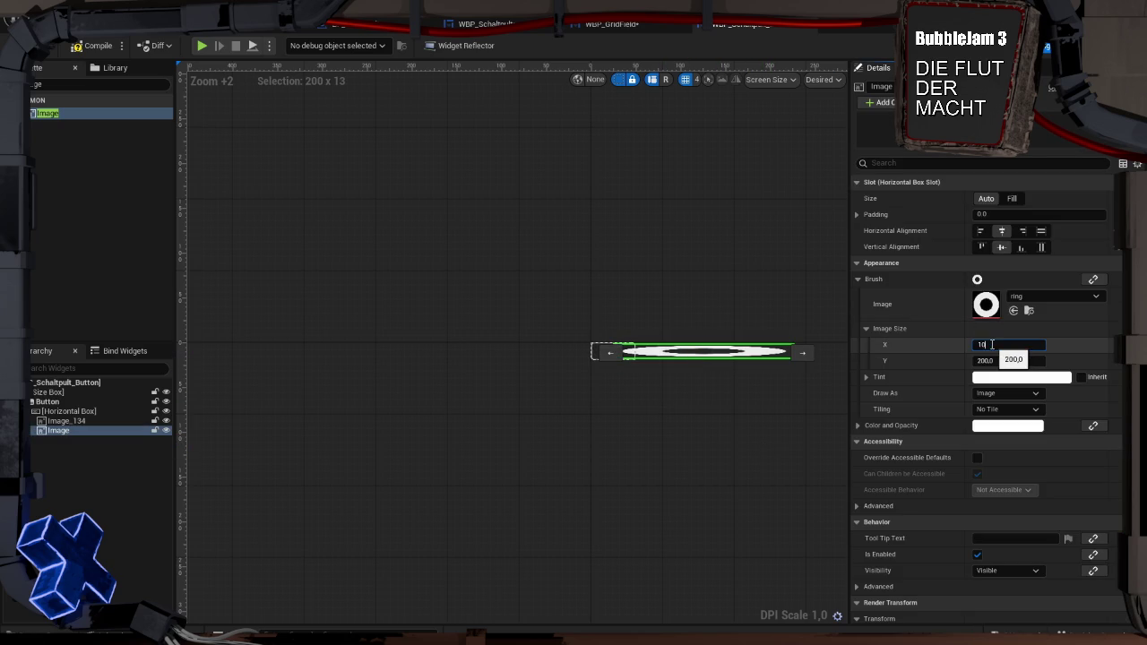
key("Tab")
left_click(673, 320)
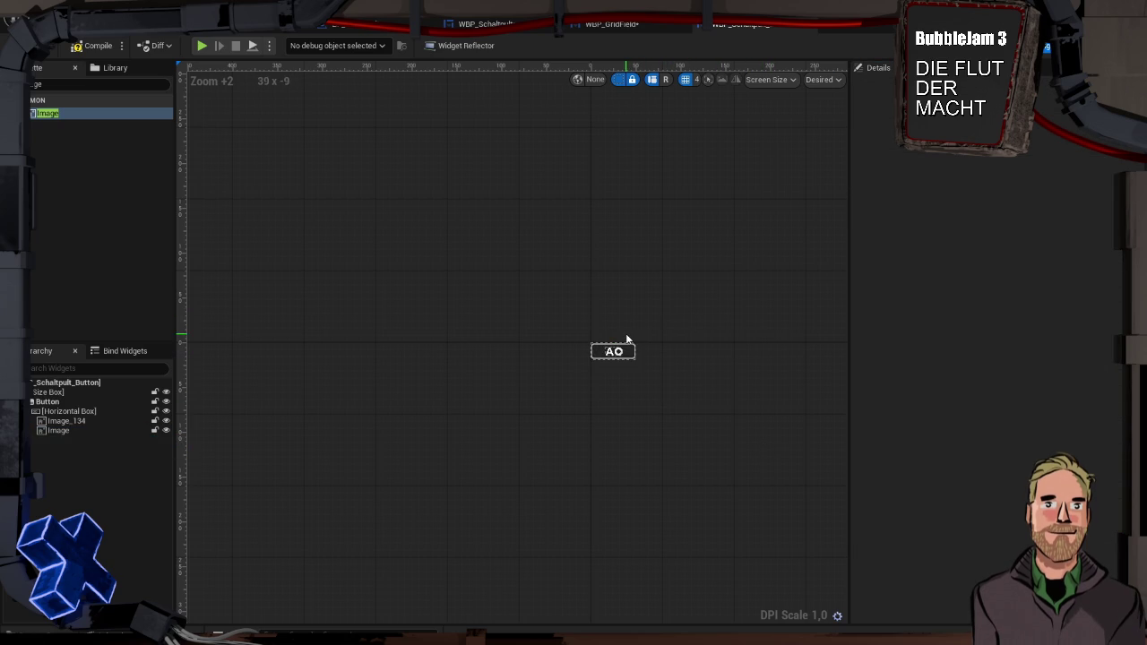
scroll(614, 353, "up", 7)
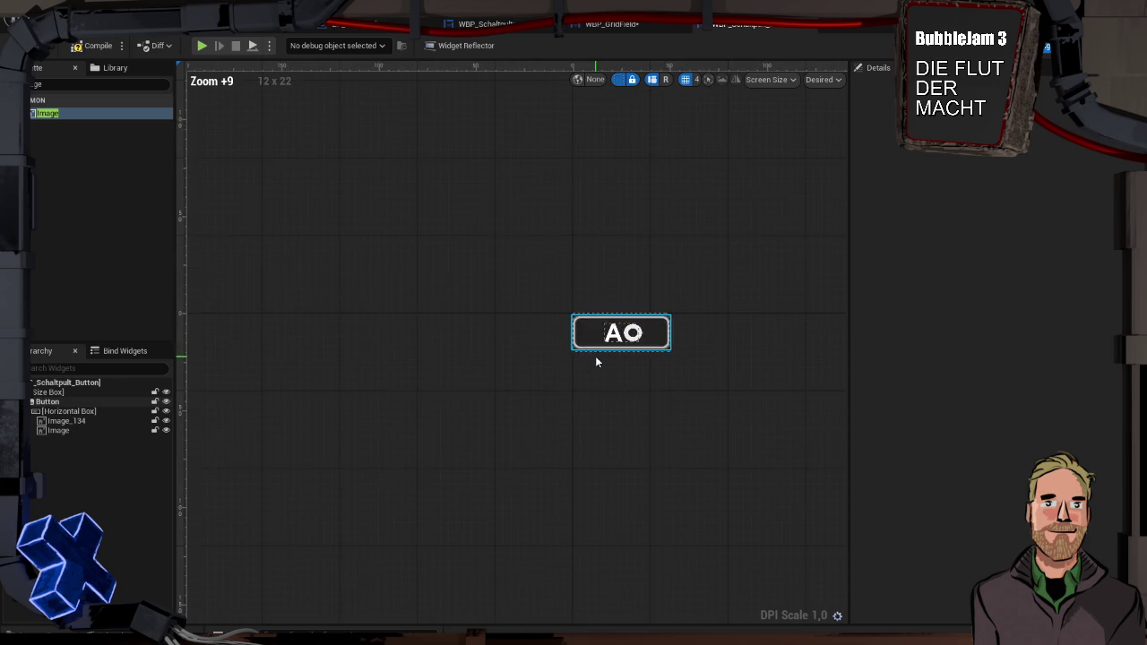
scroll(595, 358, "up", 6)
scroll(594, 353, "down", 2)
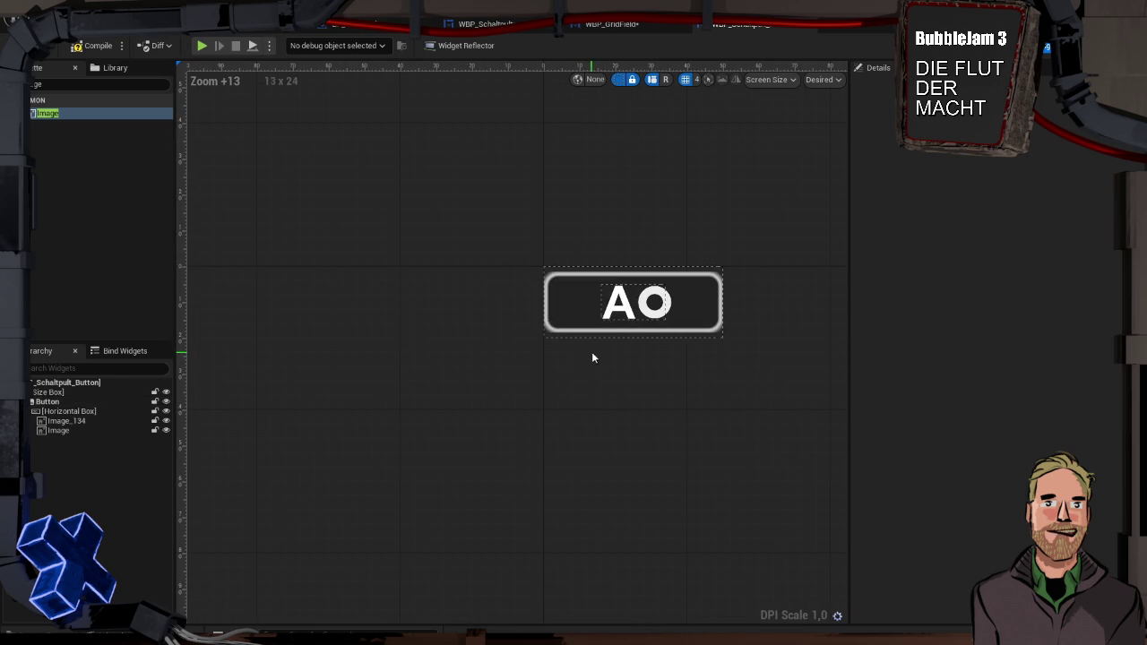
left_click(90, 48)
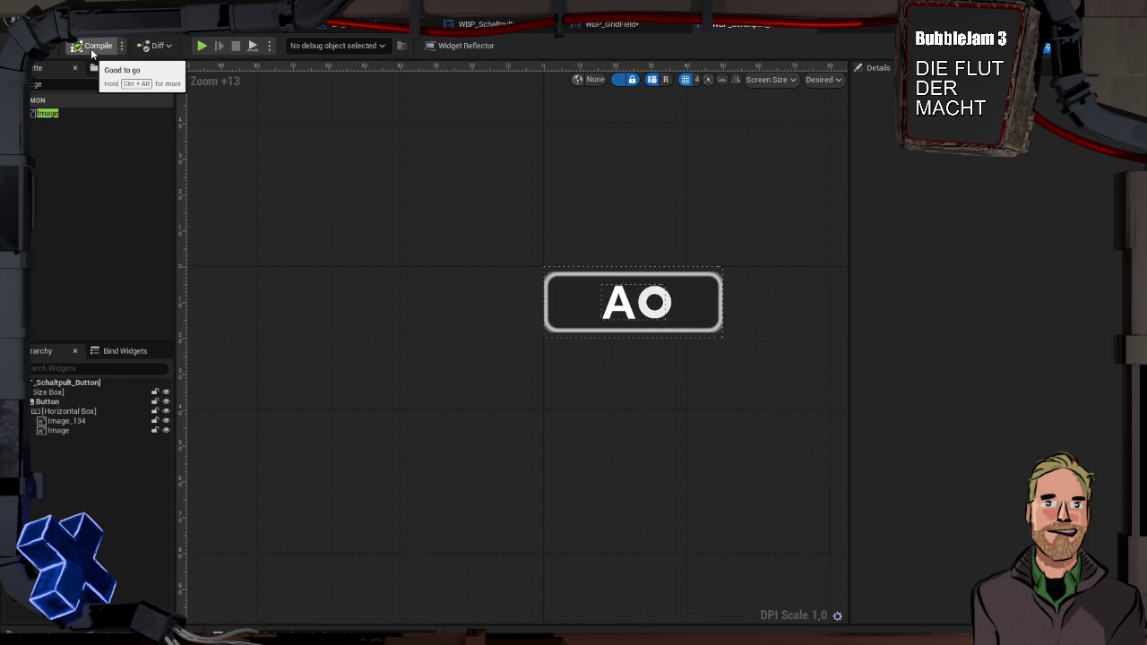
Drop a WBP_Schaltpult_Button into WBP_GridField's Overlay and launch a test play session.
left_click(600, 27)
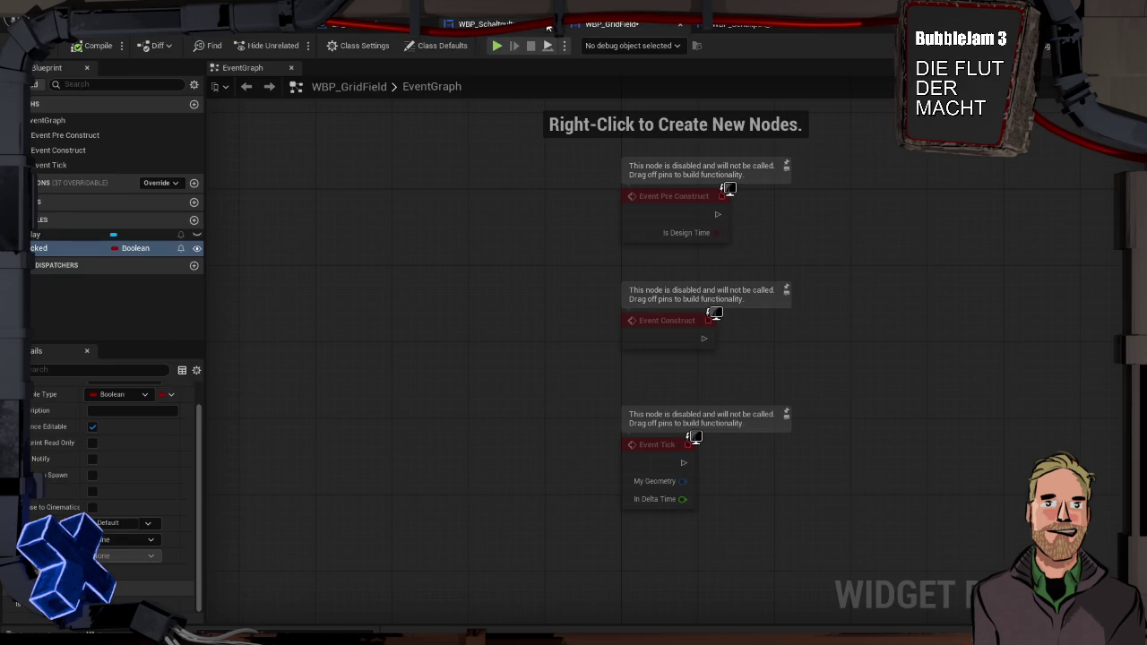
left_click(551, 27)
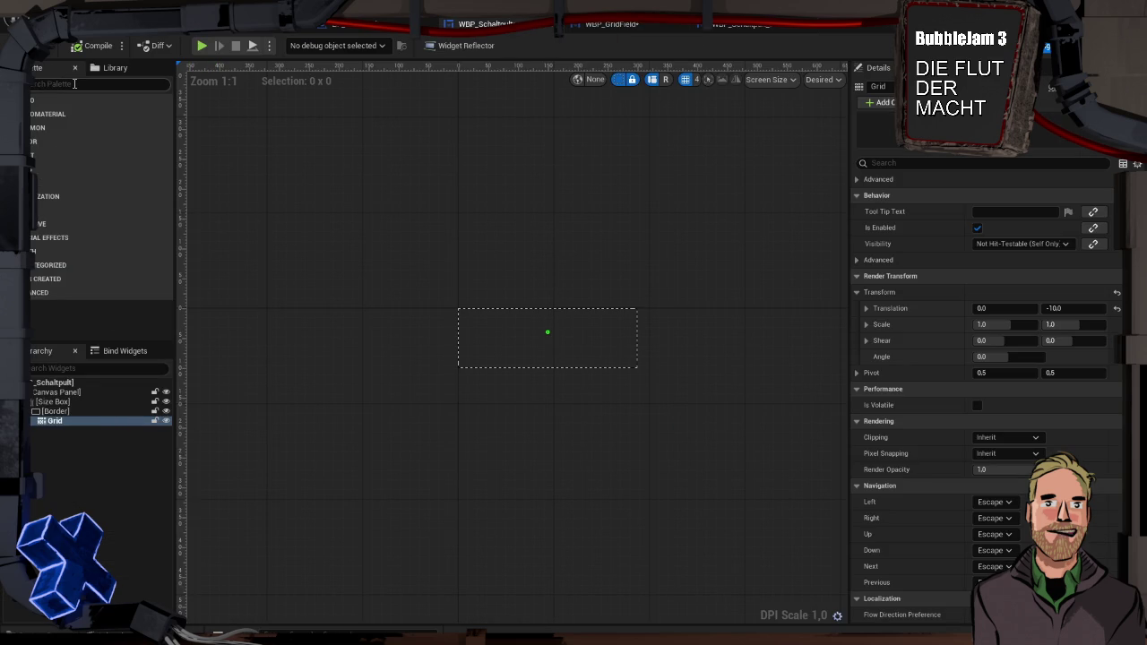
left_click(614, 29)
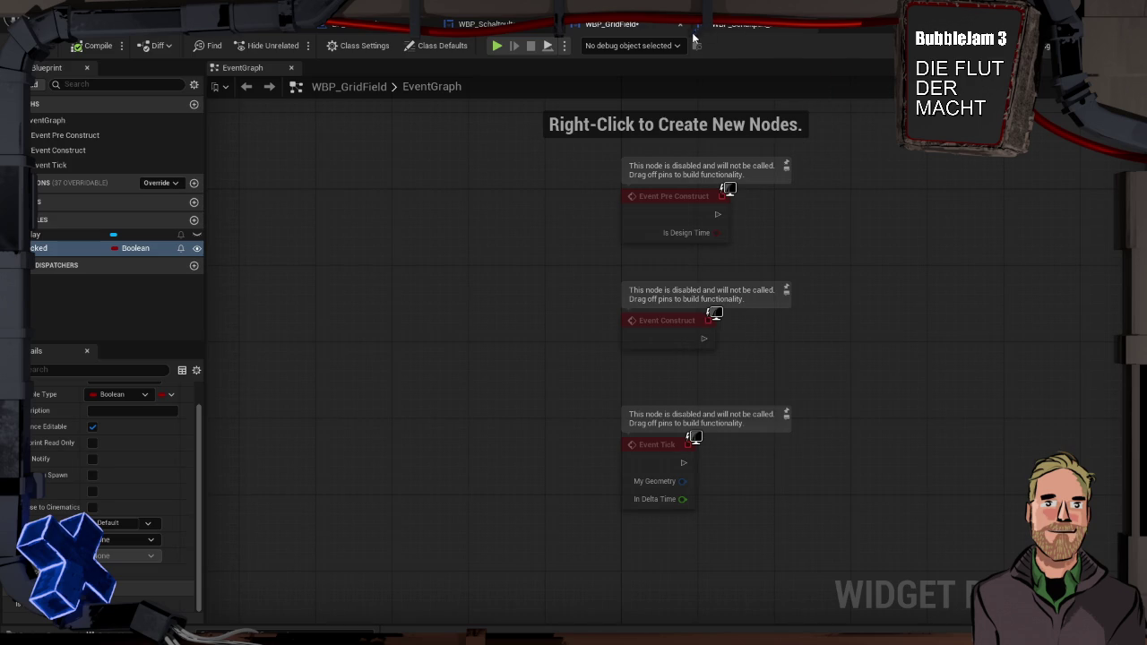
left_click(1047, 47)
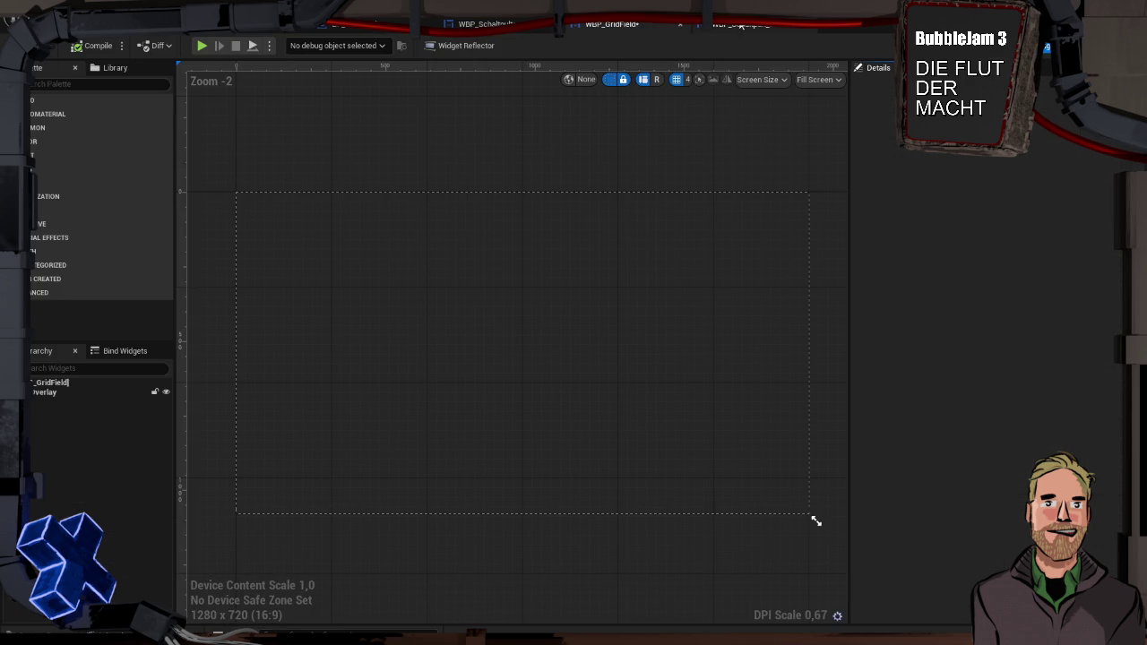
left_click(75, 83)
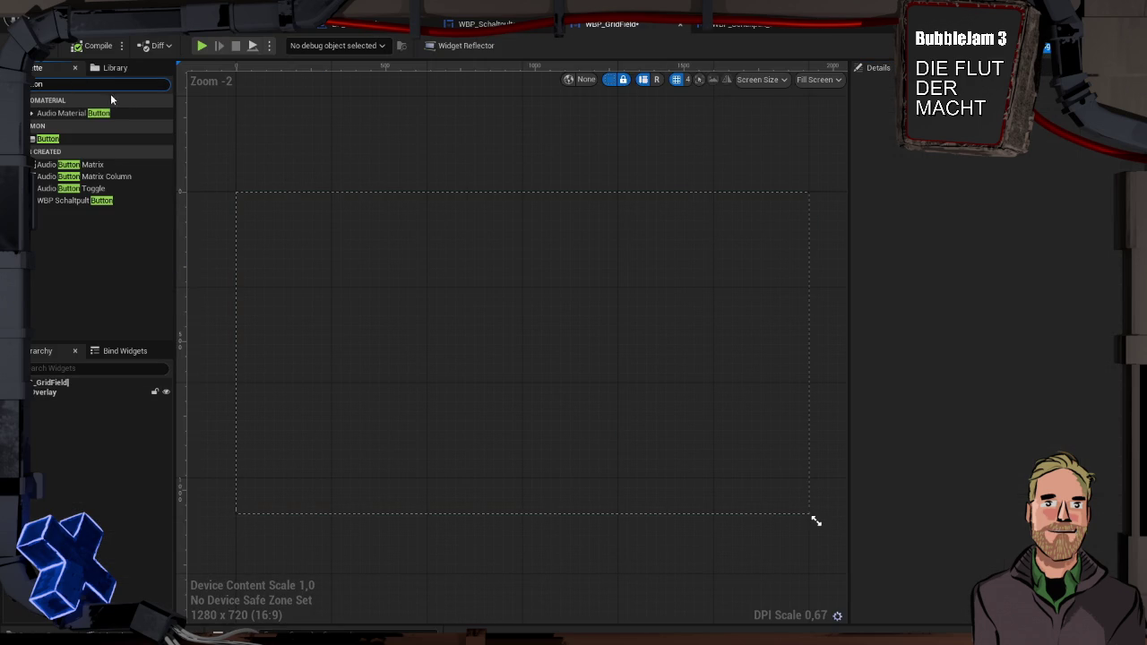
left_click_drag(81, 199, 58, 392)
left_click(202, 46)
Walk up to the AO button console in the preview, then end the play session with Esc.
key("w")
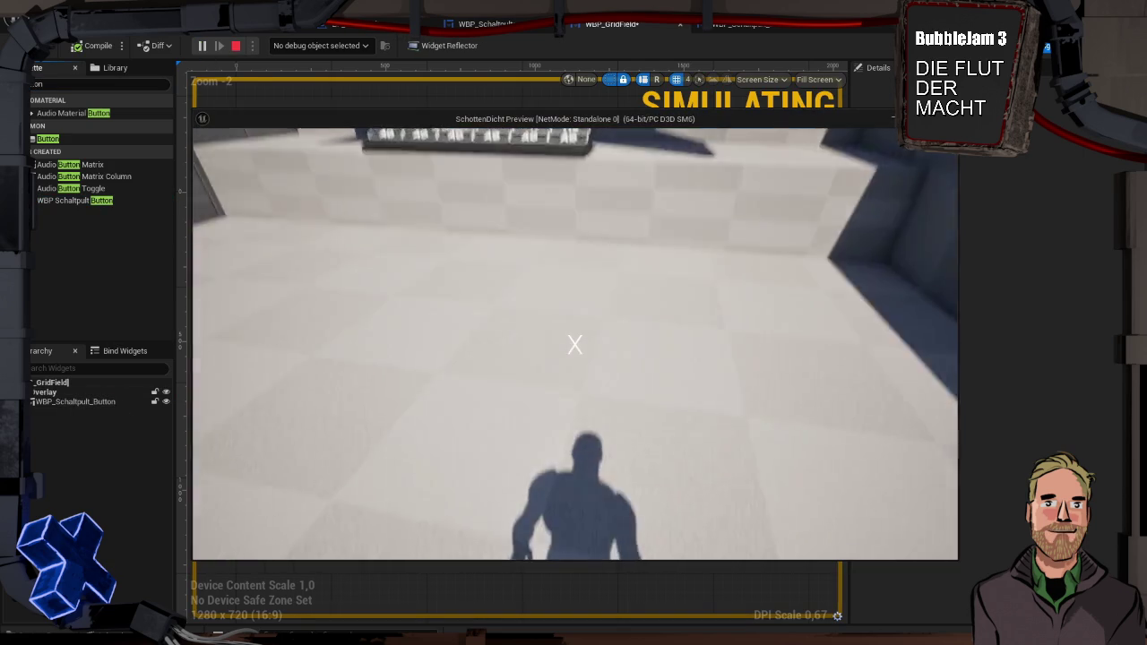
key("s")
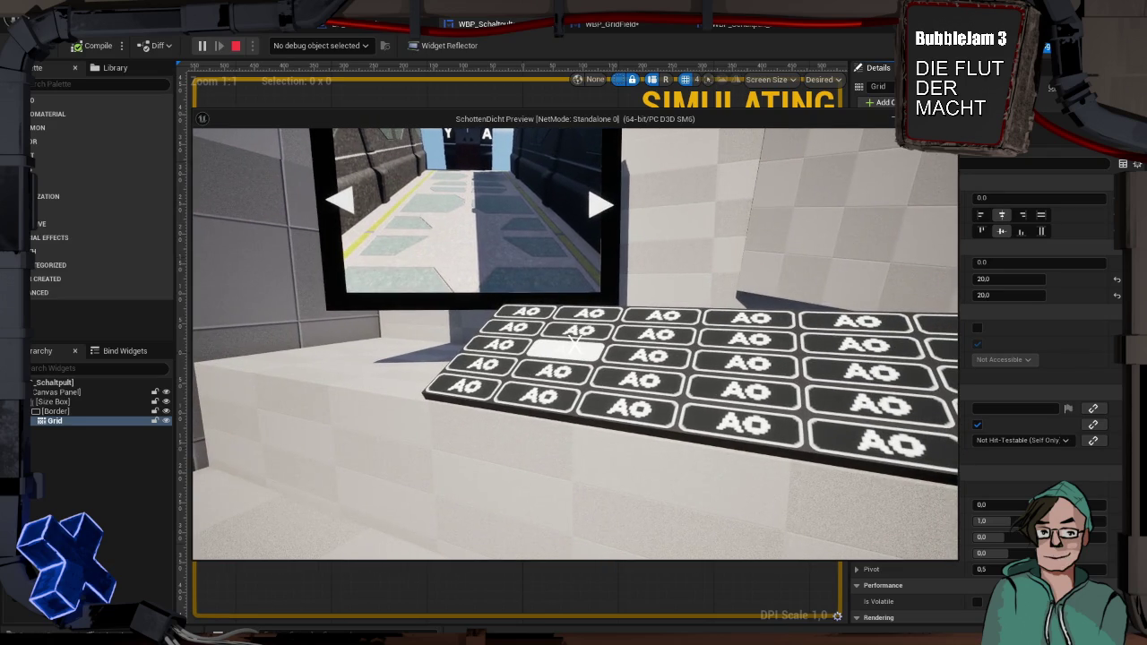
key("Escape")
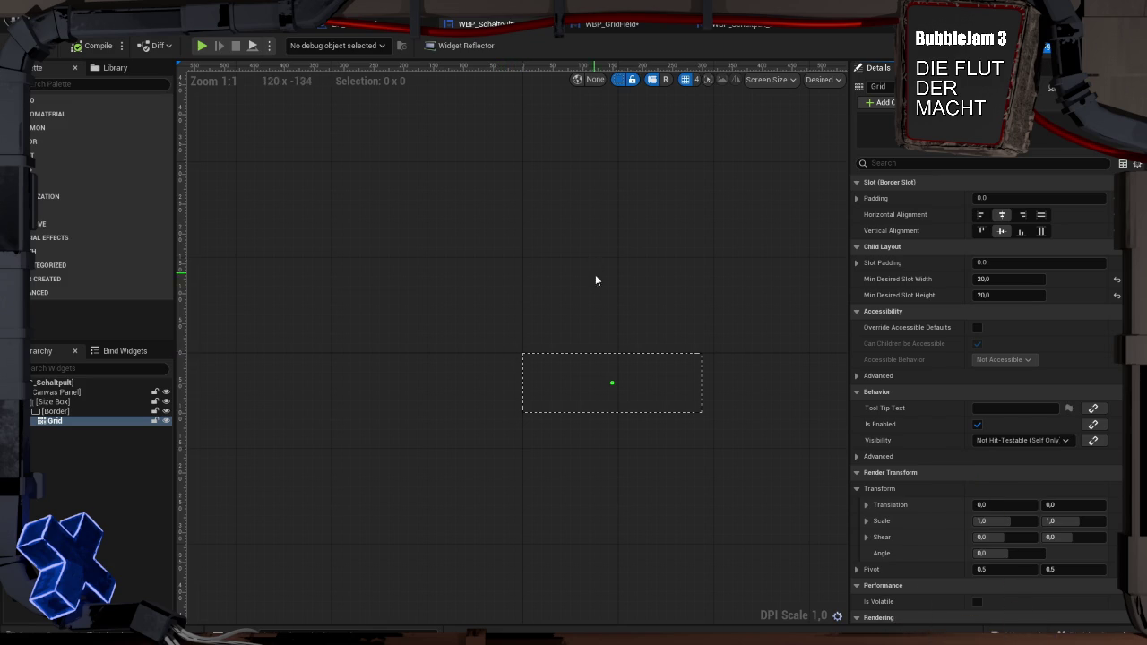
In WBP_Schaltpult_Button, rename the A image ID1 and the ring image ID2.
left_click(740, 26)
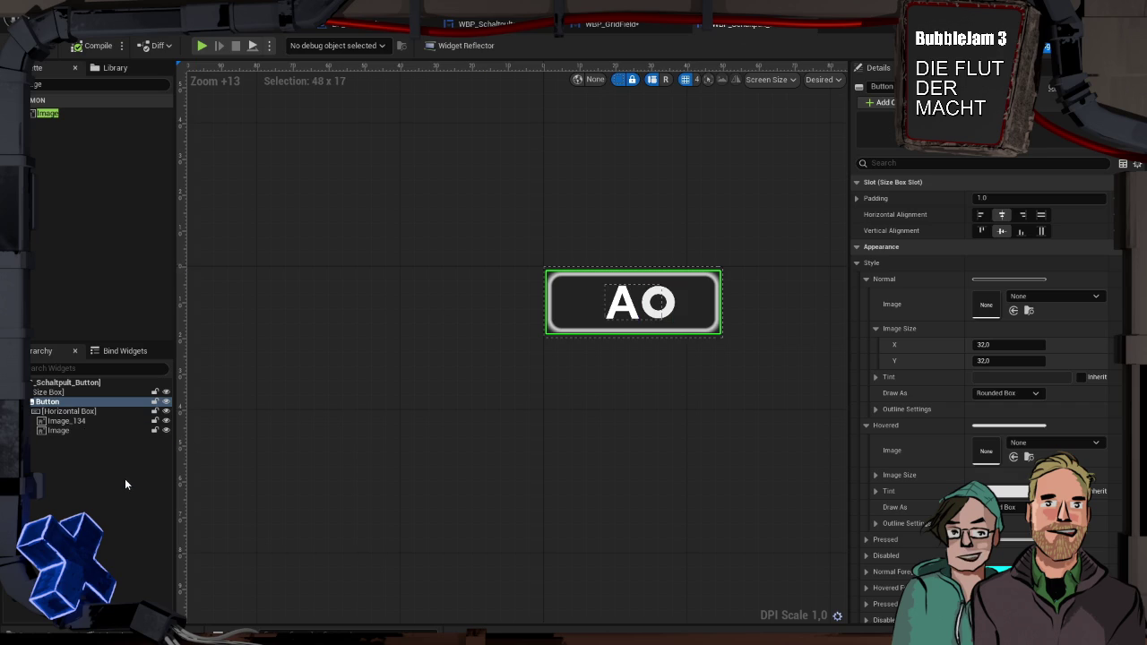
left_click(72, 410)
left_click(92, 401)
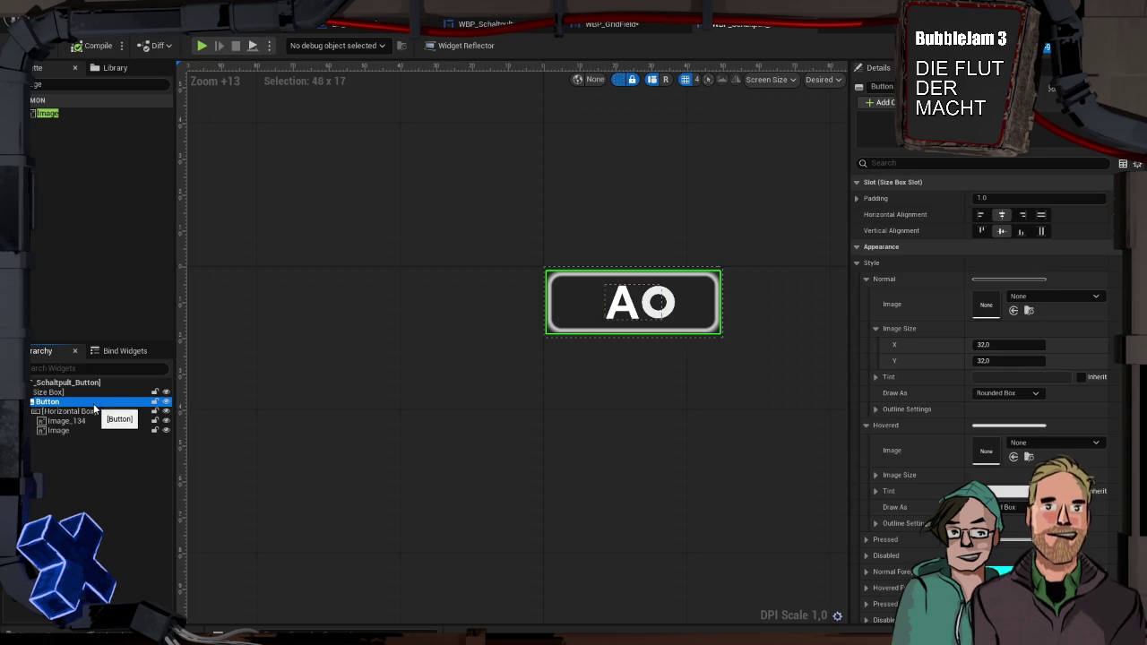
left_click(93, 411)
left_click(93, 421)
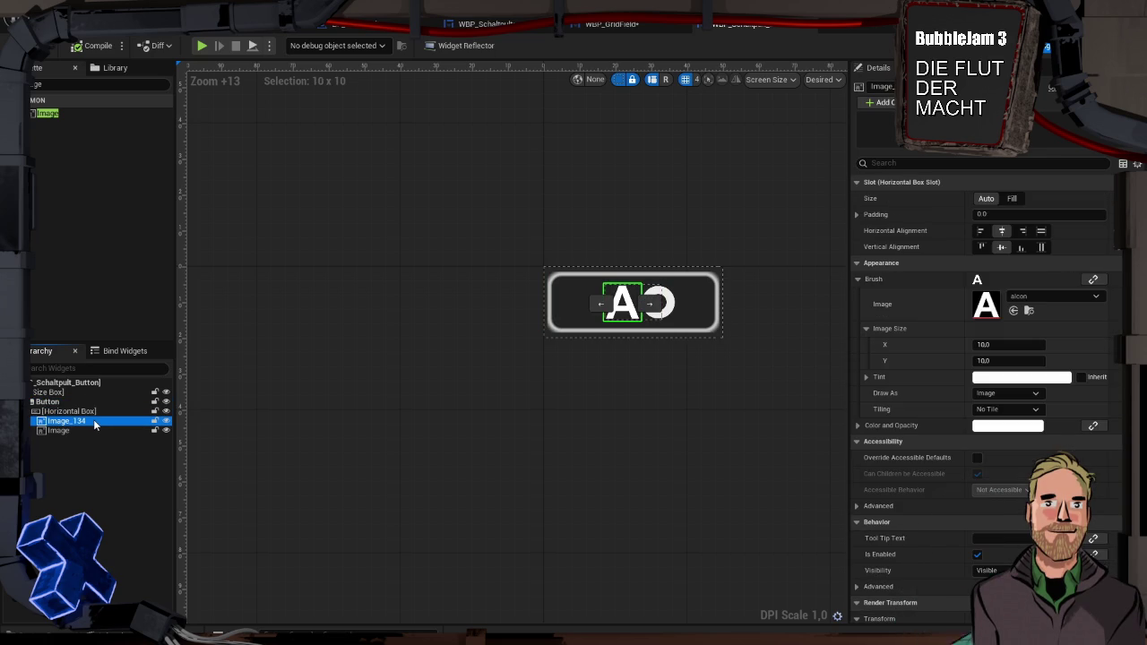
left_click(93, 430)
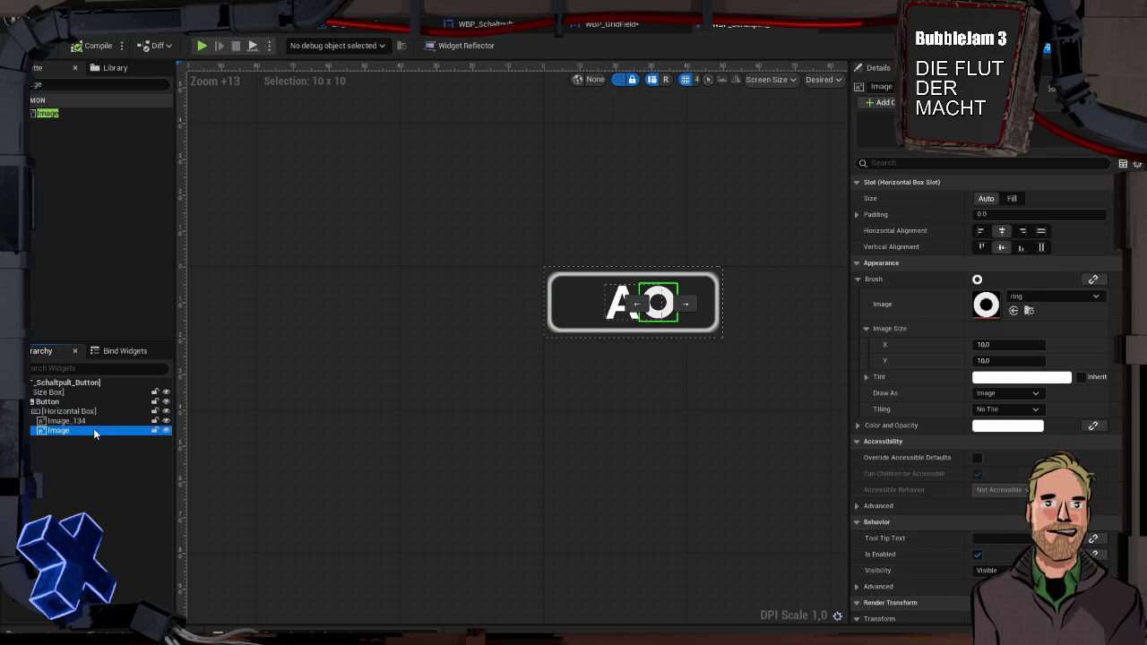
left_click(92, 420)
type("ID1")
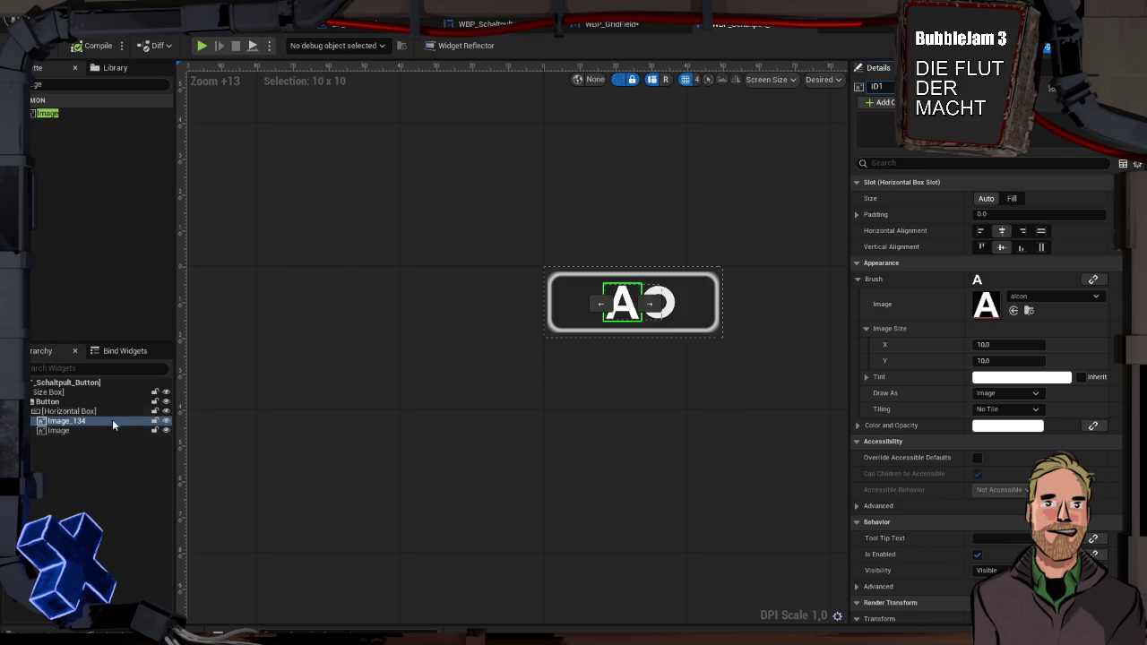
left_click(75, 430)
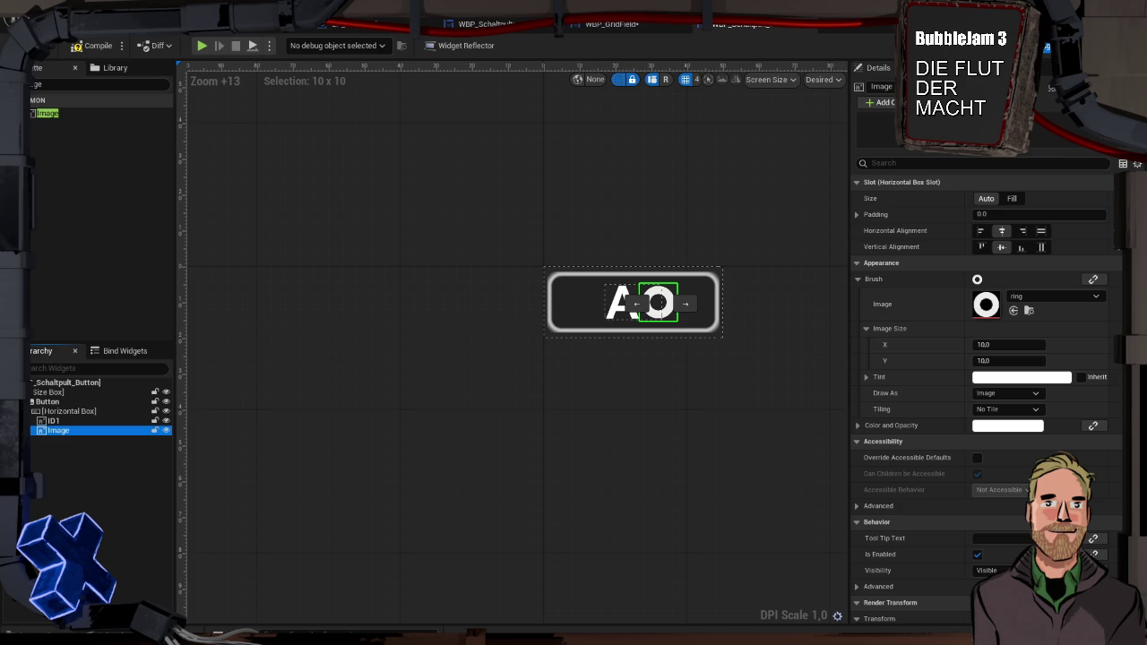
type("ID2")
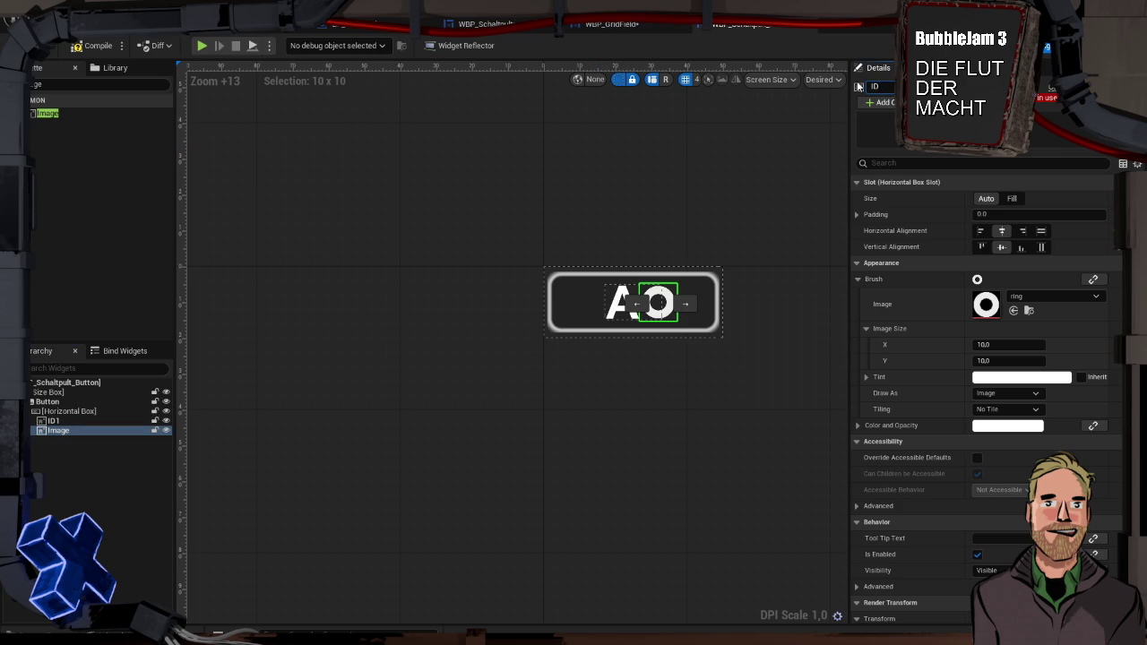
key("Return")
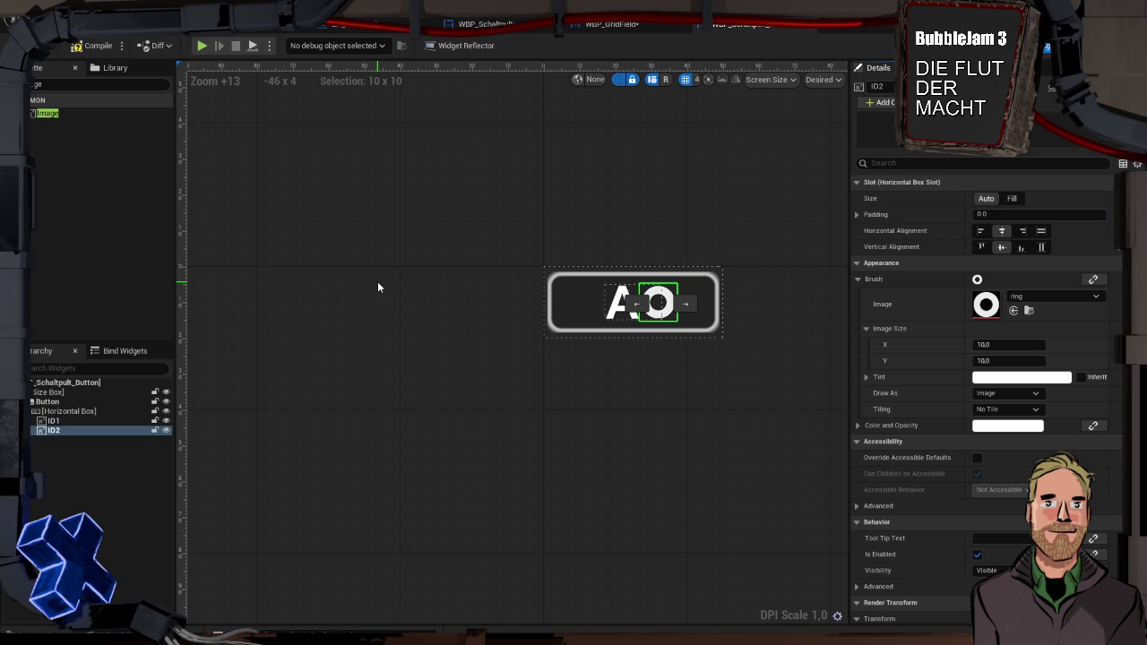
Cycle through the WBP_GridField, WBP_Schaltpult and WBP_Schaltpult_Button tabs, ending on WBP_GridField's Designer.
left_click(645, 27)
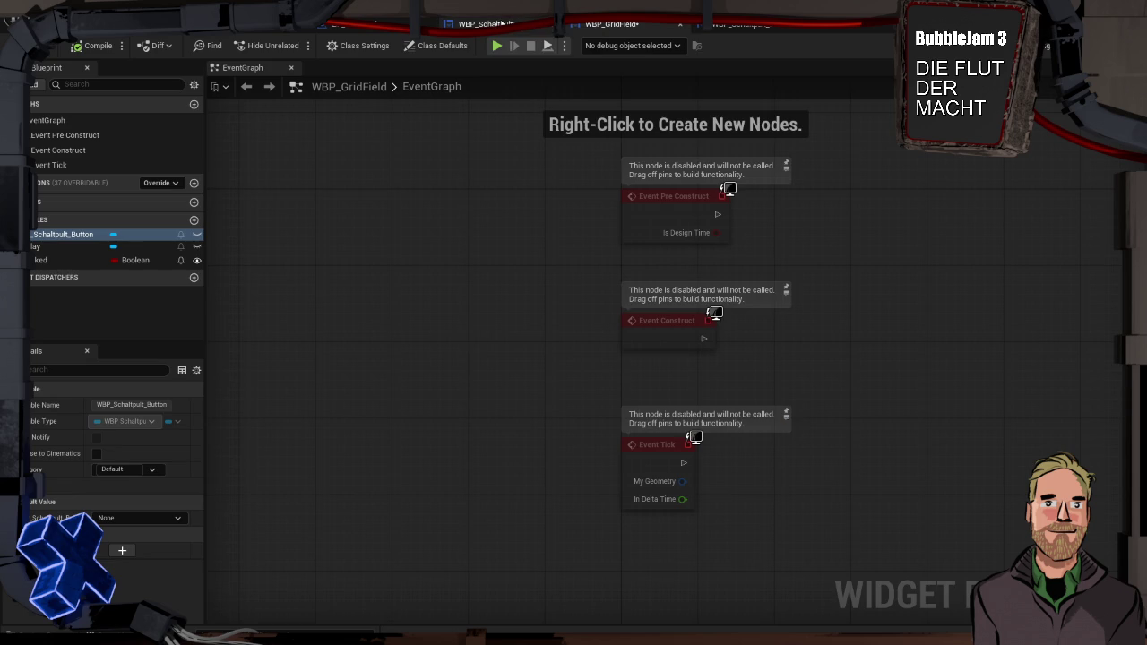
left_click(548, 24)
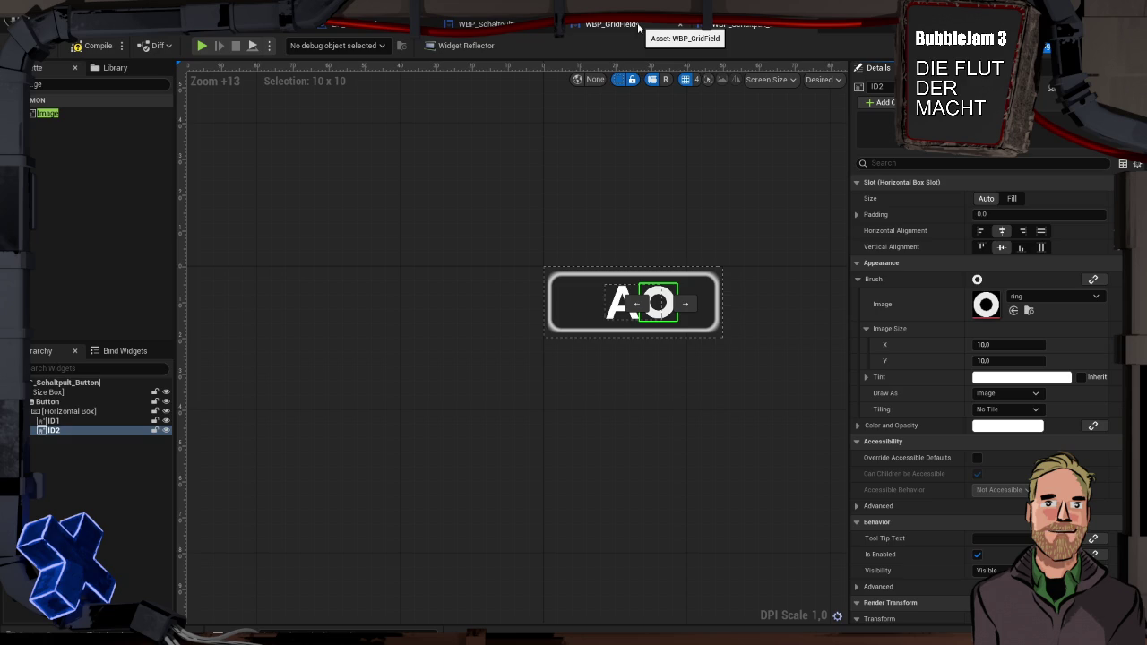
left_click(638, 29)
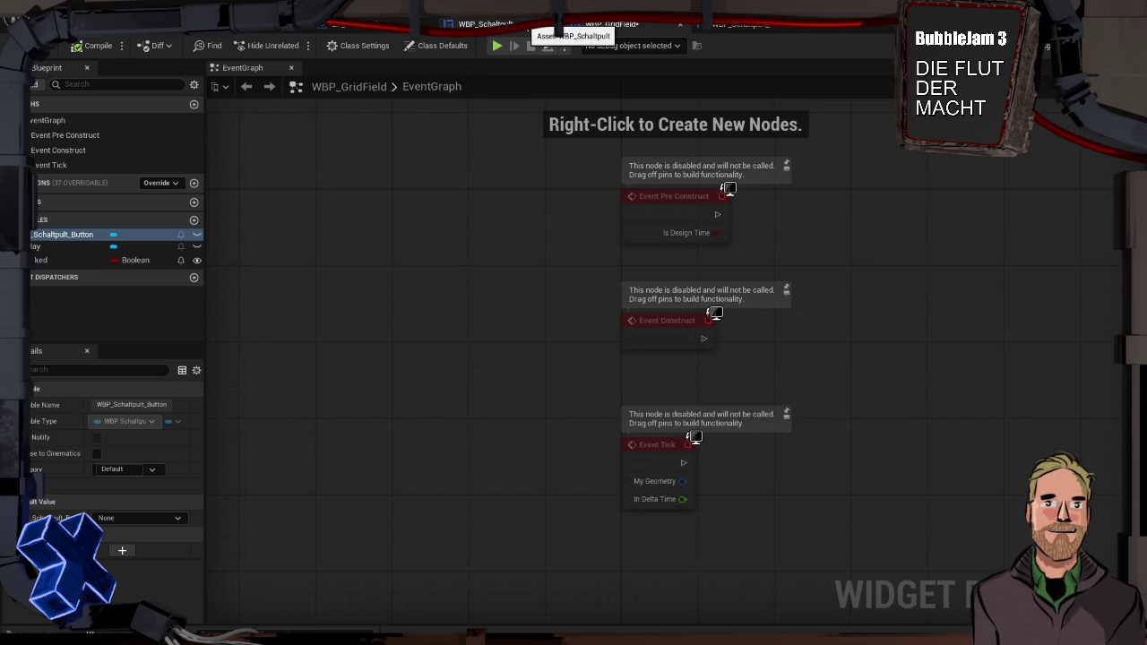
left_click(488, 24)
left_click(634, 29)
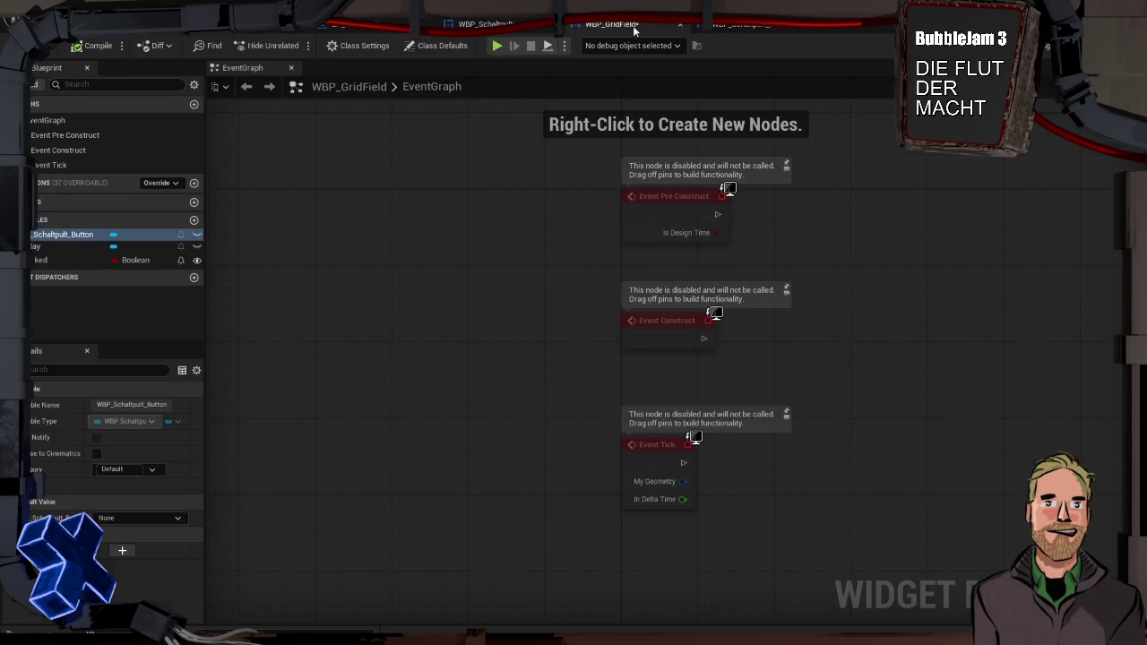
left_click(751, 27)
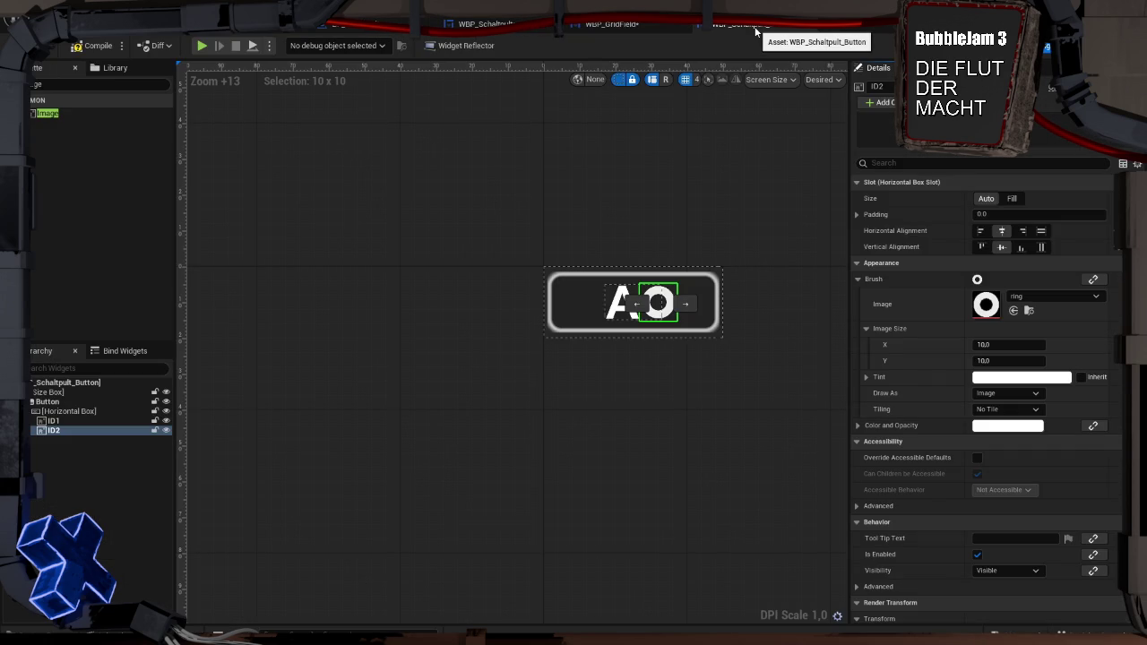
left_click(643, 29)
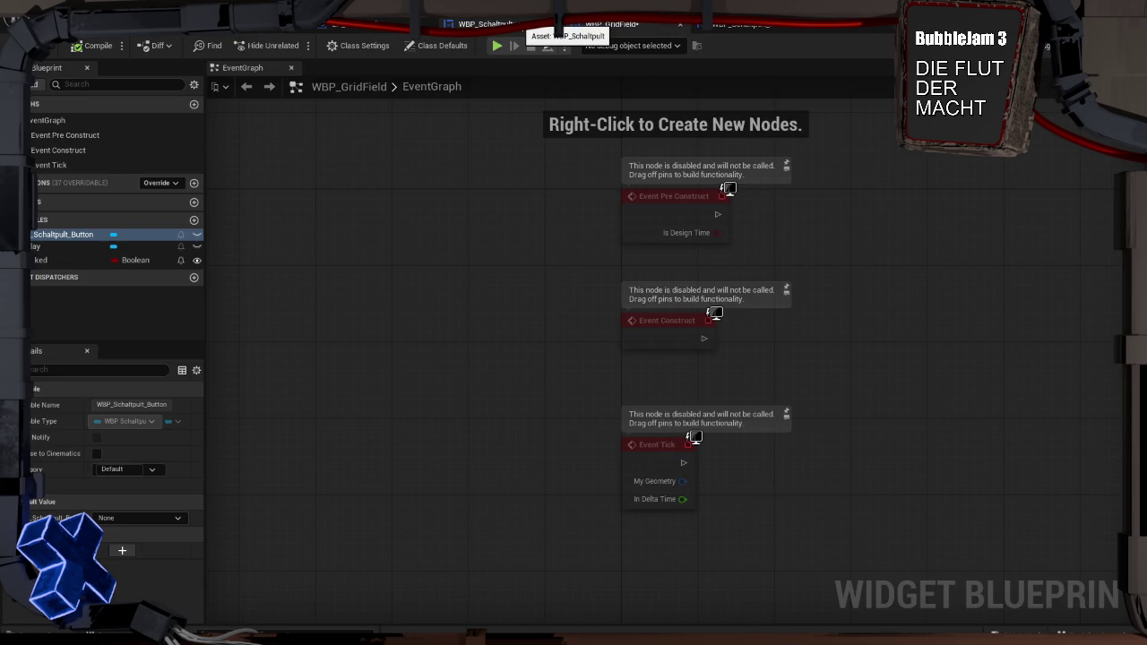
left_click(1046, 54)
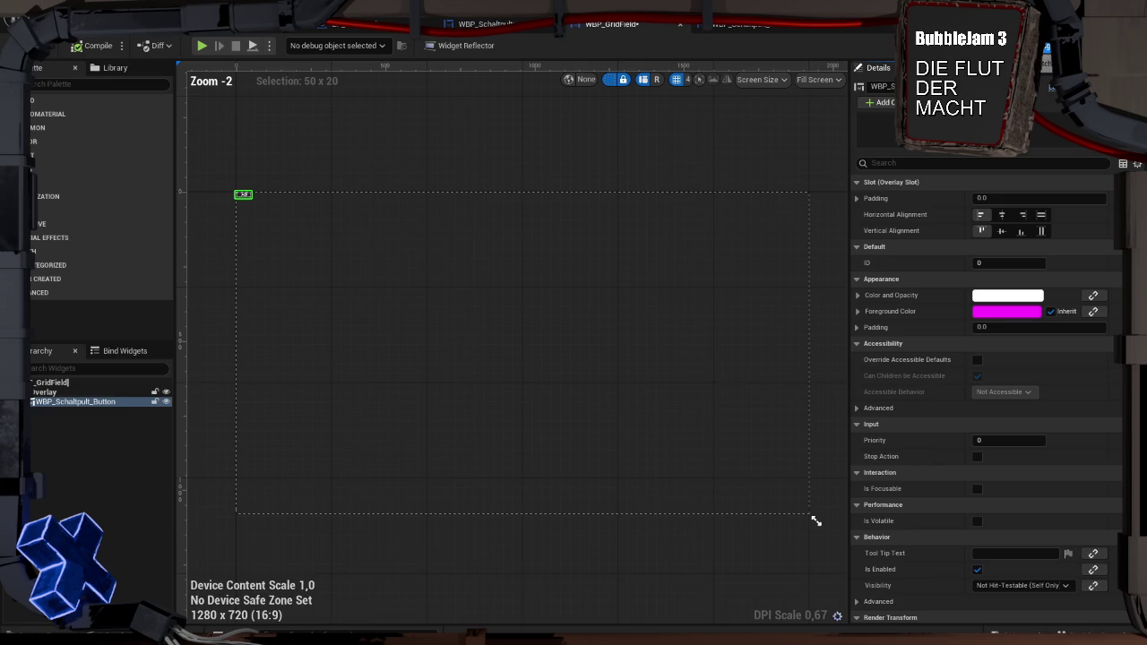
Select the switch button in GridField's Overlay and open WBP_Schaltpult_Button's event graph.
left_click(91, 401)
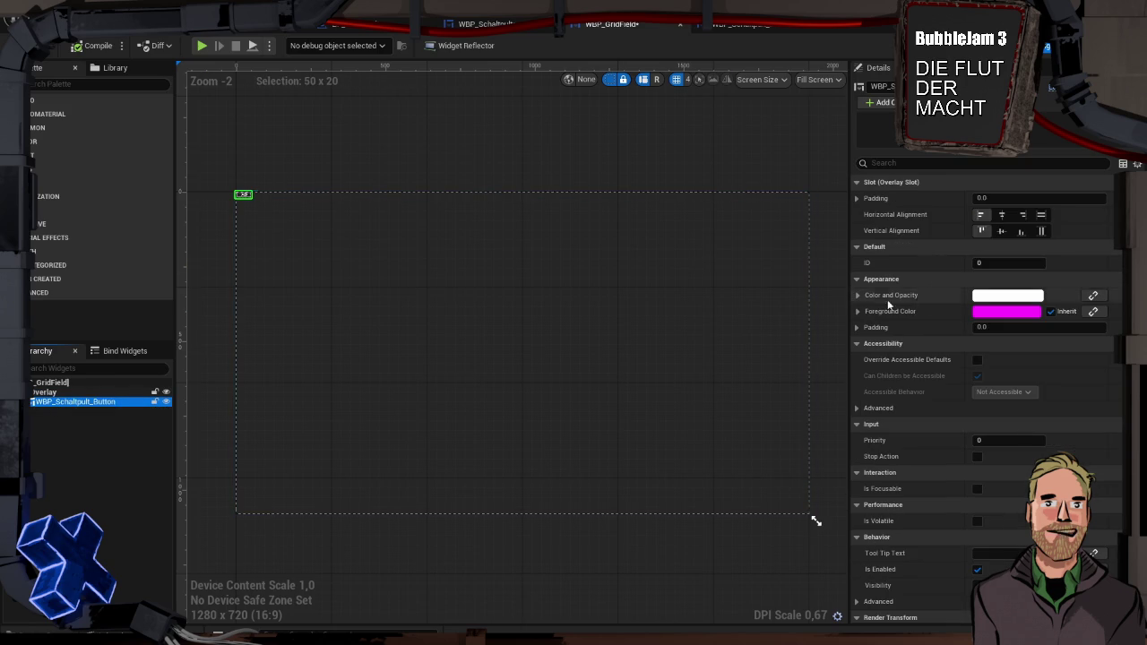
left_click(743, 24)
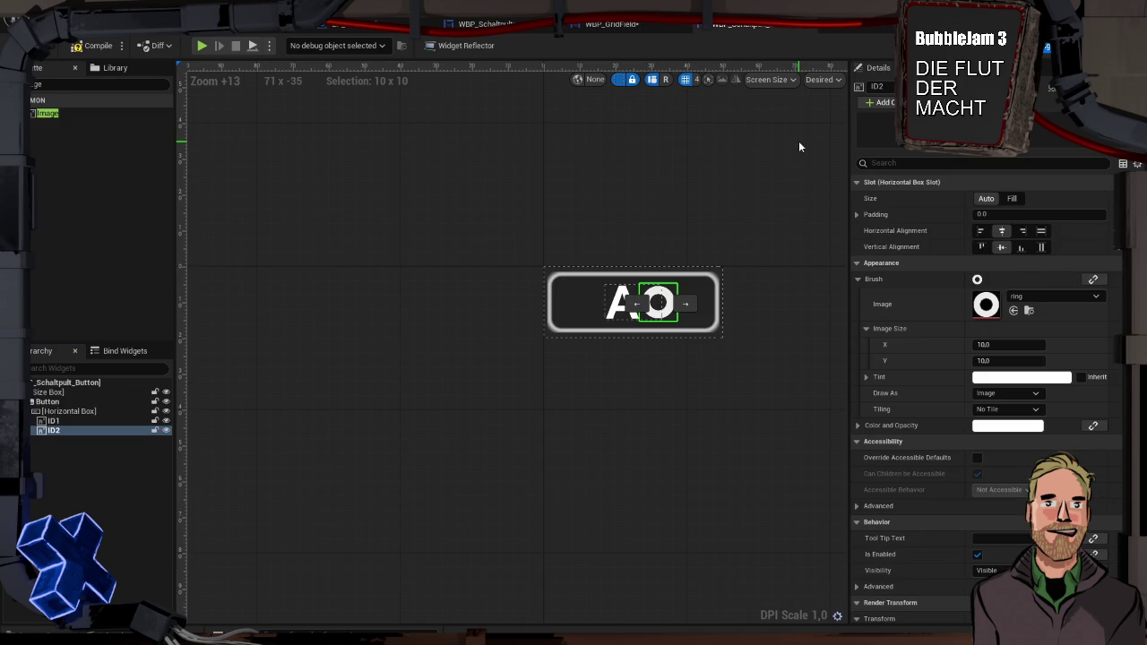
left_click(1066, 45)
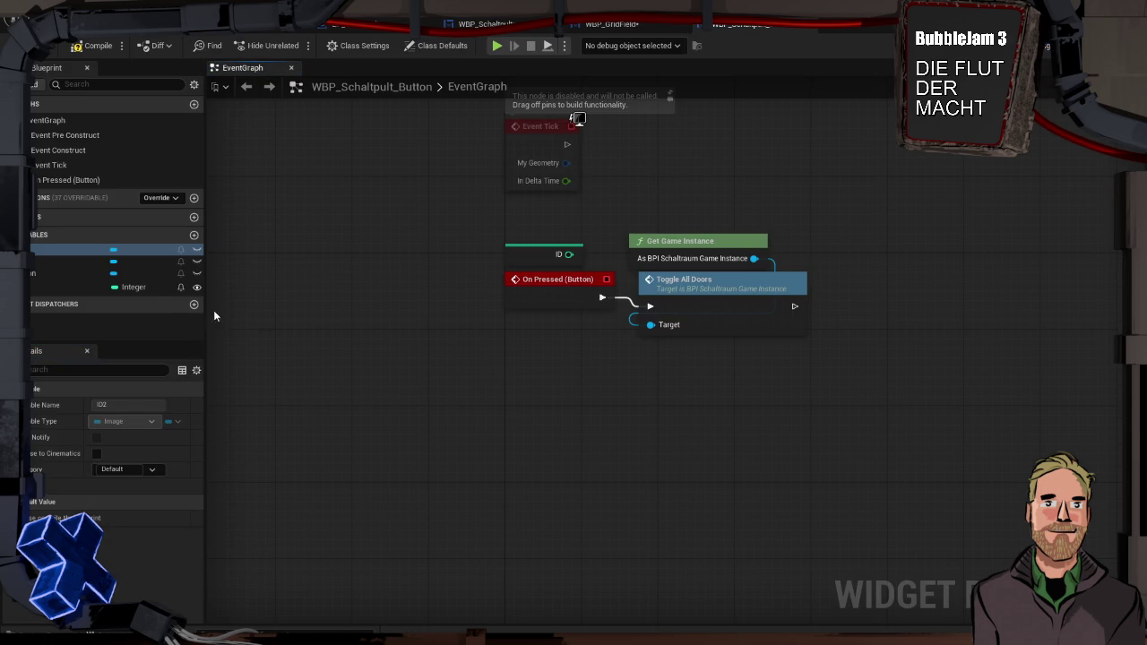
Move the ID getter up beside Event Construct.
left_click(79, 287)
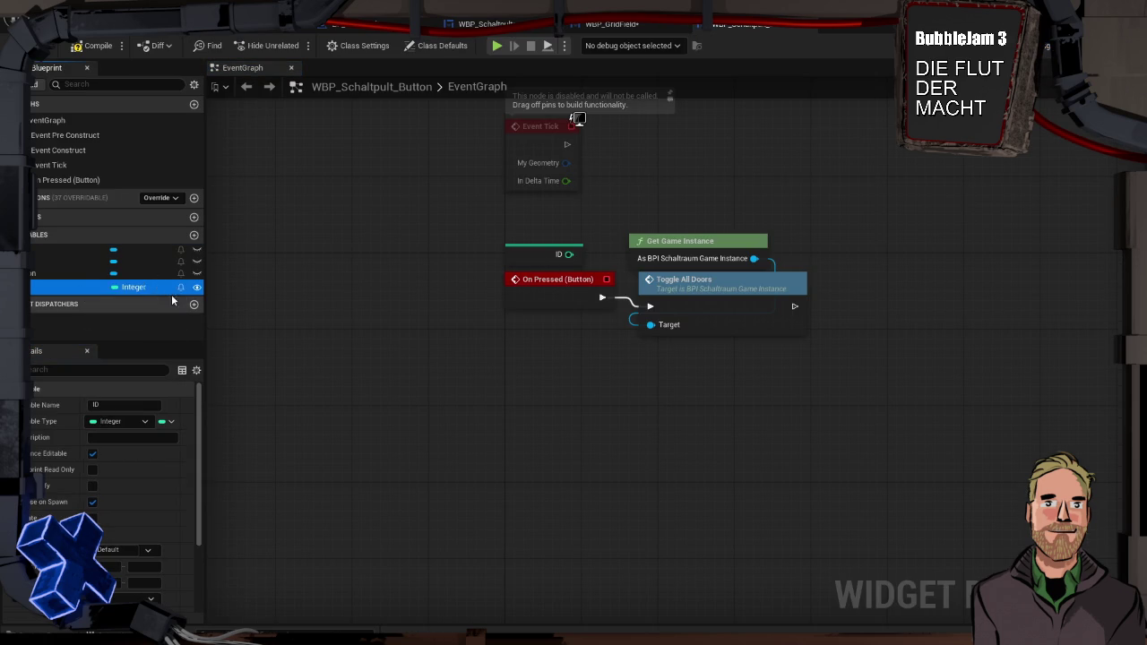
mouse_move(673, 370)
left_mouse_down()
mouse_move(651, 373)
mouse_move(696, 443)
left_mouse_up()
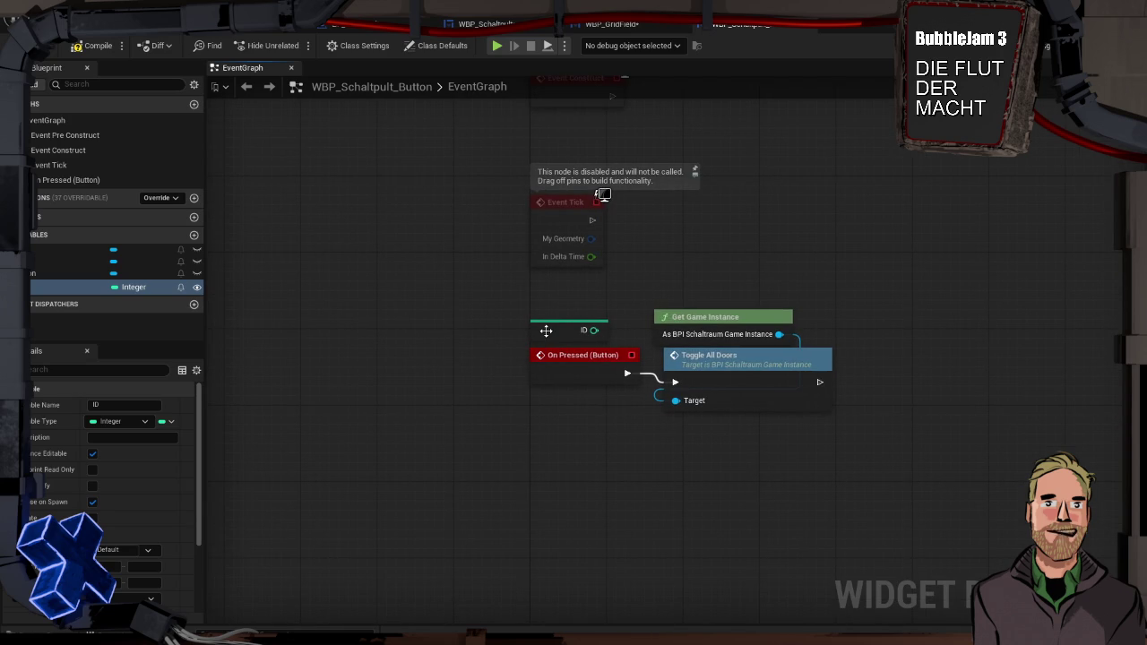
left_click_drag(654, 224, 617, 444)
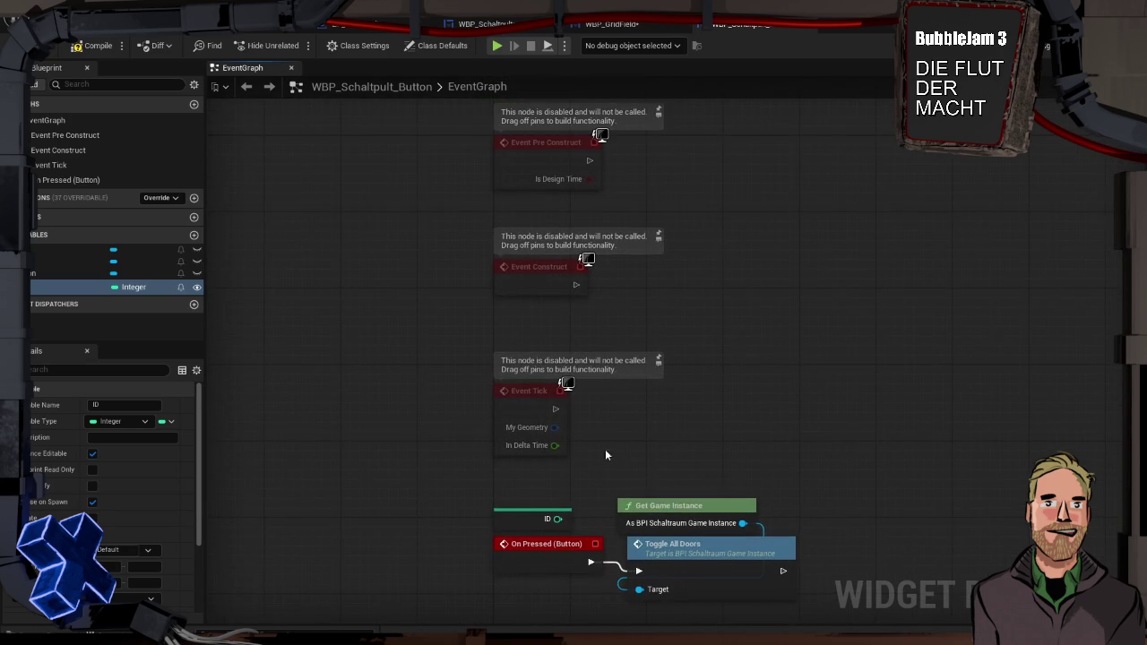
mouse_move(513, 523)
left_mouse_down()
mouse_move(525, 287)
mouse_move(512, 312)
left_mouse_up()
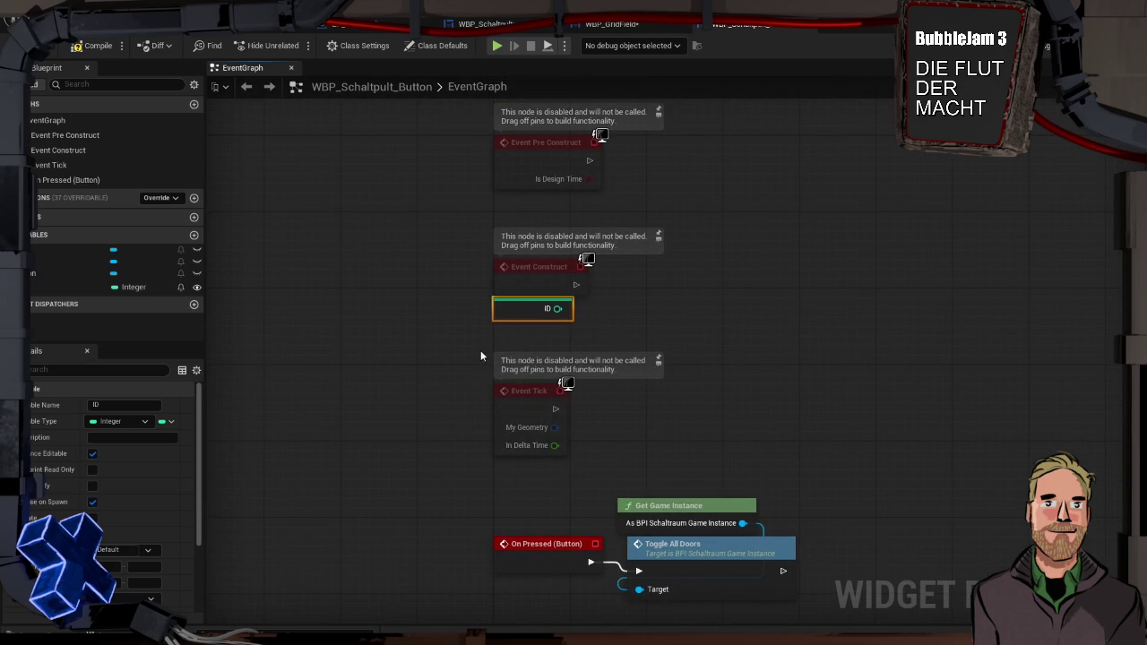
Delete the unused Event Tick and Event Pre Construct nodes.
left_click_drag(498, 354, 672, 461)
key("Delete")
left_click_drag(461, 114, 627, 188)
key("Delete")
left_click_drag(587, 304, 549, 393)
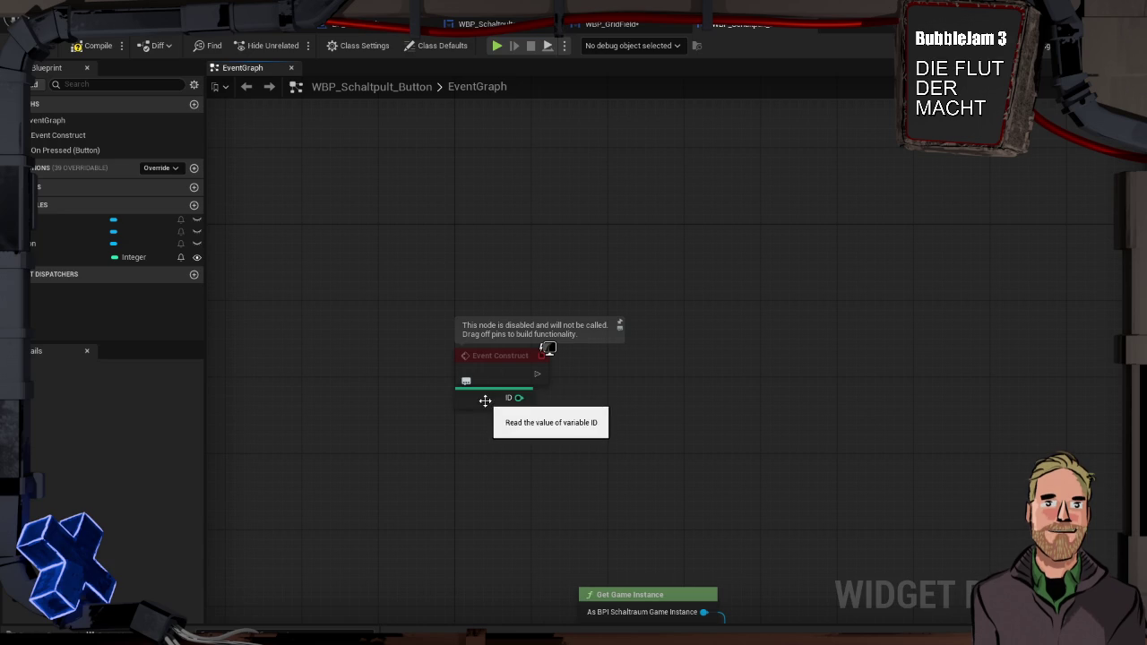
left_click(74, 257)
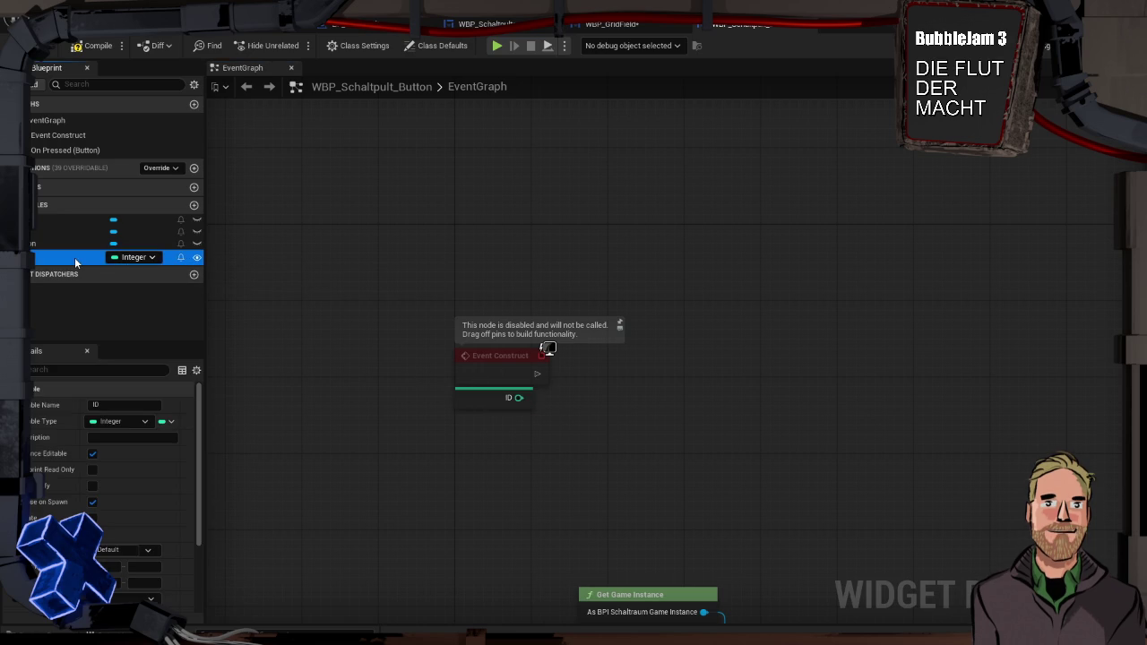
Convert the ID getter's value with a To String (Integer) node.
left_click_drag(427, 377, 311, 349)
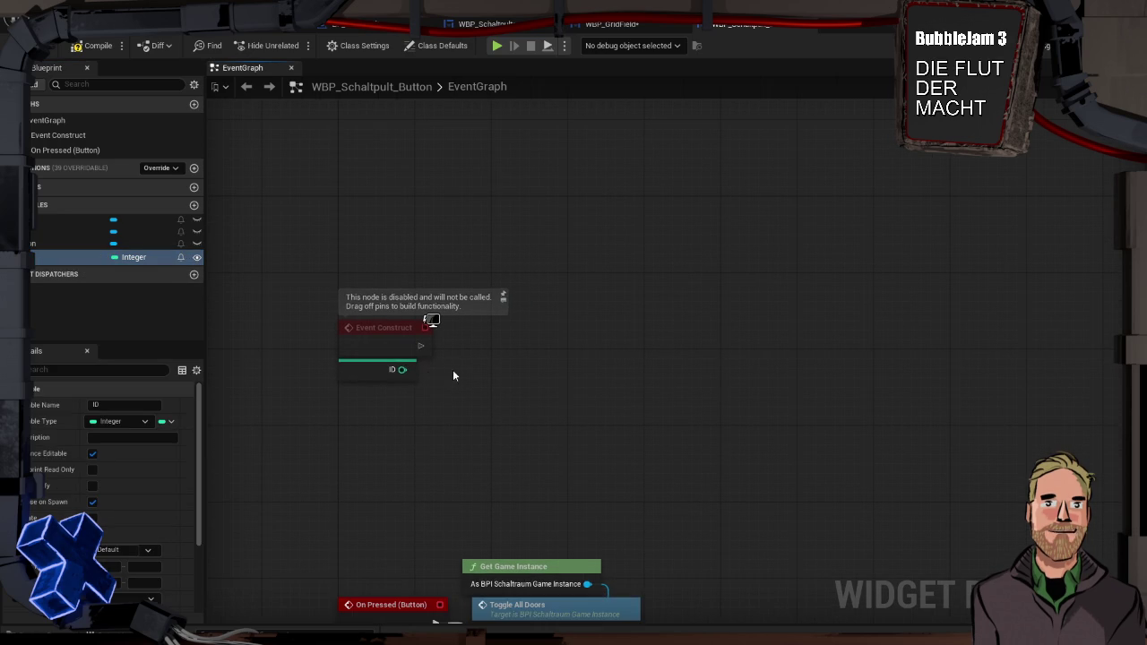
left_click_drag(402, 370, 487, 367)
type("to string")
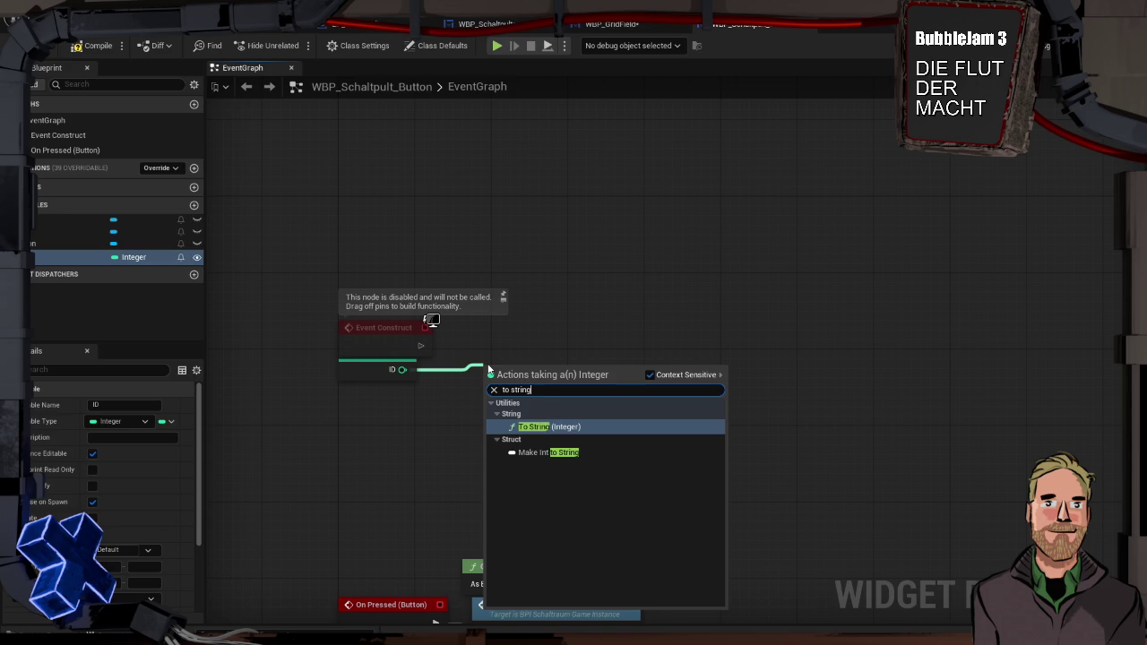
key("Return")
Feed the string output into a new Get Character Array from String node.
mouse_move(506, 362)
left_mouse_down()
mouse_move(458, 362)
mouse_move(581, 366)
left_mouse_up()
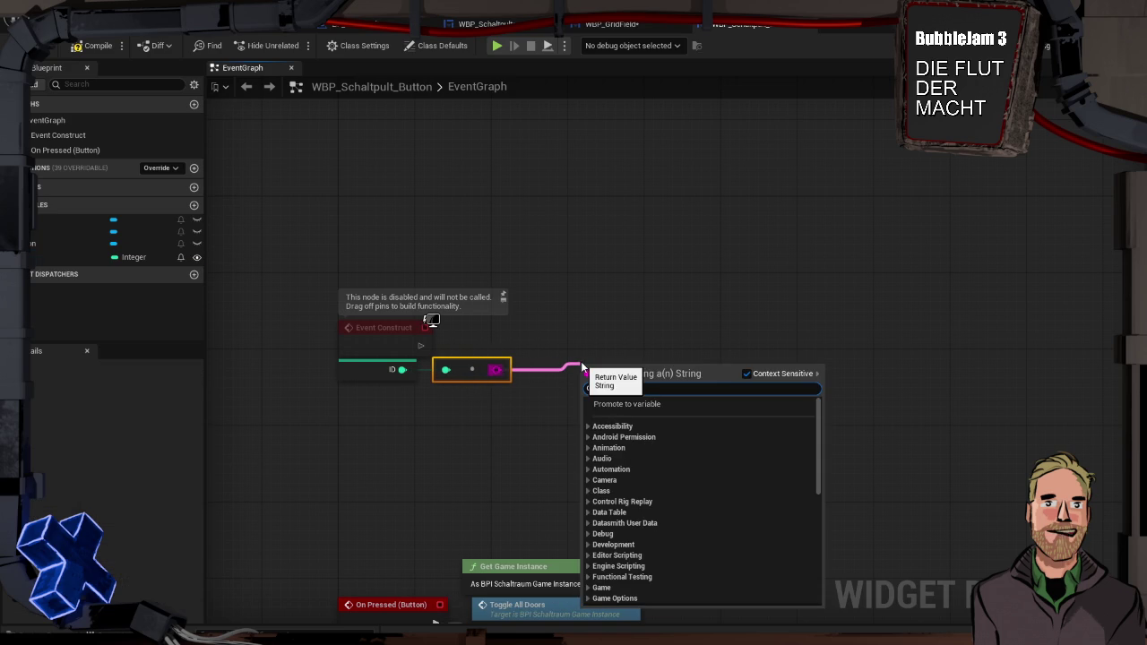
type("split")
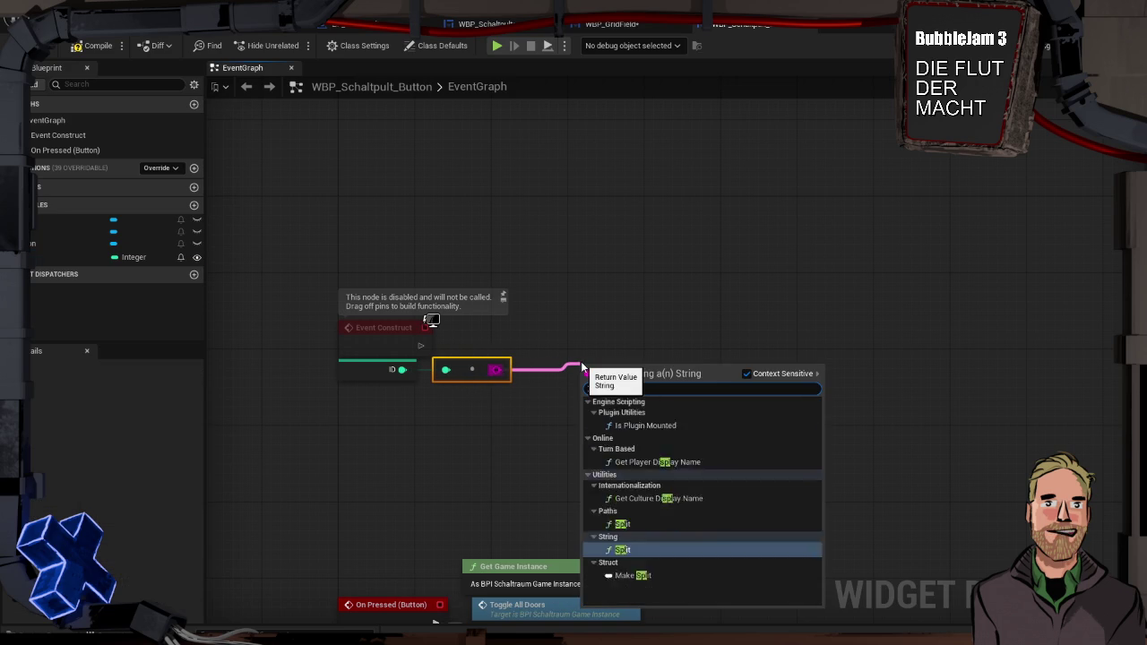
key("BackSpace")
key("BackSpace")
key("BackSpace")
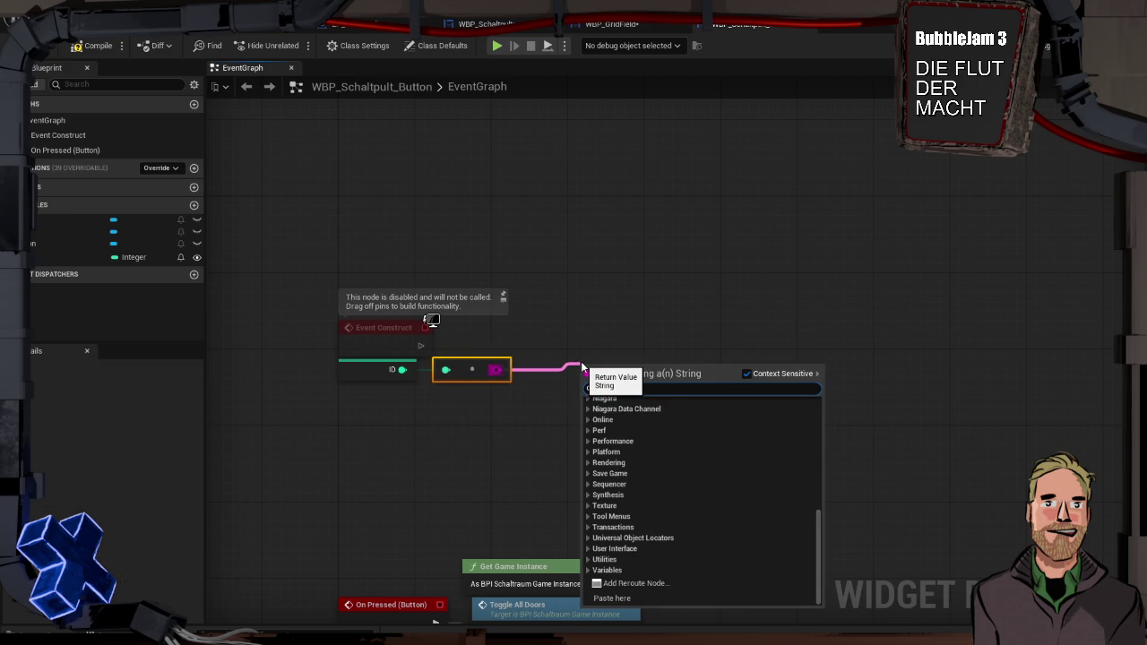
type("char")
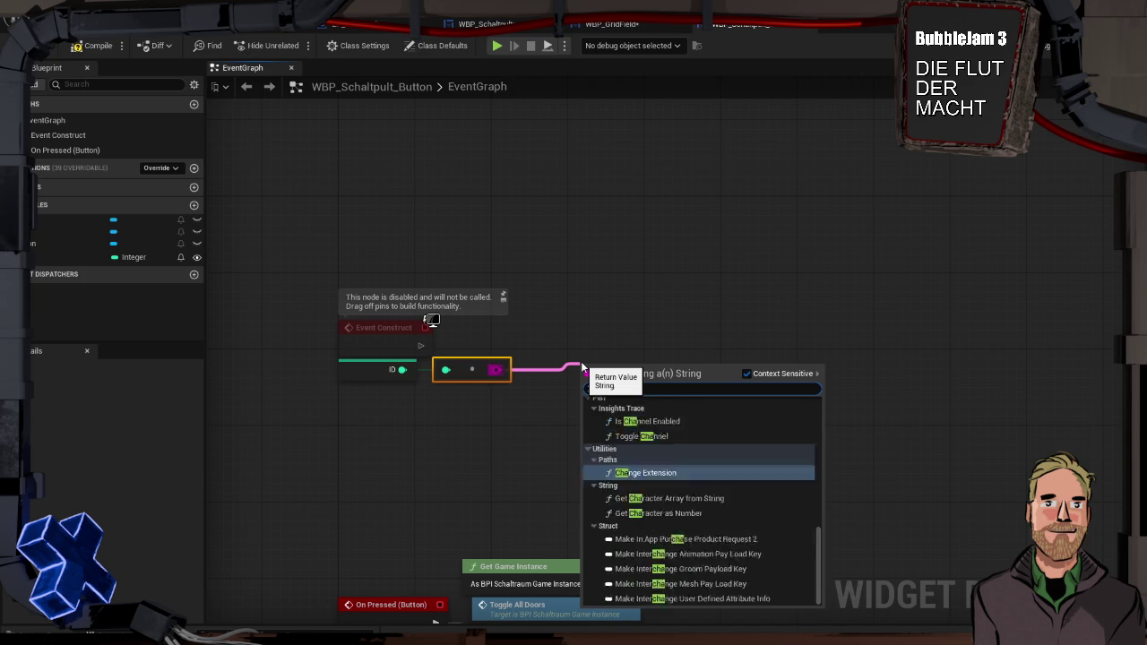
left_click(668, 425)
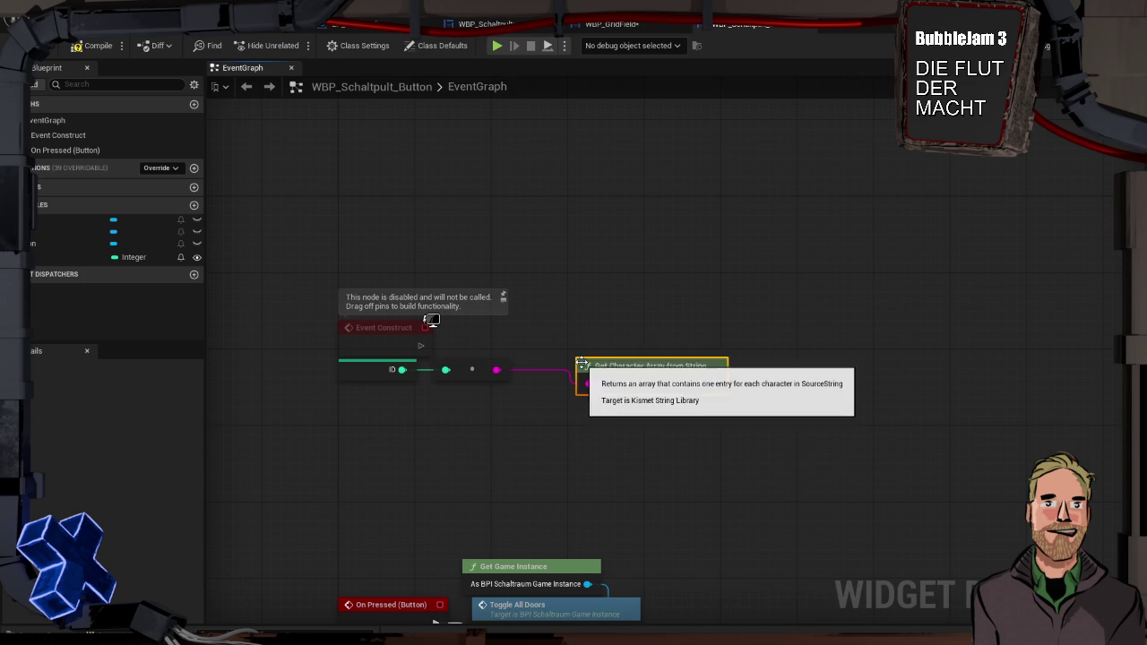
left_click_drag(605, 357, 557, 359)
left_click(545, 318)
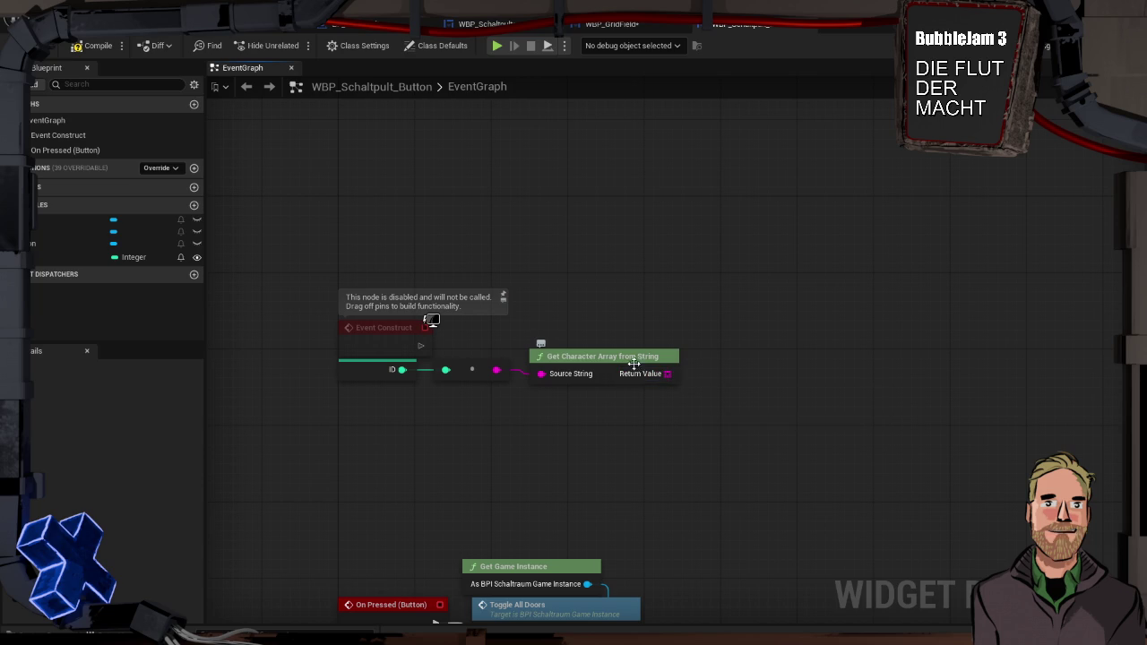
mouse_move(473, 366)
left_mouse_down()
mouse_move(448, 375)
mouse_move(492, 494)
left_mouse_up()
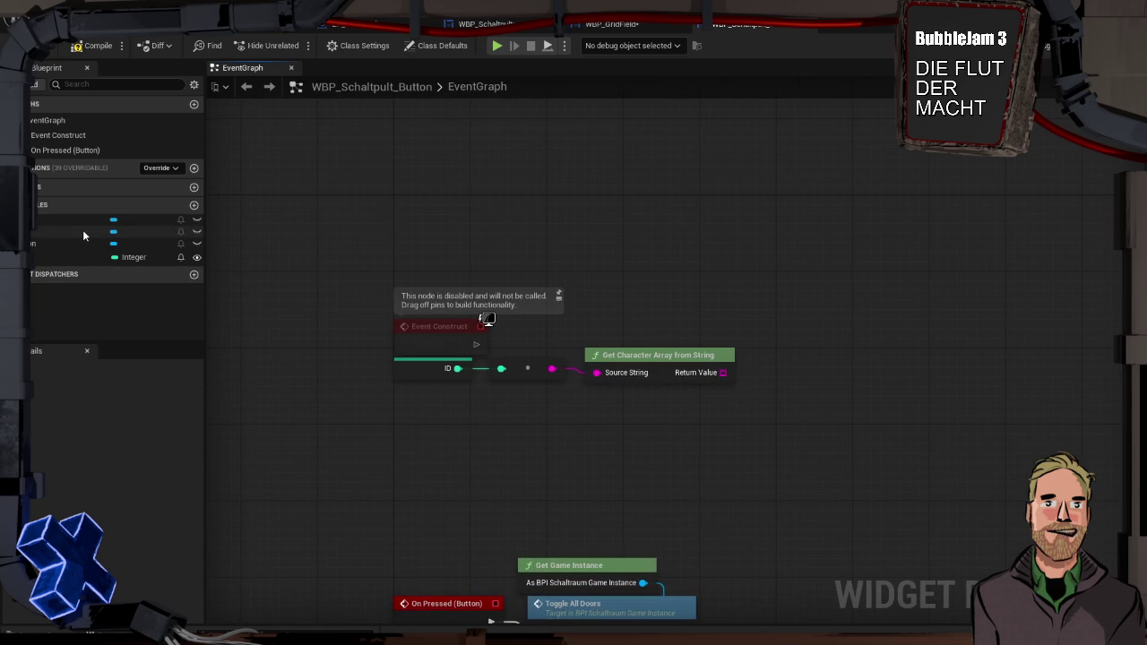
Add a new String variable named IdTextureMap.
left_click(194, 205)
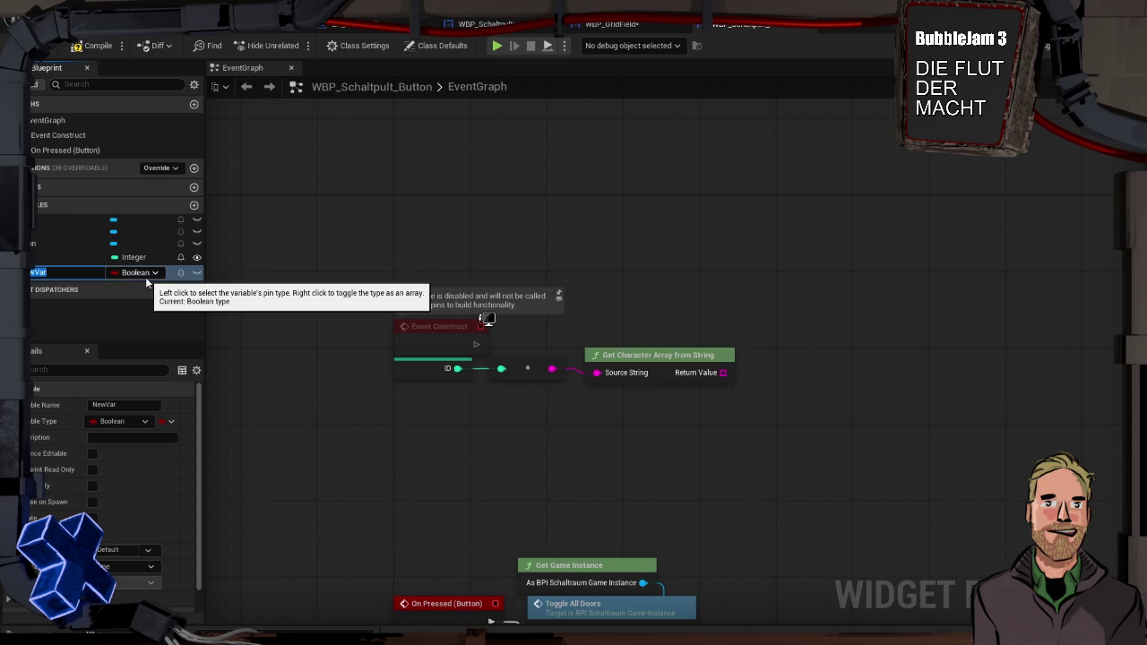
key("BackSpace")
type("TextureMap")
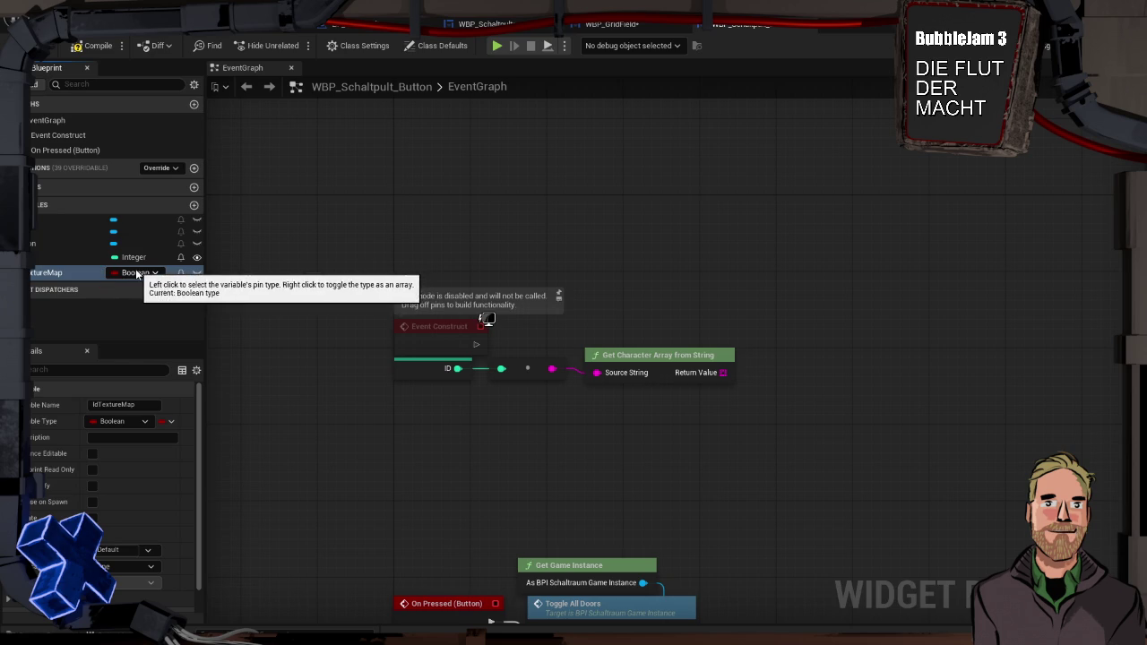
left_click(136, 273)
type("t")
key("BackSpace")
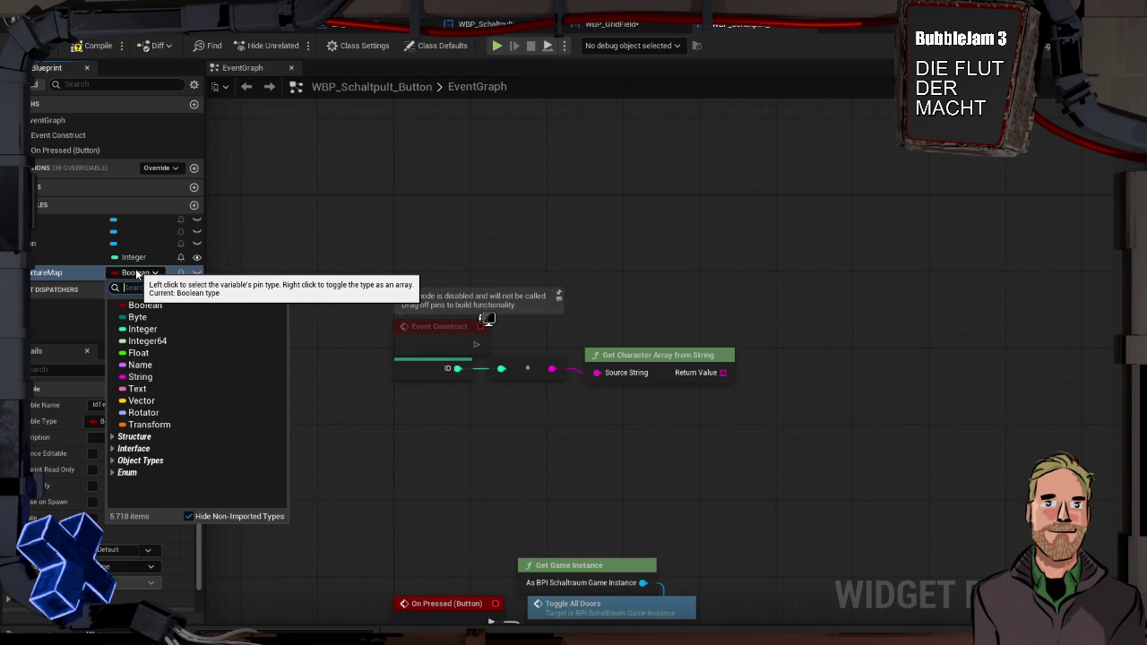
type("string")
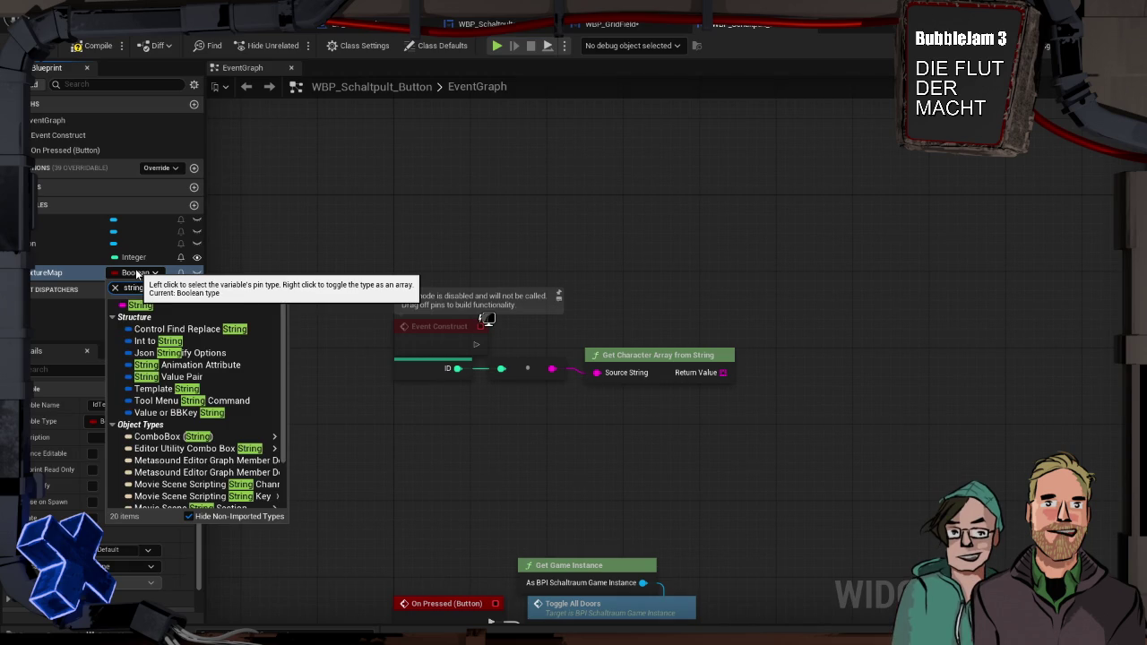
left_click(143, 306)
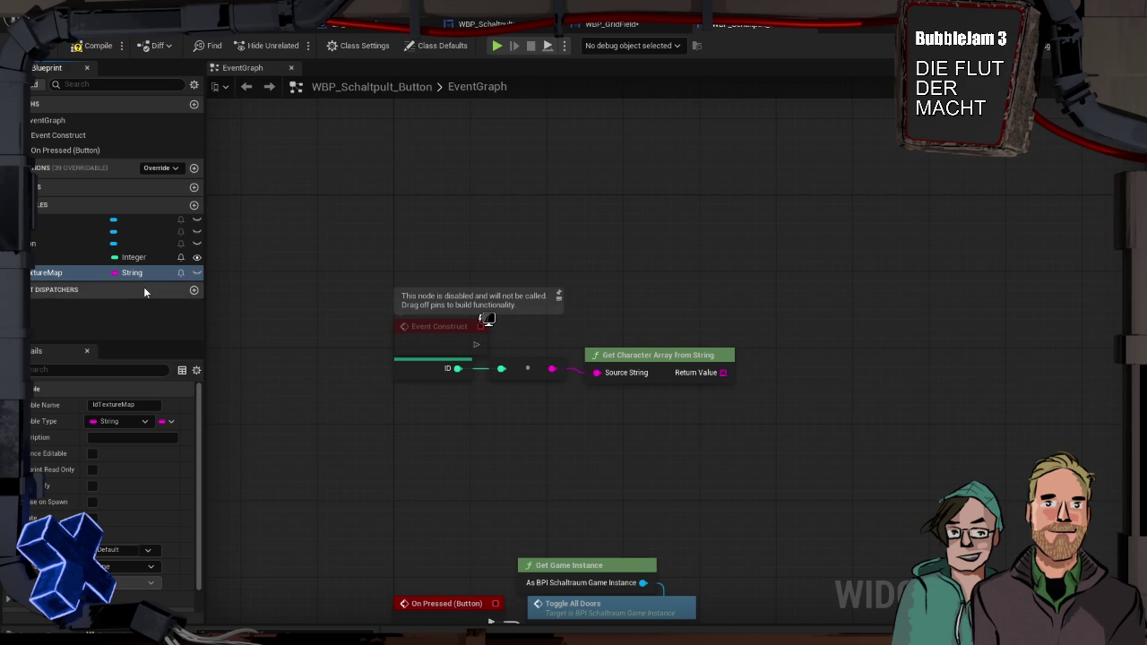
Make IdTextureMap a map with Texture 2D values and compile the blueprint.
left_click(170, 421)
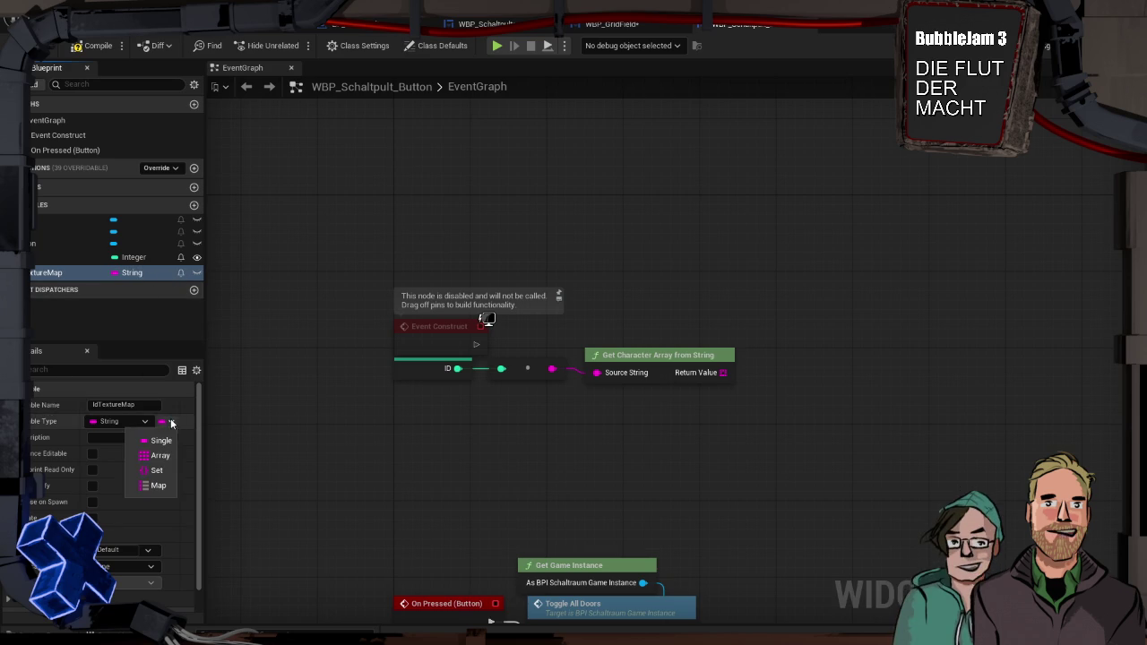
left_click(157, 486)
left_click(159, 423)
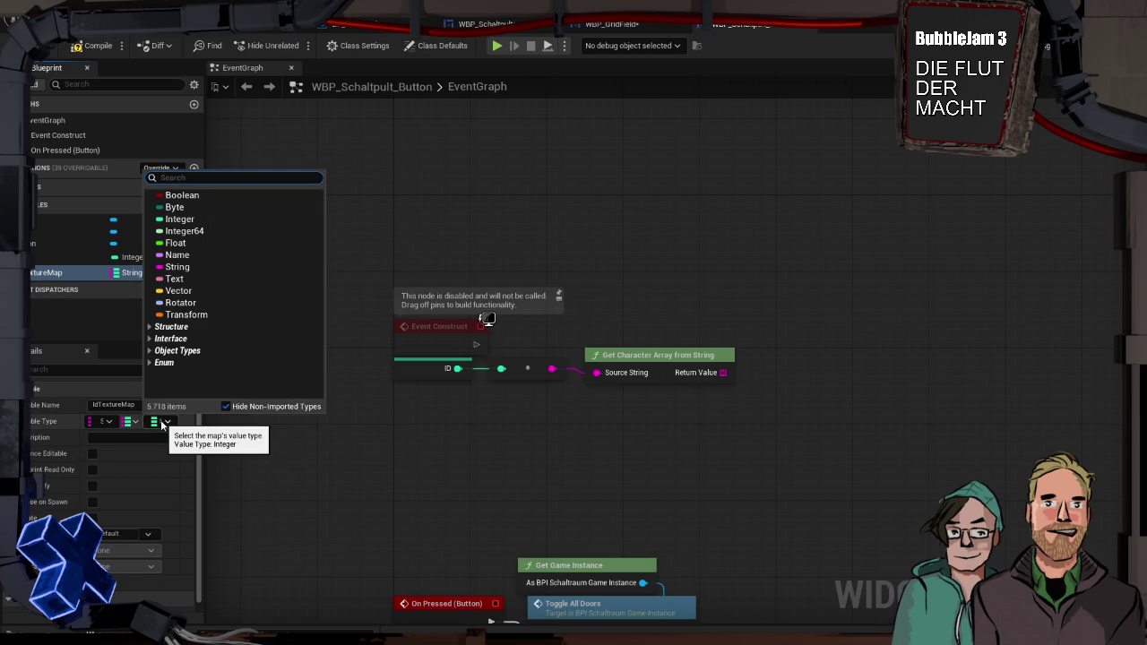
type("texture2D")
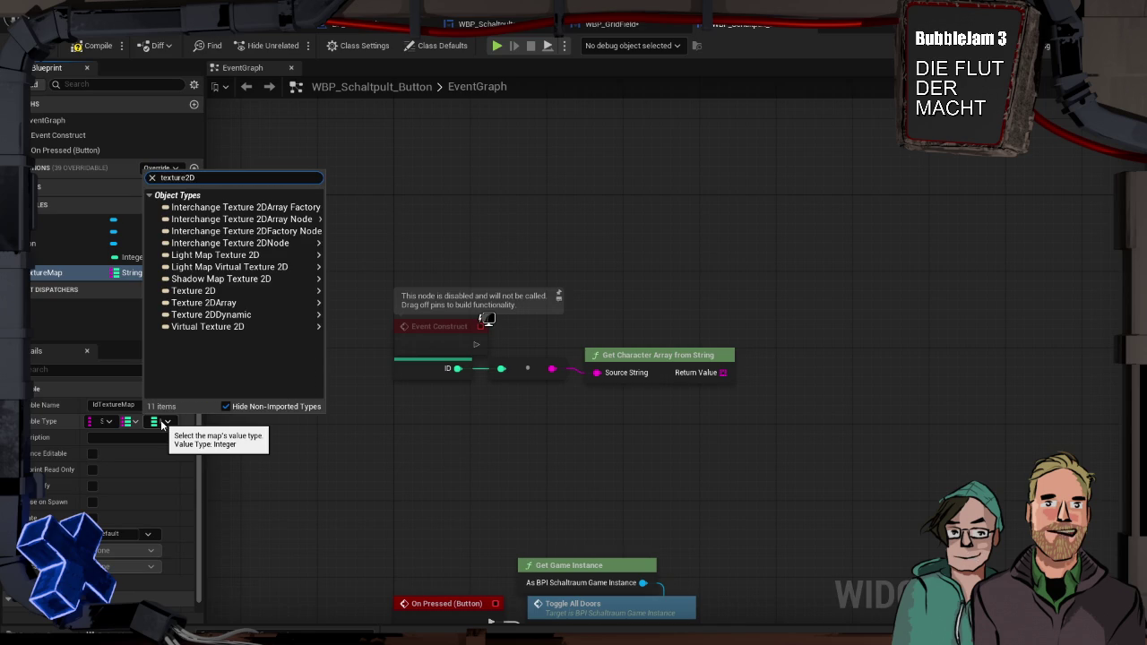
left_click(192, 291)
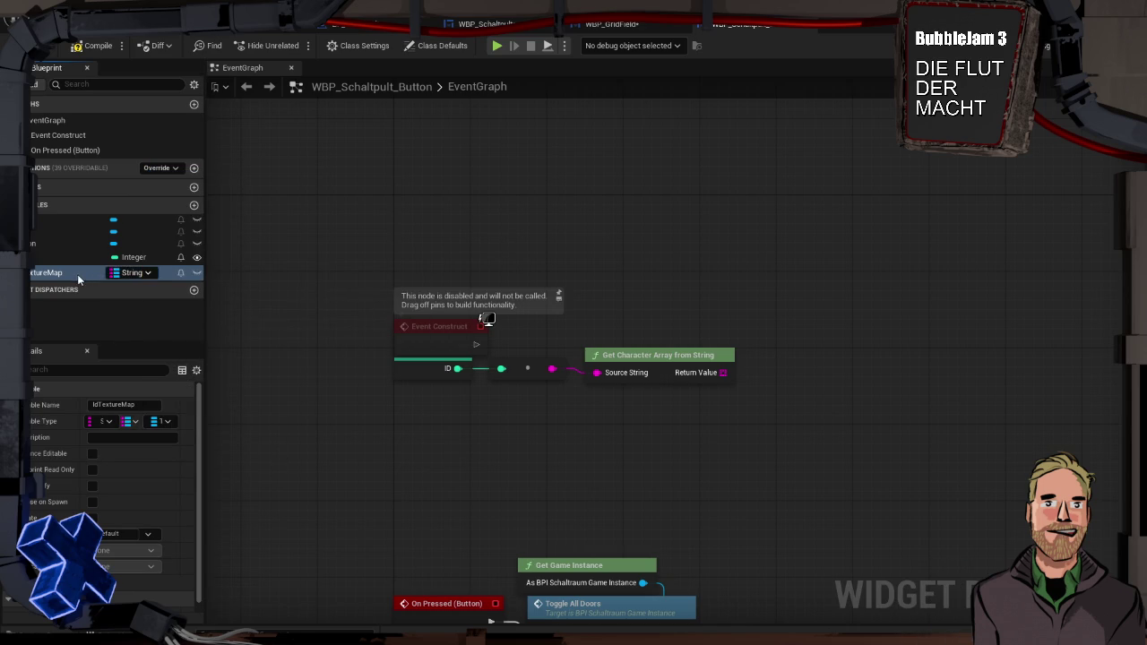
scroll(148, 475, "down", 1)
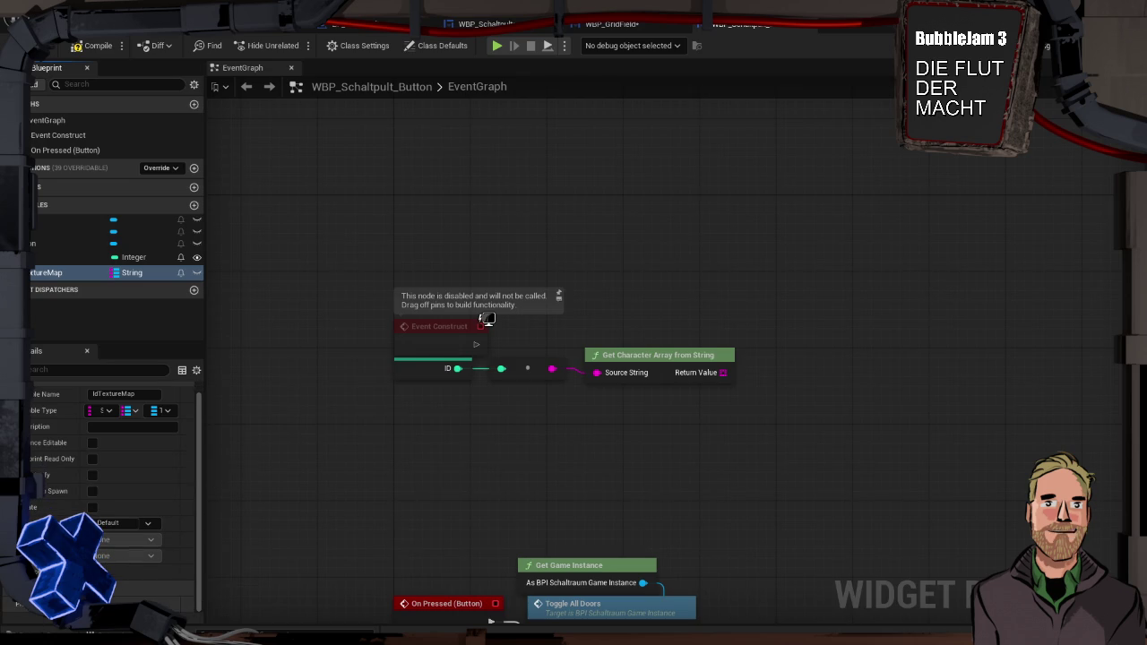
left_click(86, 43)
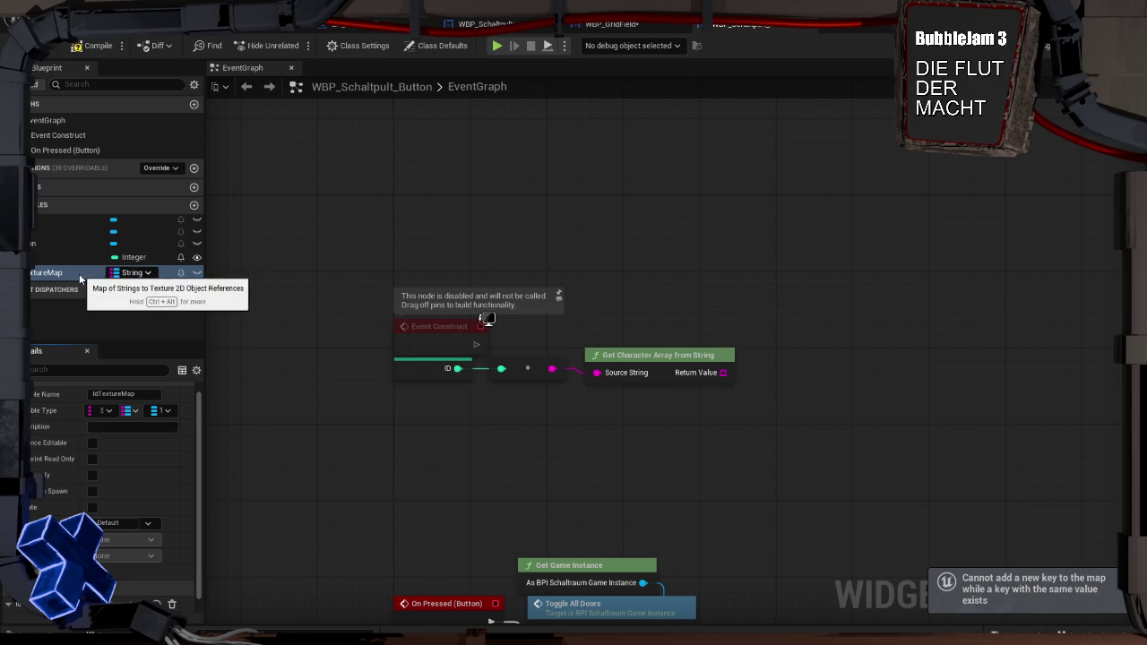
scroll(81, 467, "down", 1)
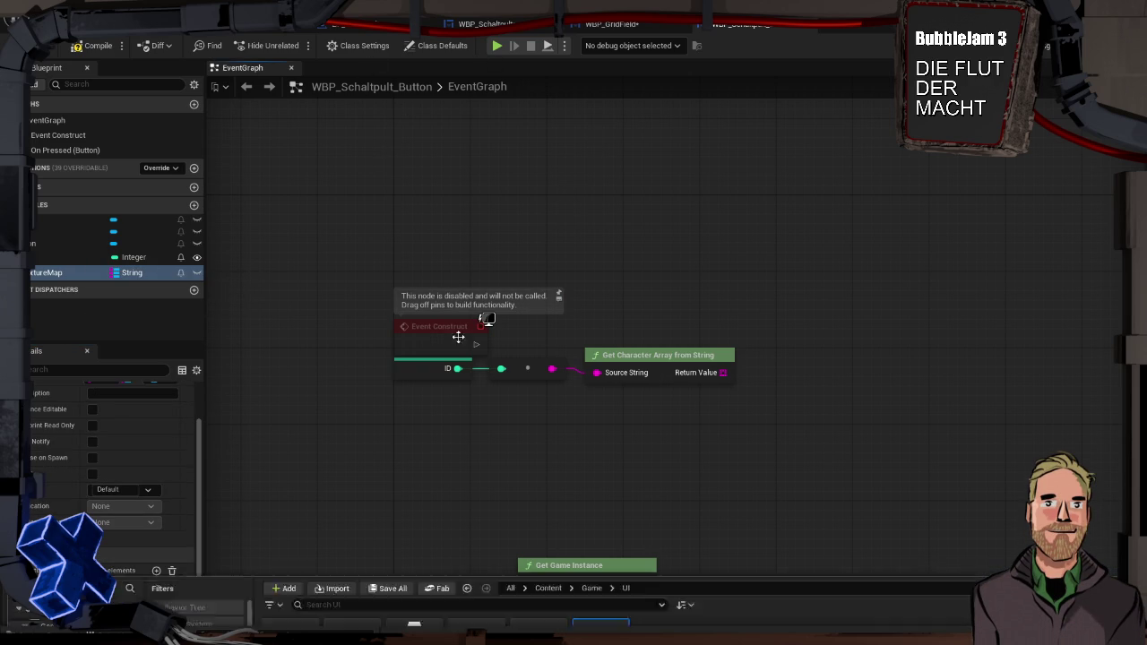
Open WBP_DoorSticker from the Content Drawer and copy its Stickermap variable.
key("ctrl+space")
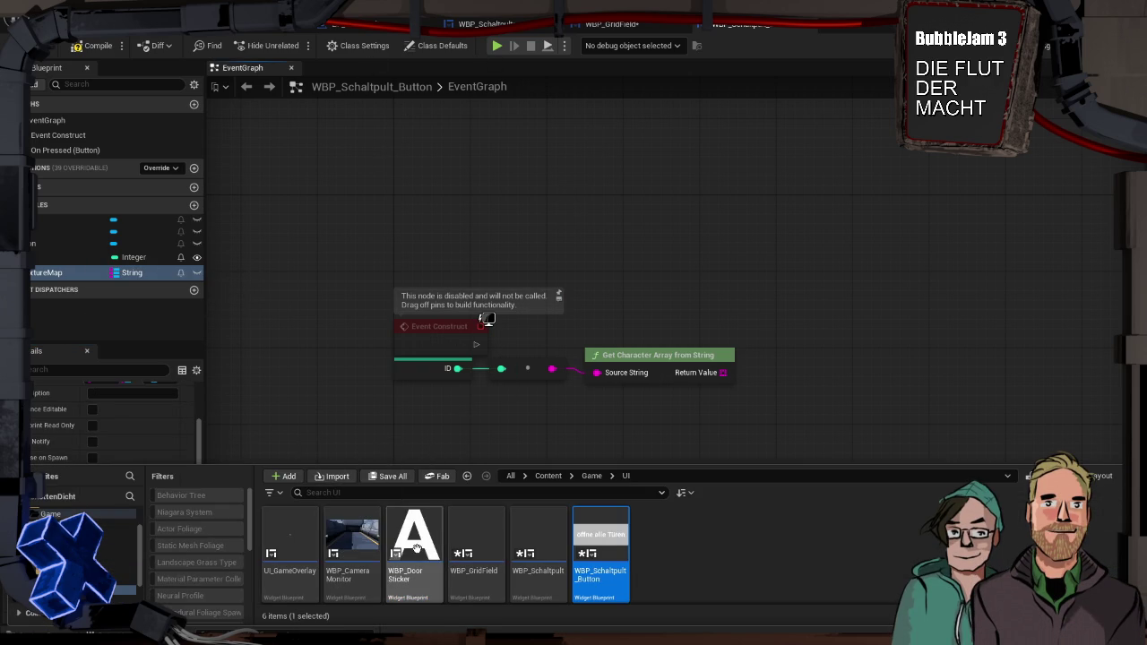
left_click(416, 544)
double_click(418, 544)
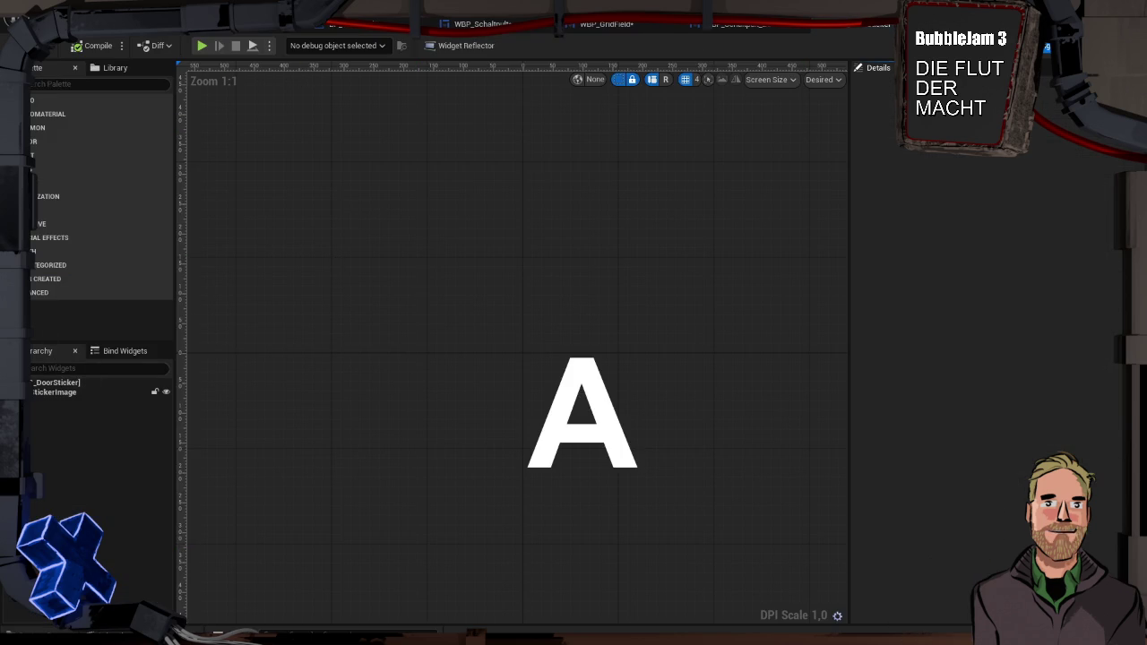
left_click(1102, 45)
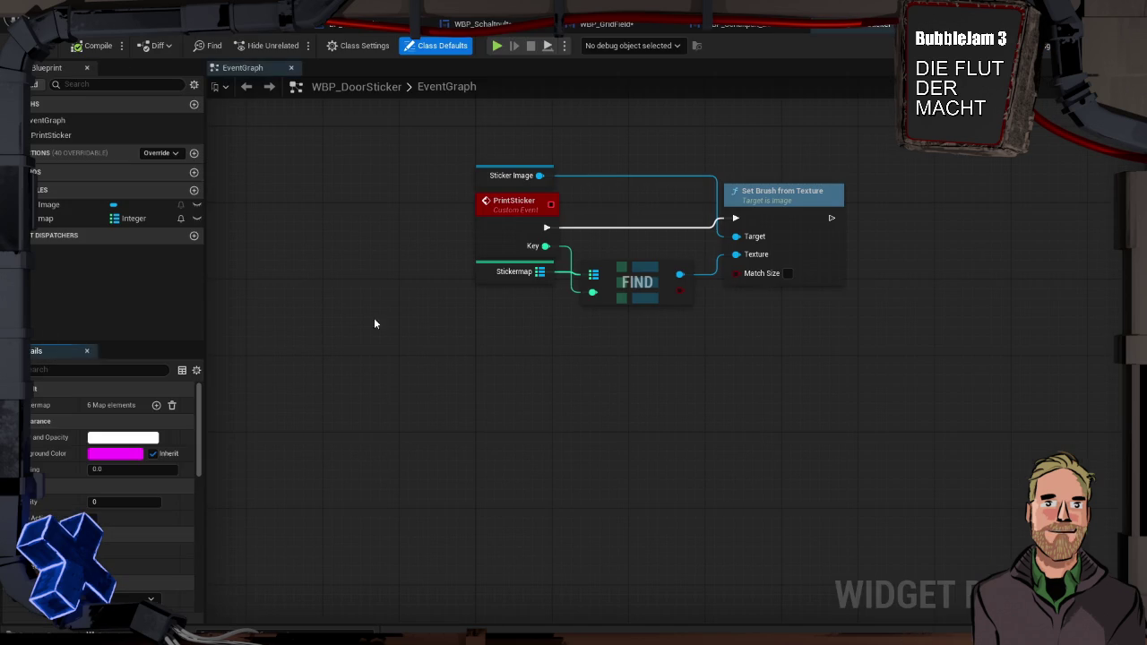
left_click(58, 219)
right_click(58, 220)
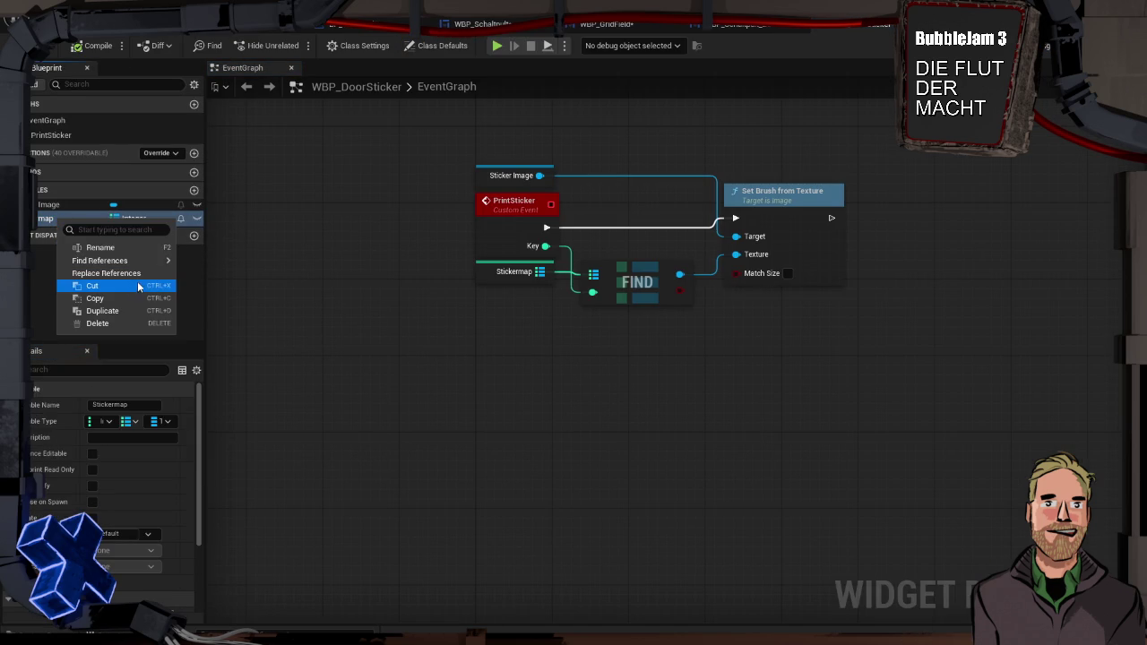
left_click(120, 297)
Delete the button's string-keyed map, paste Stickermap in its place, and compare with WBP_DoorSticker.
left_click(475, 24)
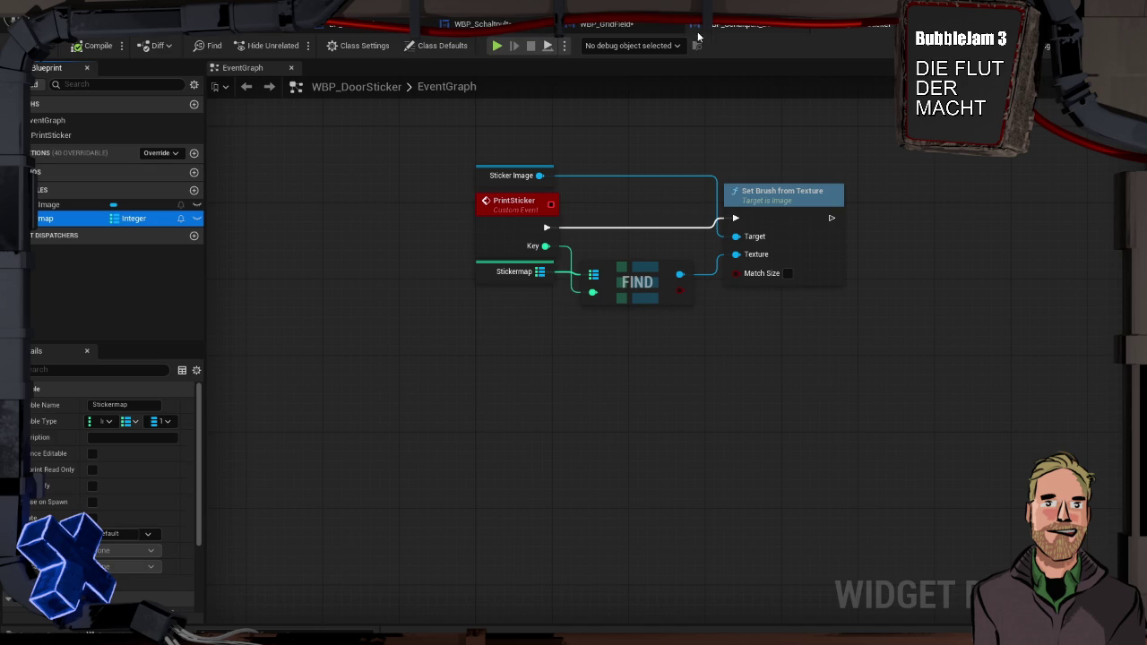
left_click(68, 273)
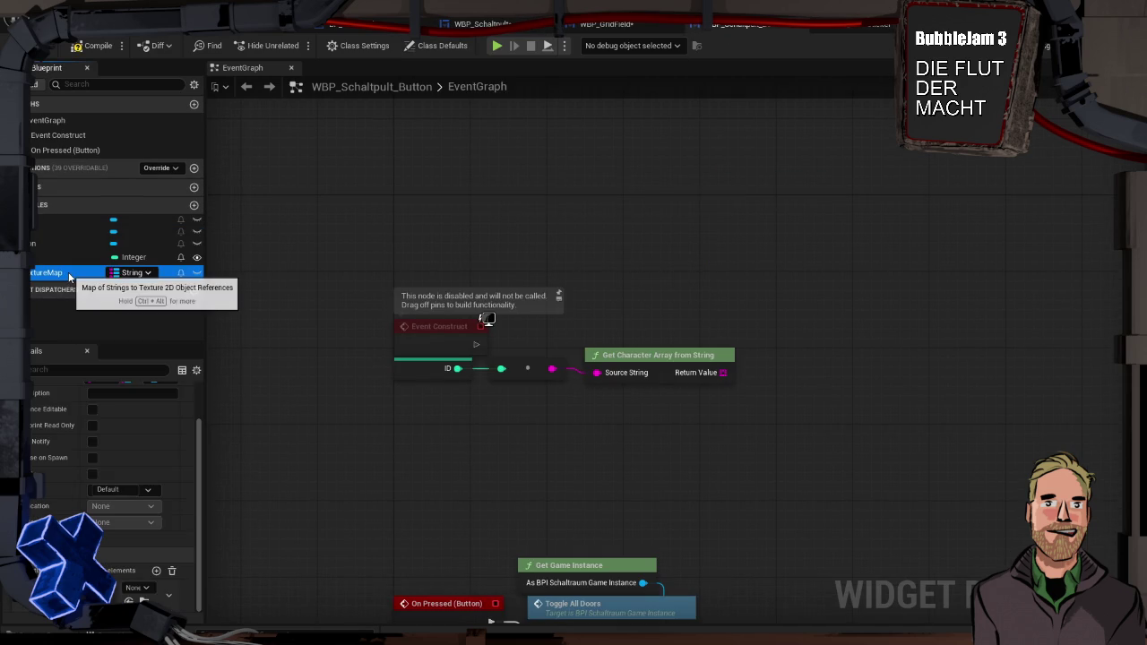
key("Delete")
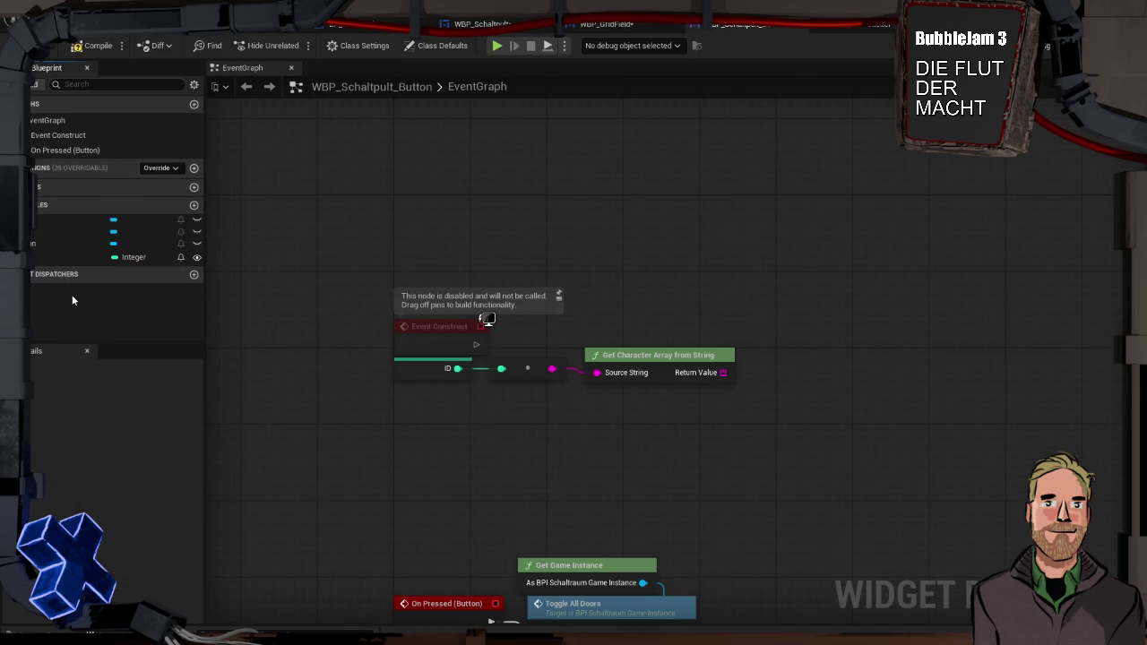
key("ctrl+v")
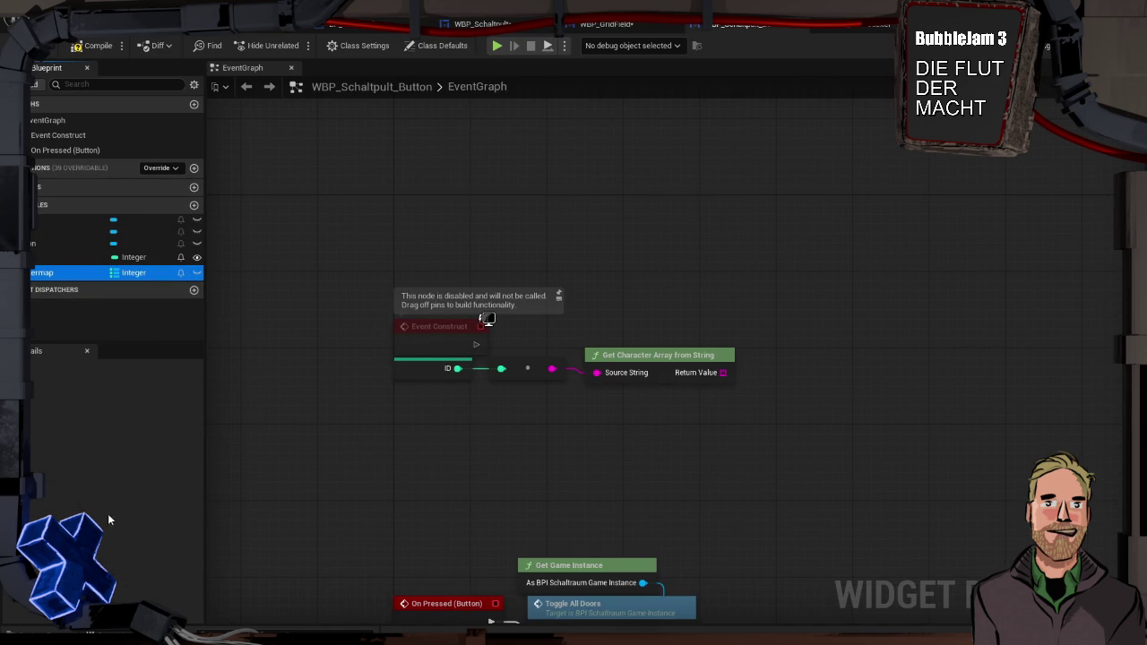
left_click(90, 273)
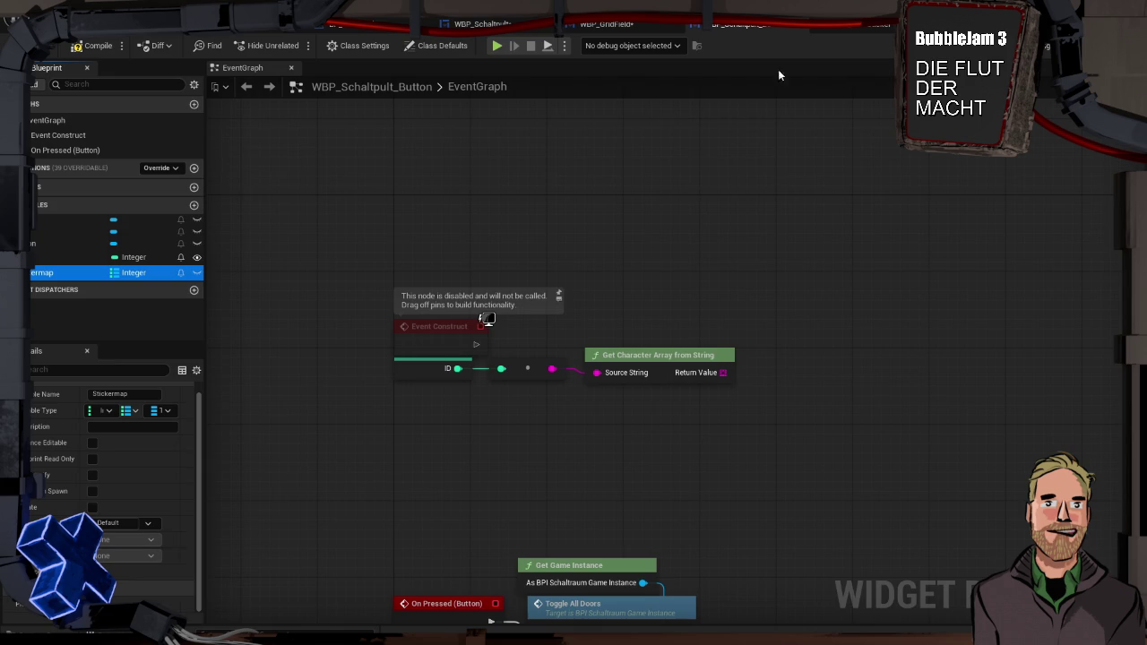
left_click(868, 26)
scroll(43, 508, "down", 3)
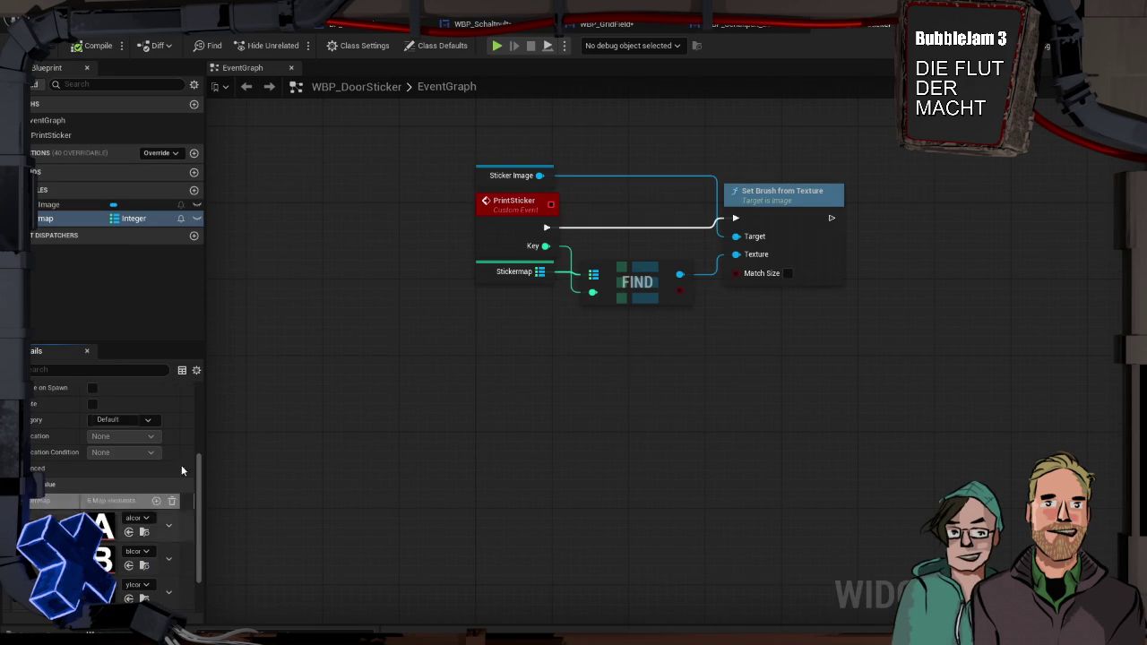
left_click(475, 24)
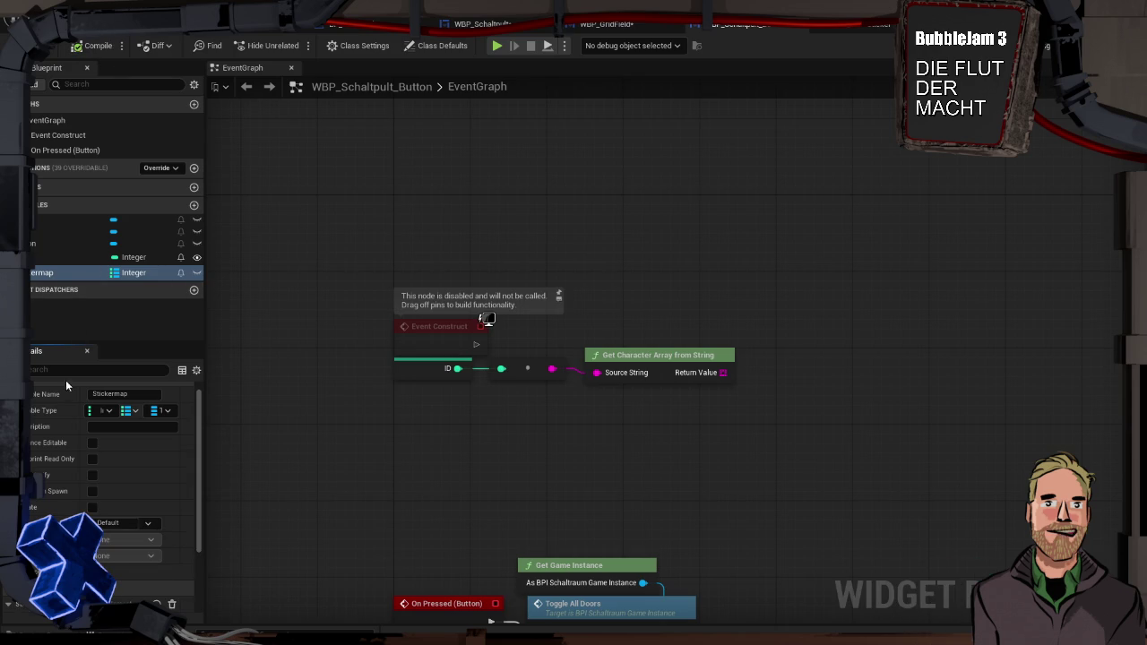
scroll(64, 381, "down", 1)
scroll(64, 382, "down", 1)
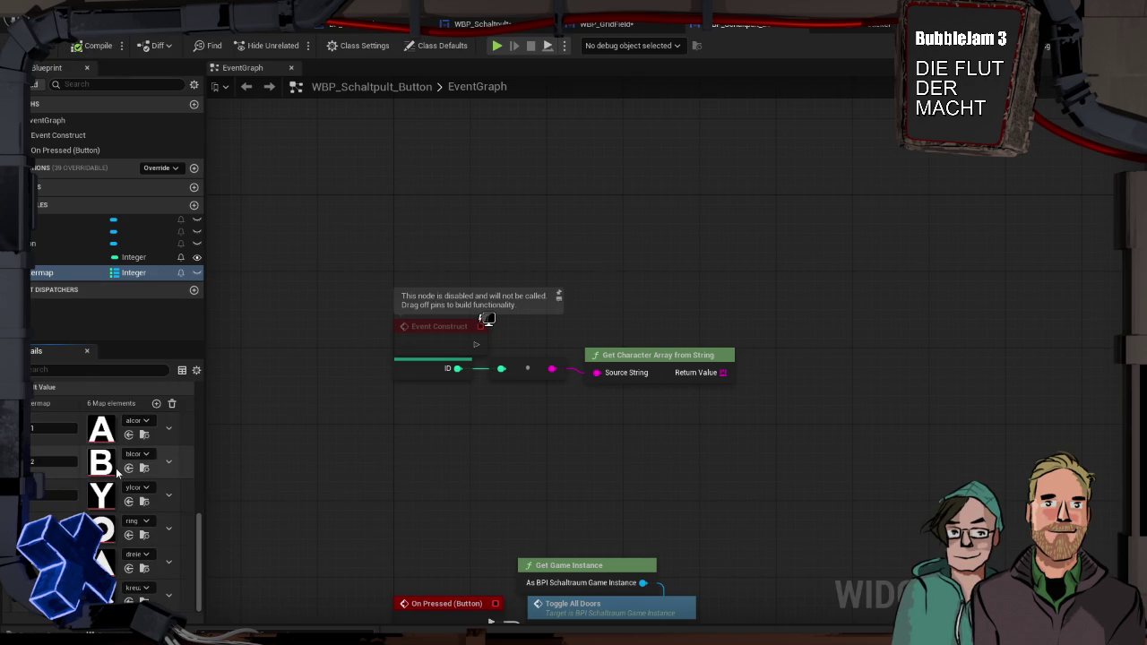
scroll(115, 469, "up", 1)
scroll(115, 474, "up", 1)
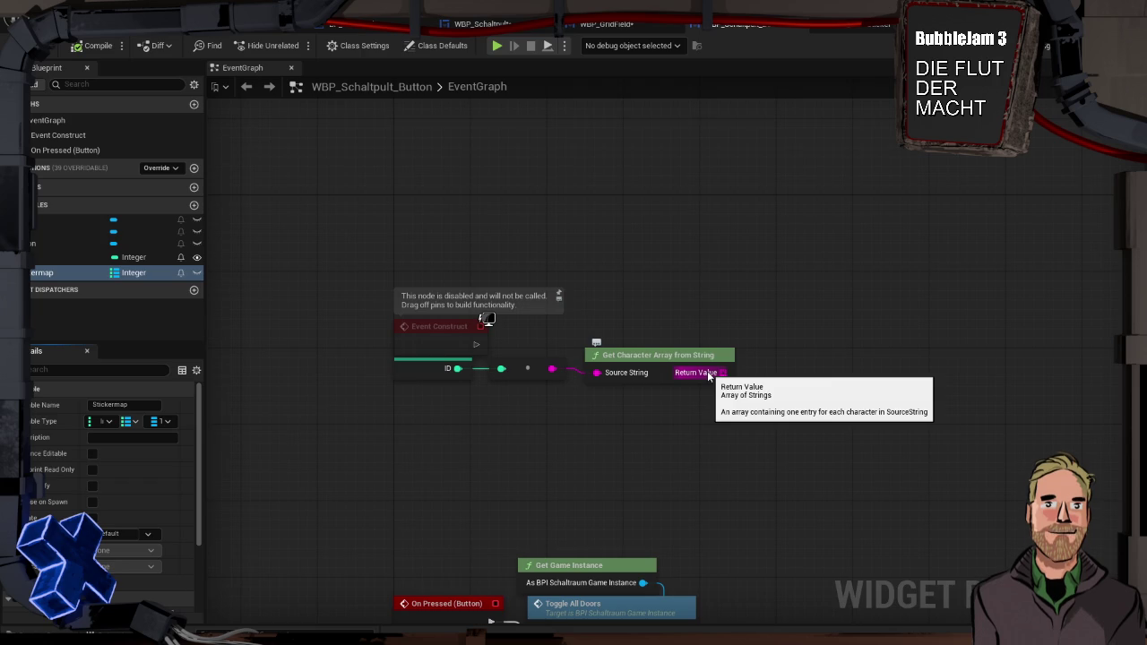
Add a Get (a copy) node on the ID's character array for index 0.
left_click_drag(722, 373, 769, 348)
type("get")
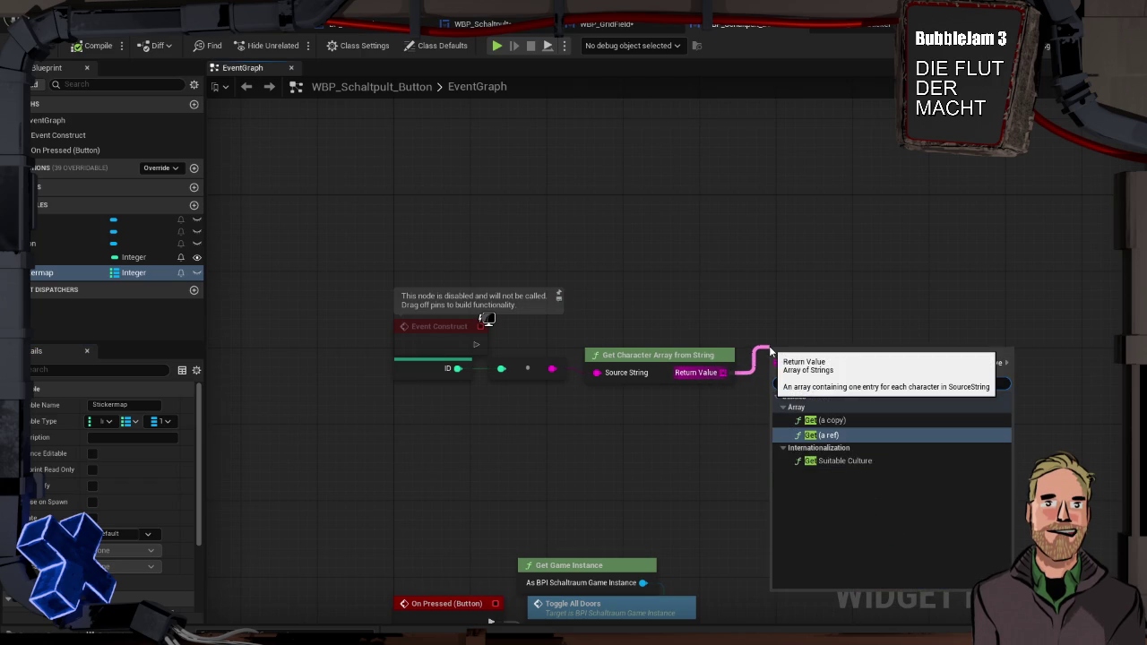
key("Up")
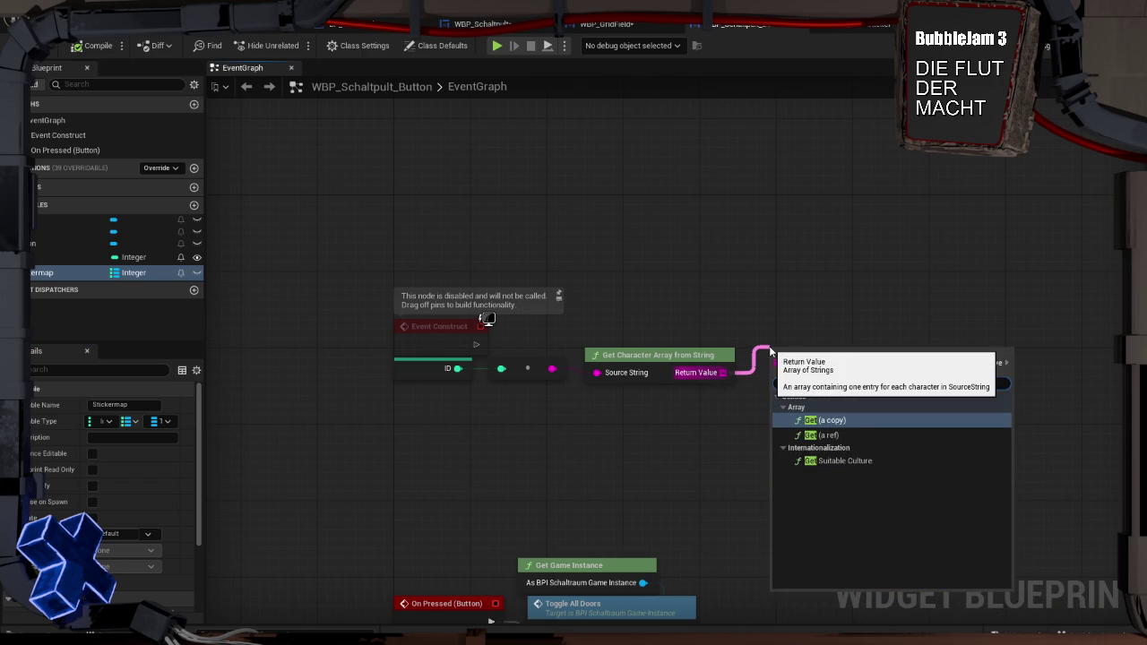
key("Return")
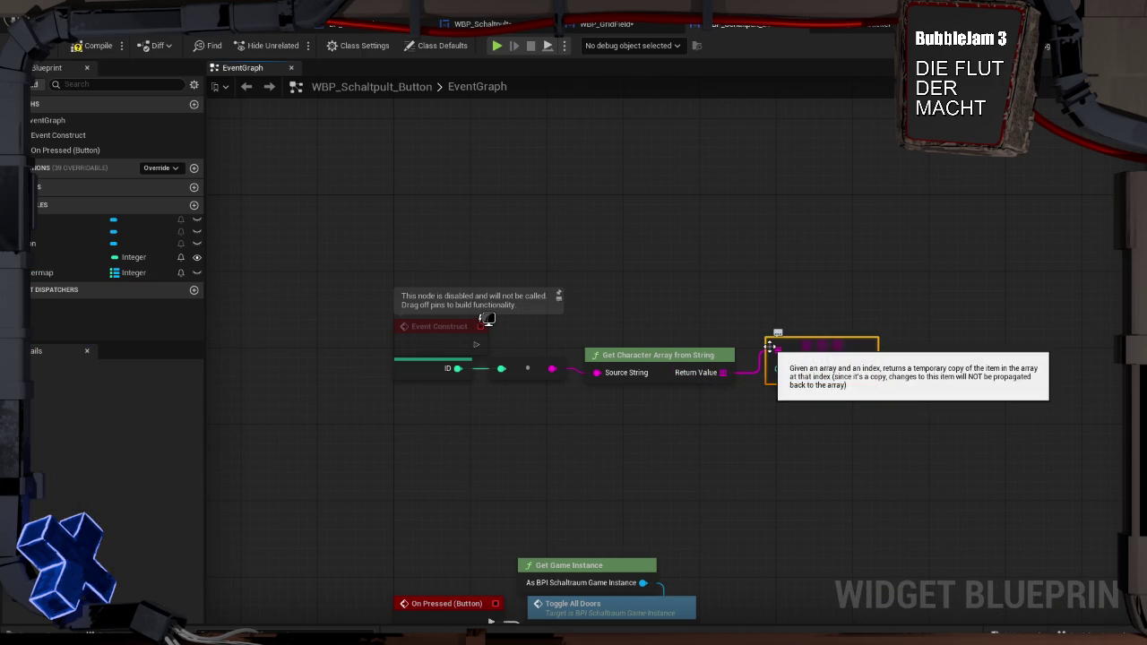
left_click_drag(803, 322, 802, 302)
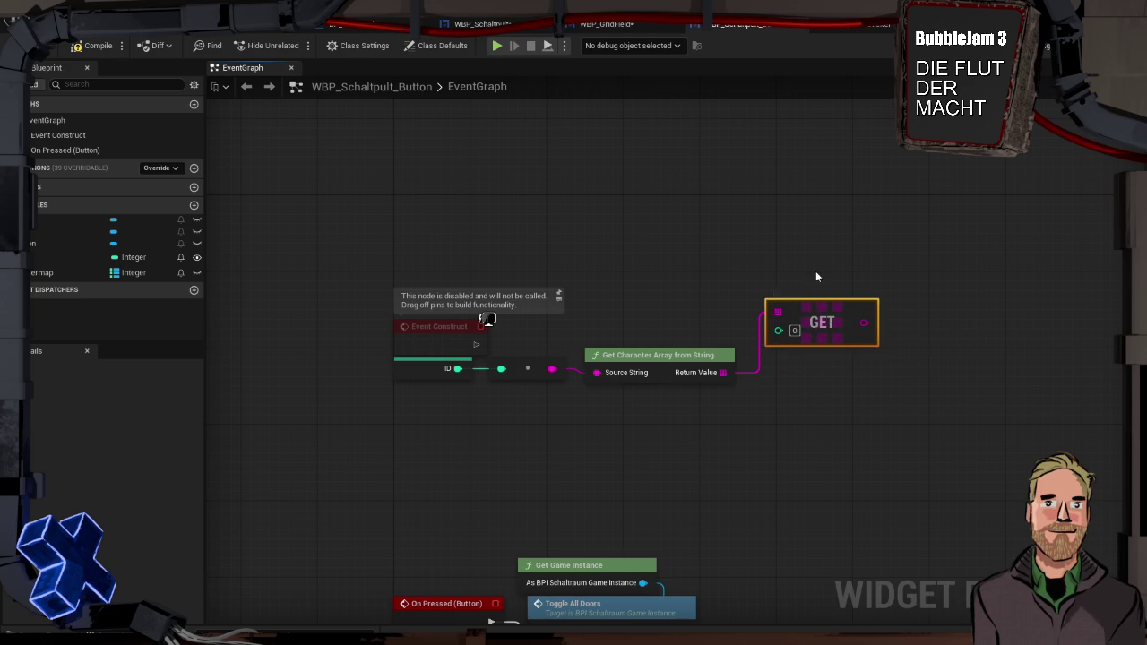
Add a second Get node set to index 1, then search 'to integer' from the first Get.
left_click_drag(723, 372, 786, 395)
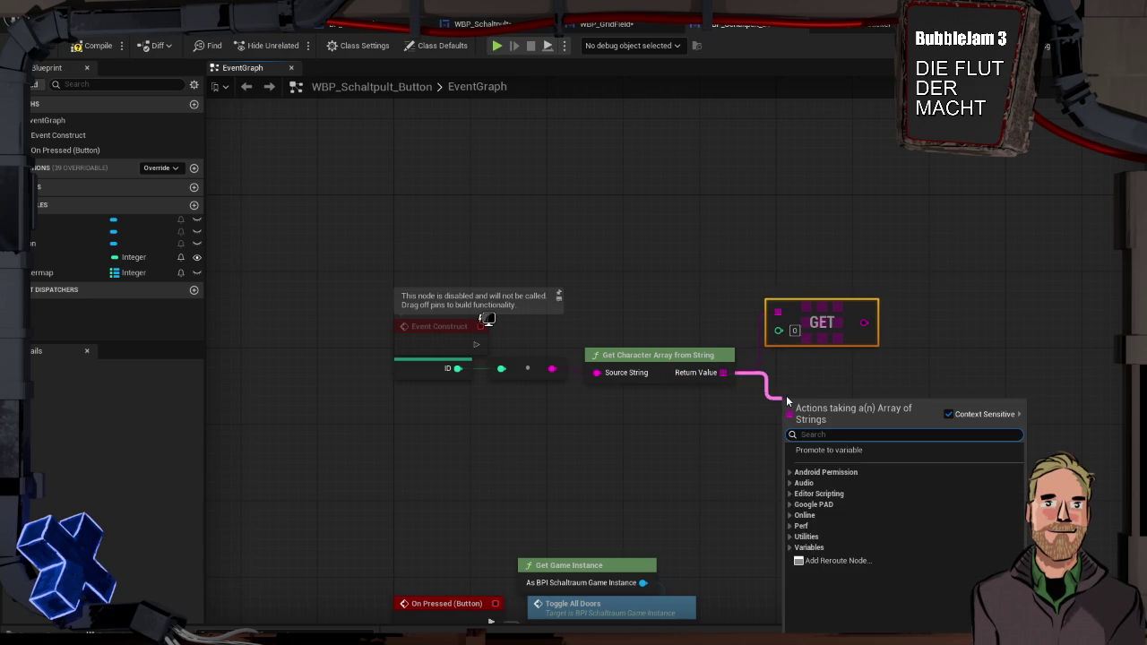
type("get")
key("Up")
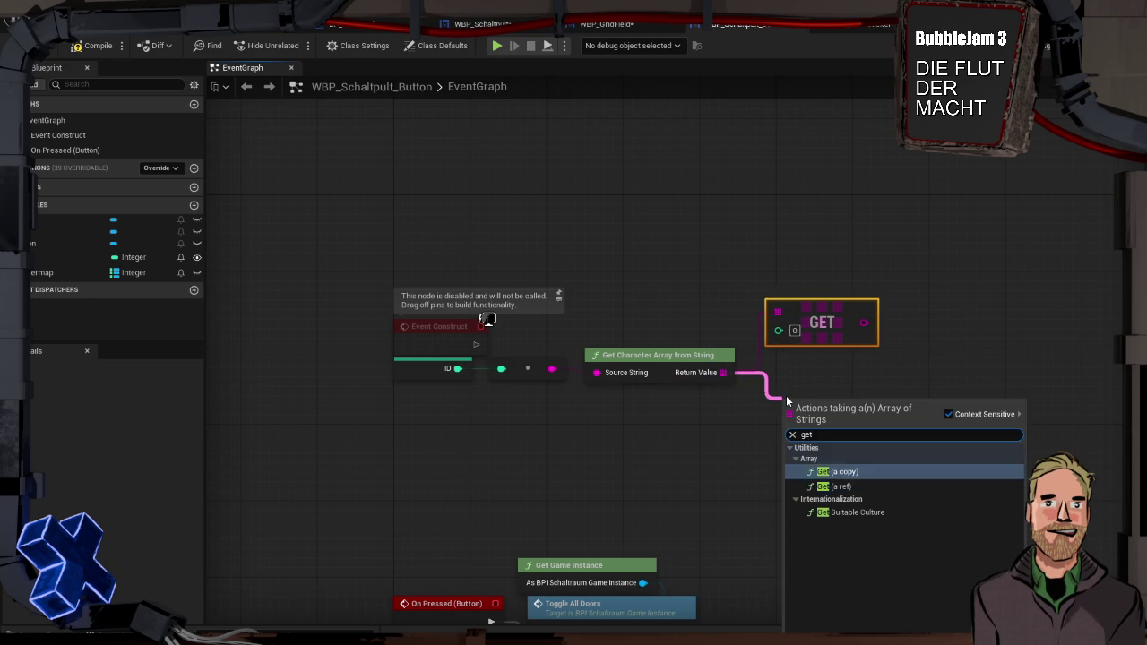
key("Return")
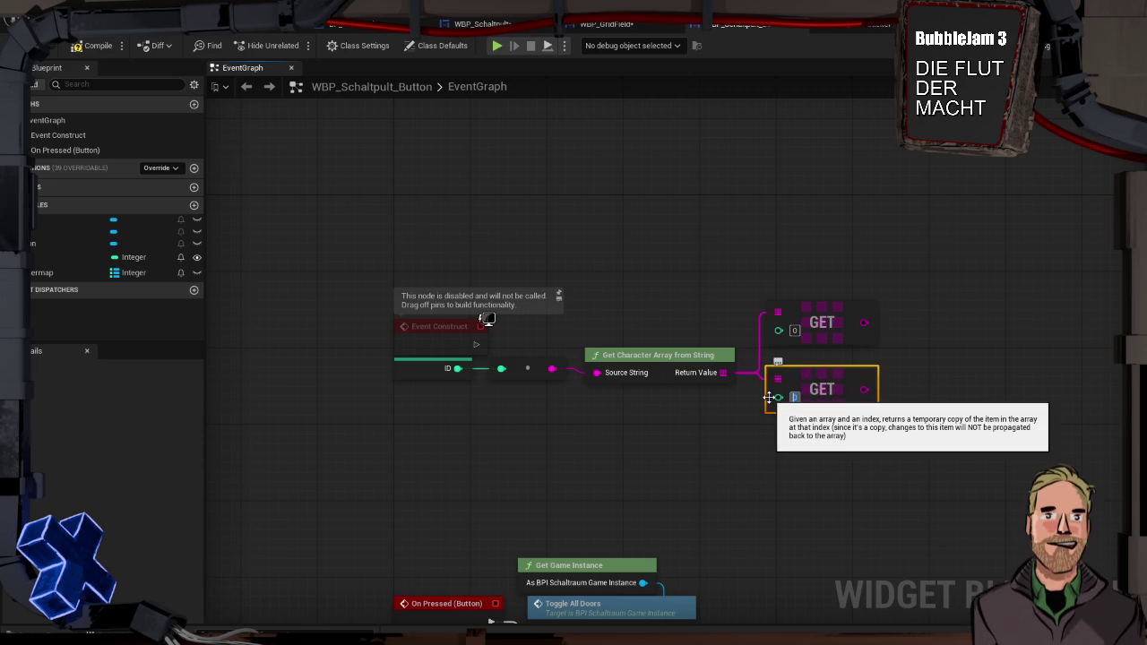
type("1")
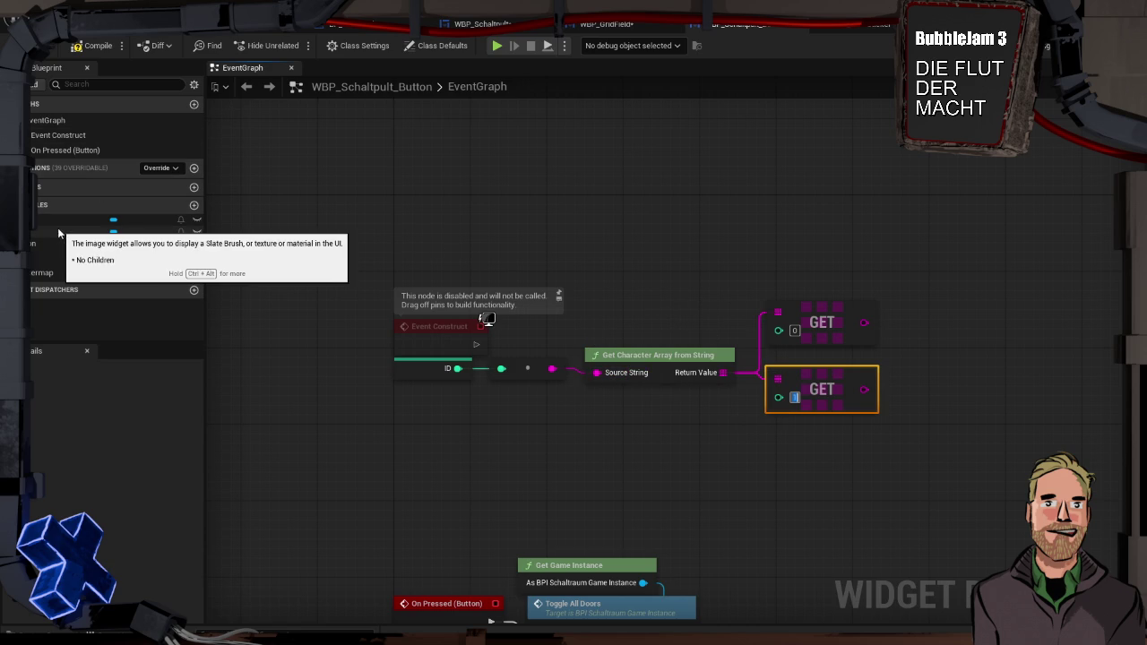
left_click_drag(864, 323, 895, 324)
type("to int")
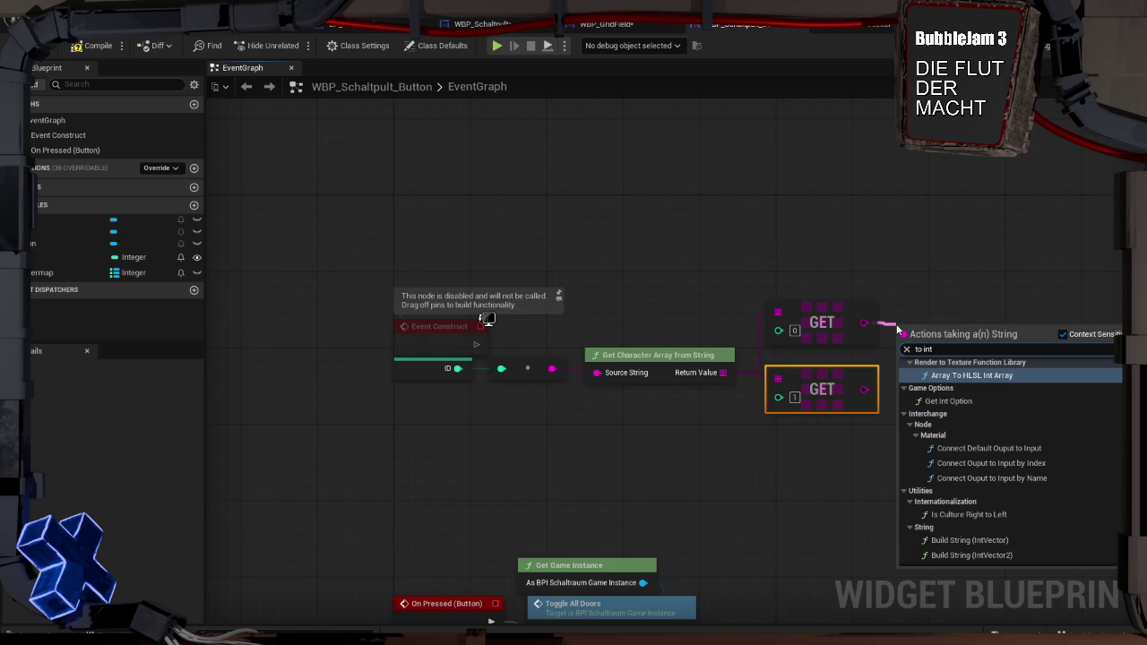
type("eger")
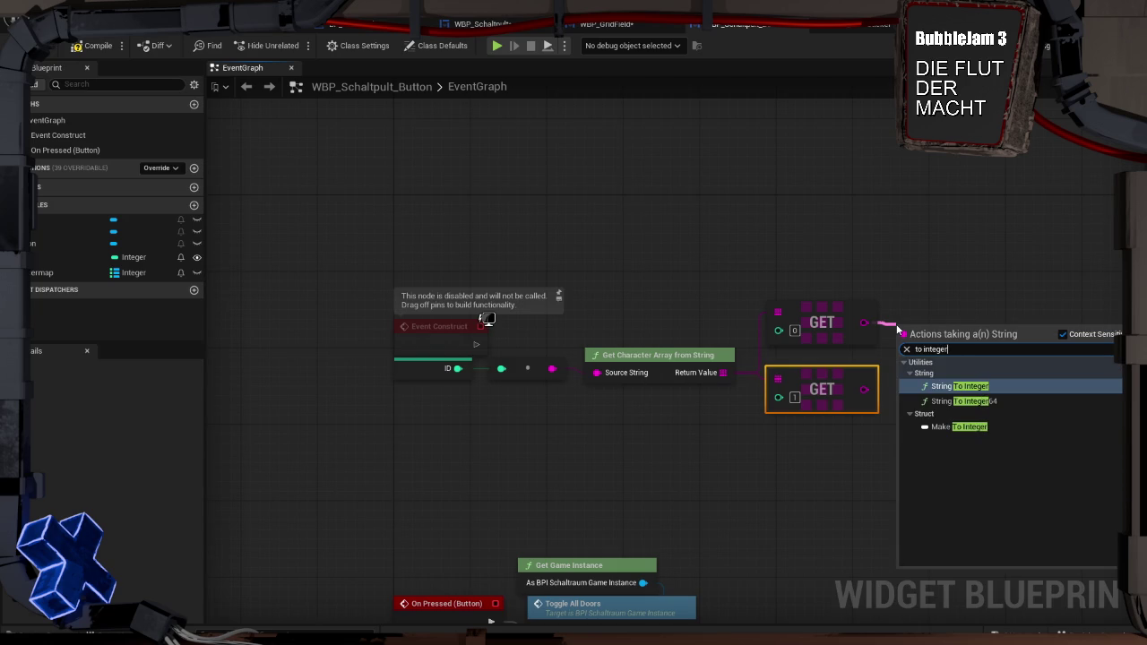
Add String To Integer nodes on both Get outputs, converting characters 0 and 1 into integers.
key("Return")
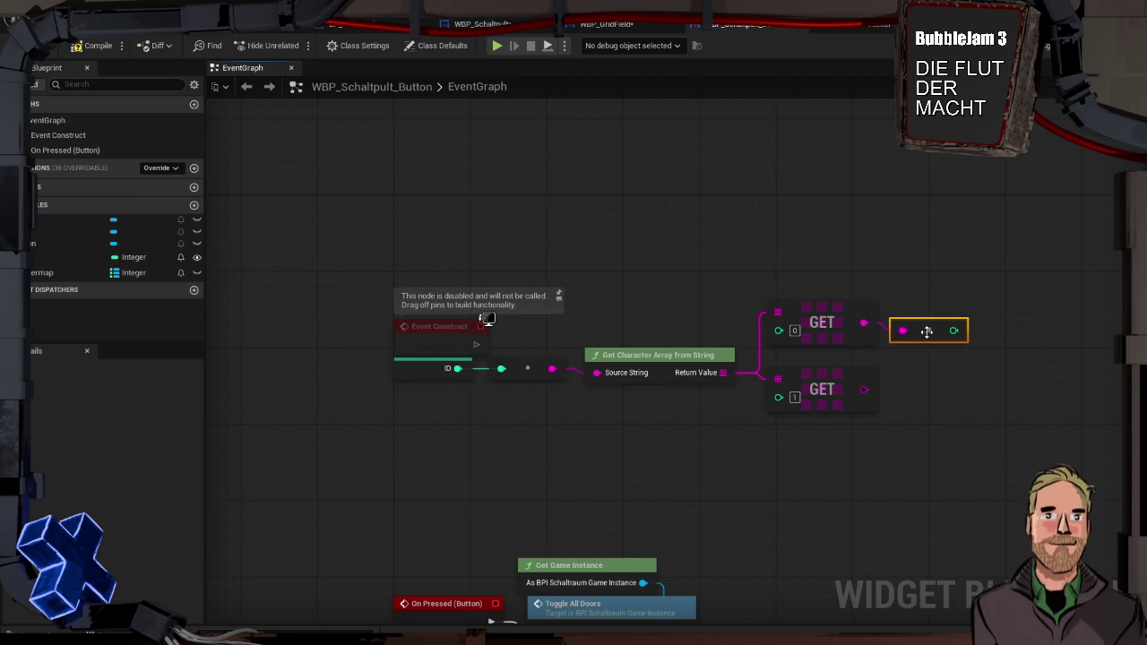
left_click_drag(927, 331, 936, 321)
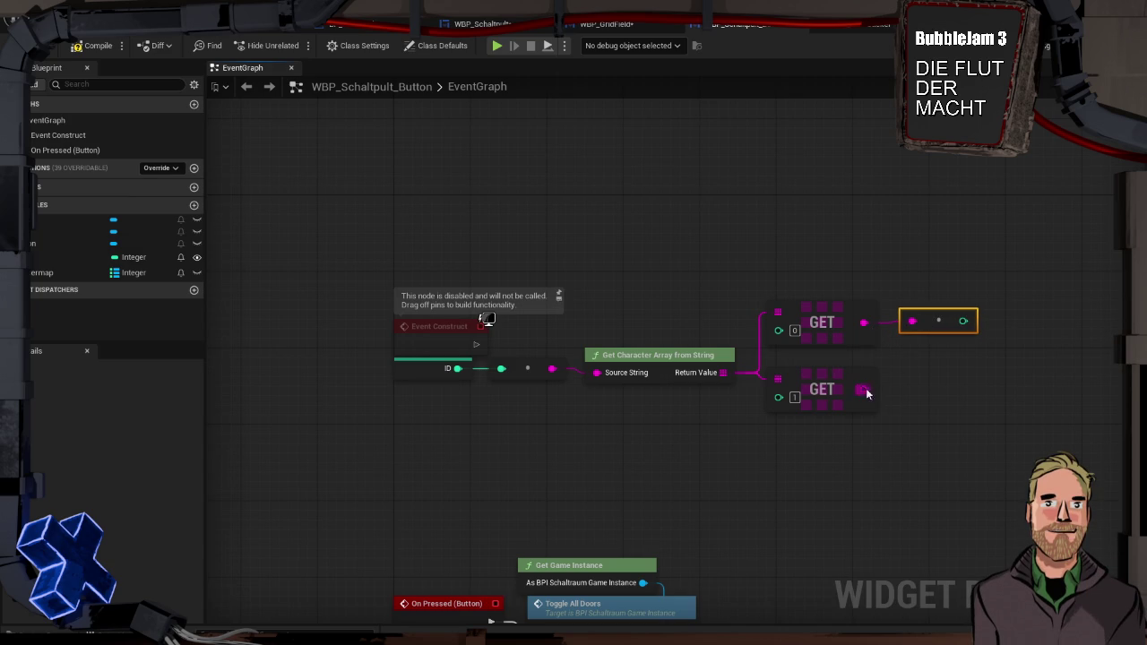
left_click_drag(863, 389, 908, 392)
type("to integer")
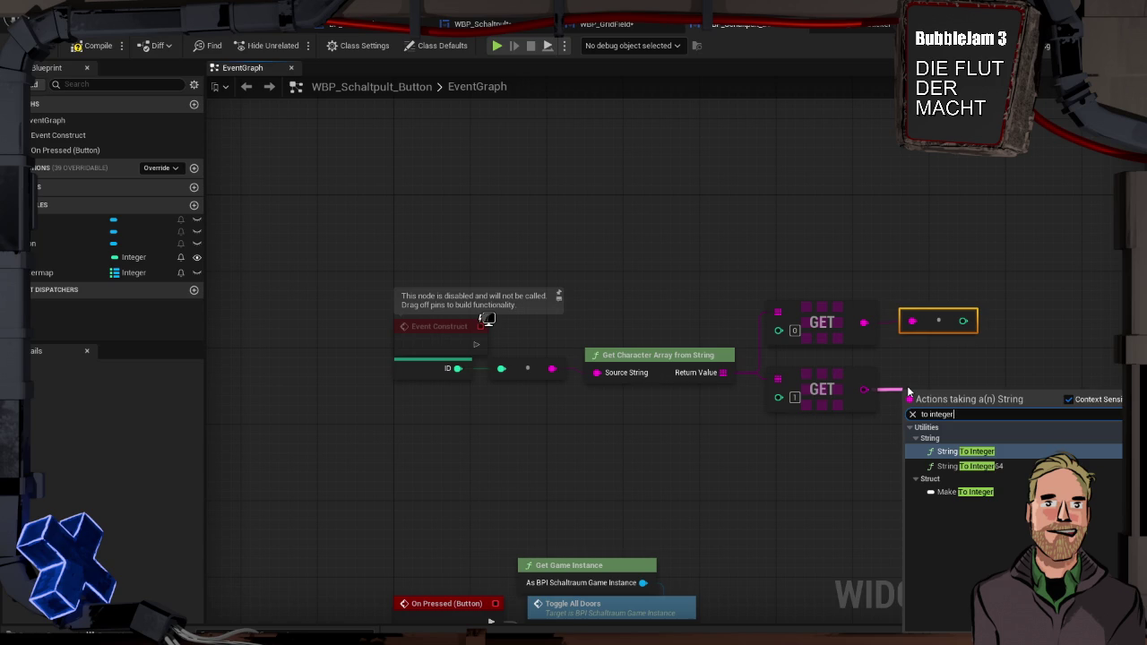
key("Return")
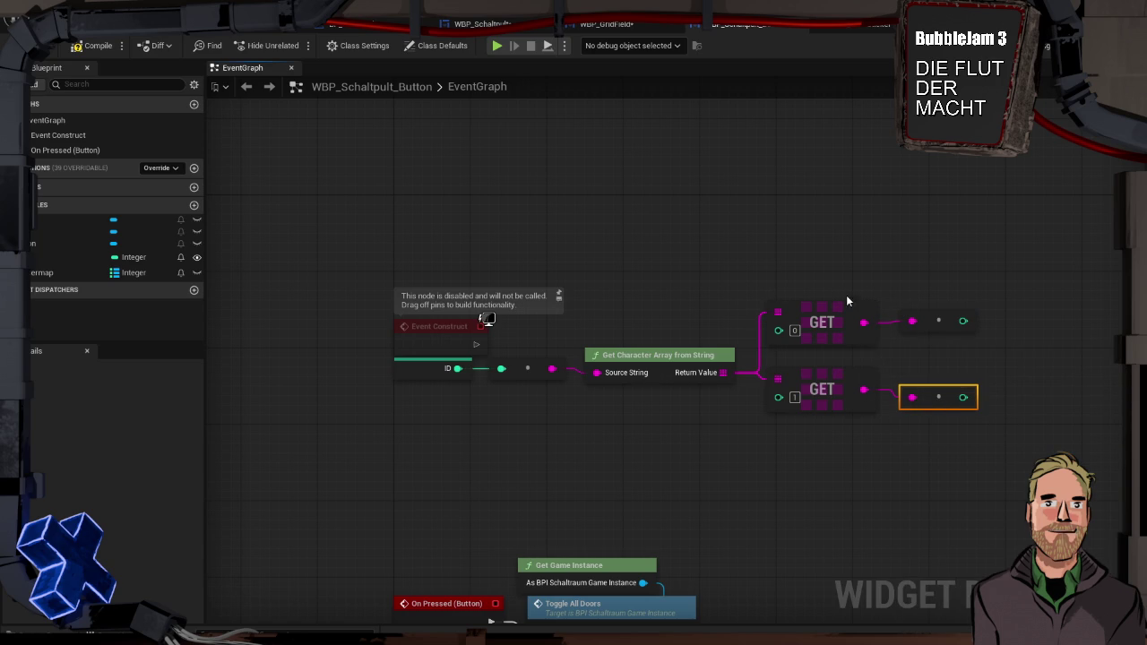
left_click_drag(822, 232, 696, 203)
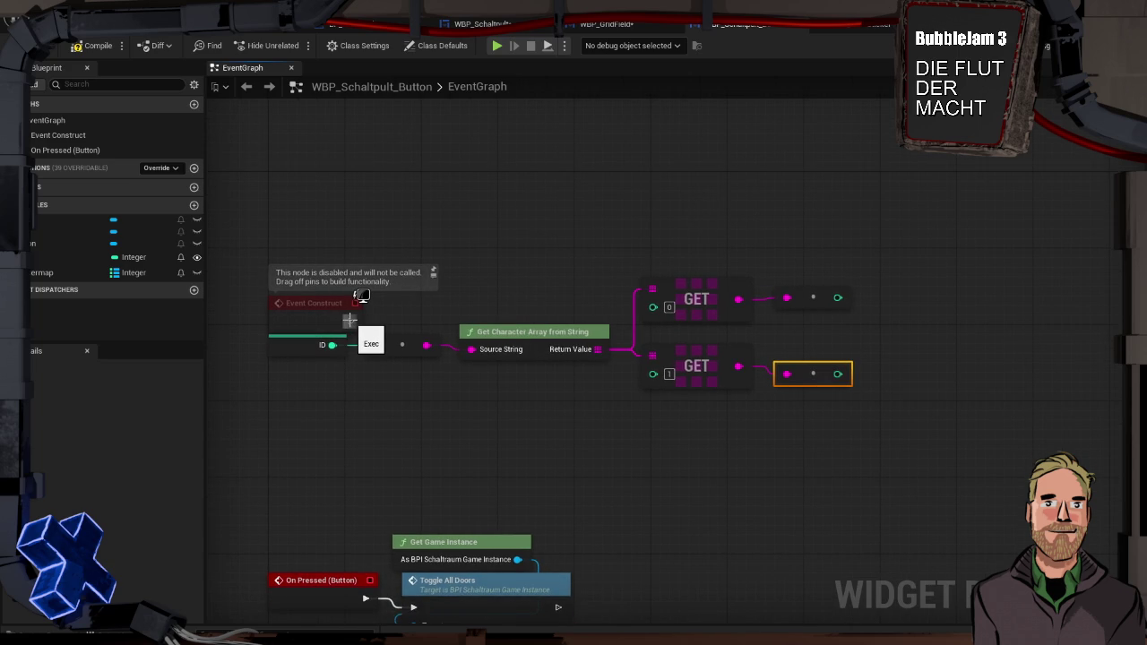
Add an ID1 getter with a Set Brush from Texture node targeting it.
mouse_move(80, 231)
left_mouse_down()
mouse_move(897, 252)
mouse_move(989, 287)
left_mouse_up()
left_click(927, 276)
type("set brush")
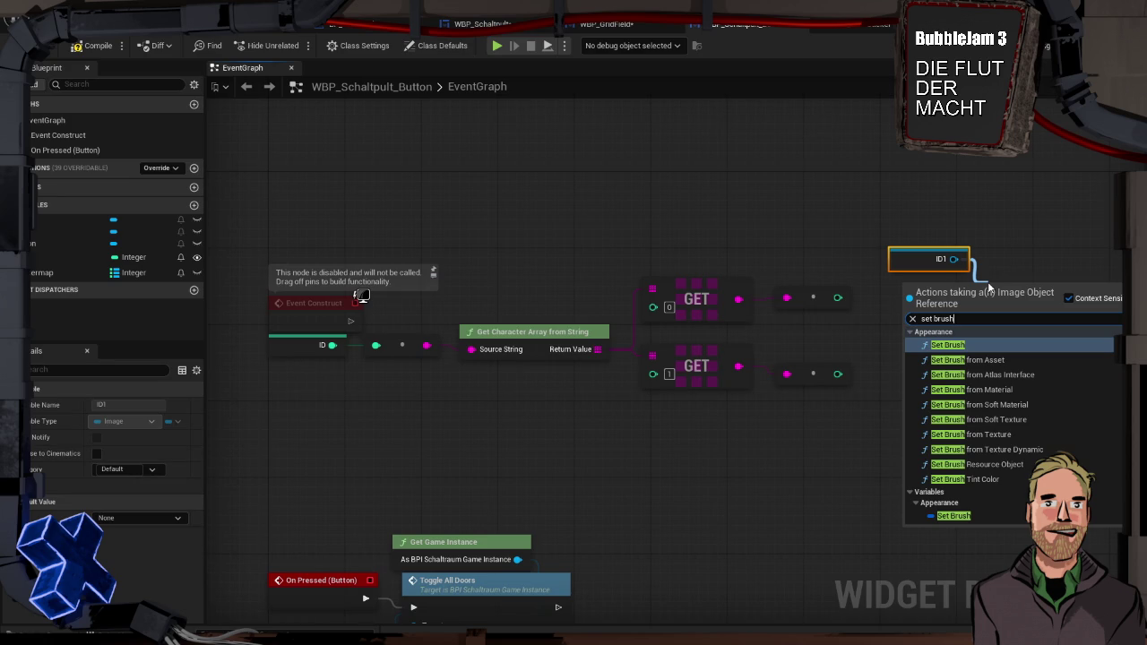
left_click(976, 434)
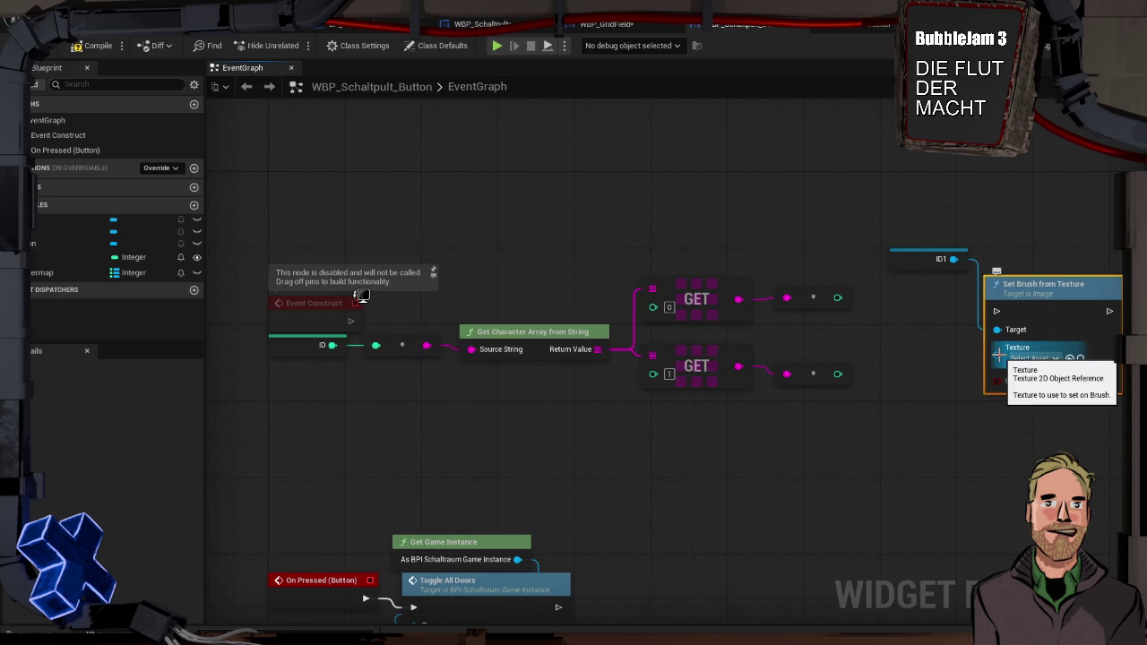
left_click_drag(907, 254, 1010, 257)
Feed a Stickermap Find result into the brush's Texture input, triggered by Event Construct.
mouse_move(63, 274)
left_mouse_down()
mouse_move(419, 277)
mouse_move(798, 235)
mouse_move(878, 295)
mouse_move(884, 318)
left_mouse_up()
left_click(851, 258)
type("find")
key("Return")
left_click_drag(969, 300, 1001, 350)
mouse_move(1020, 239)
left_mouse_down()
mouse_move(1036, 292)
mouse_move(1077, 246)
left_mouse_up()
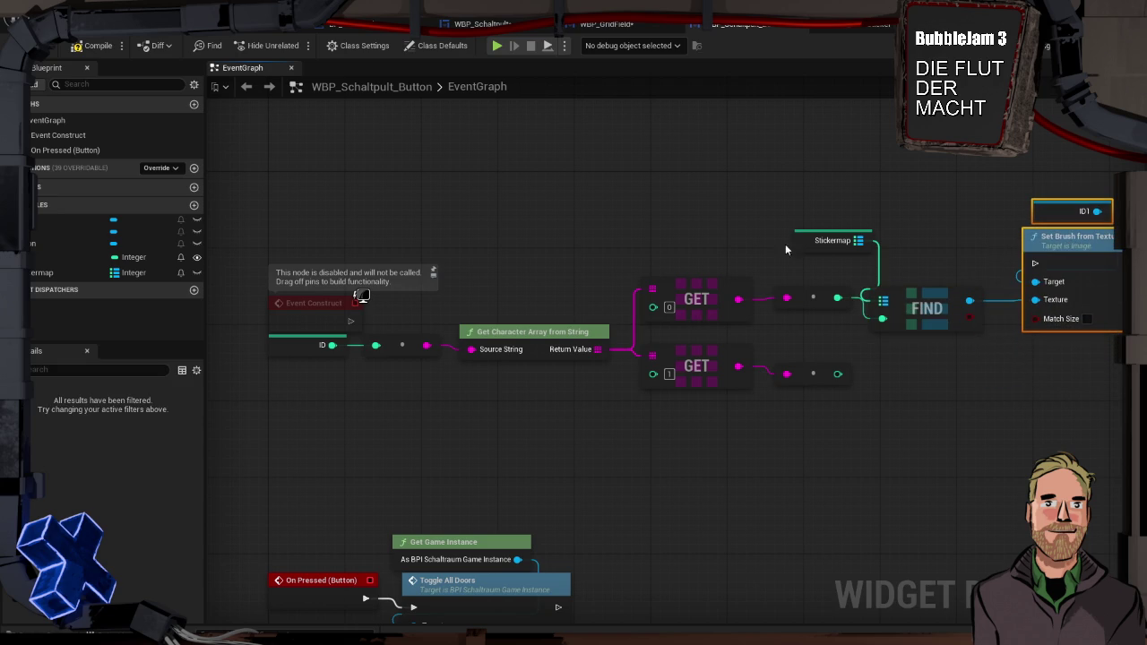
left_click_drag(801, 240, 878, 275)
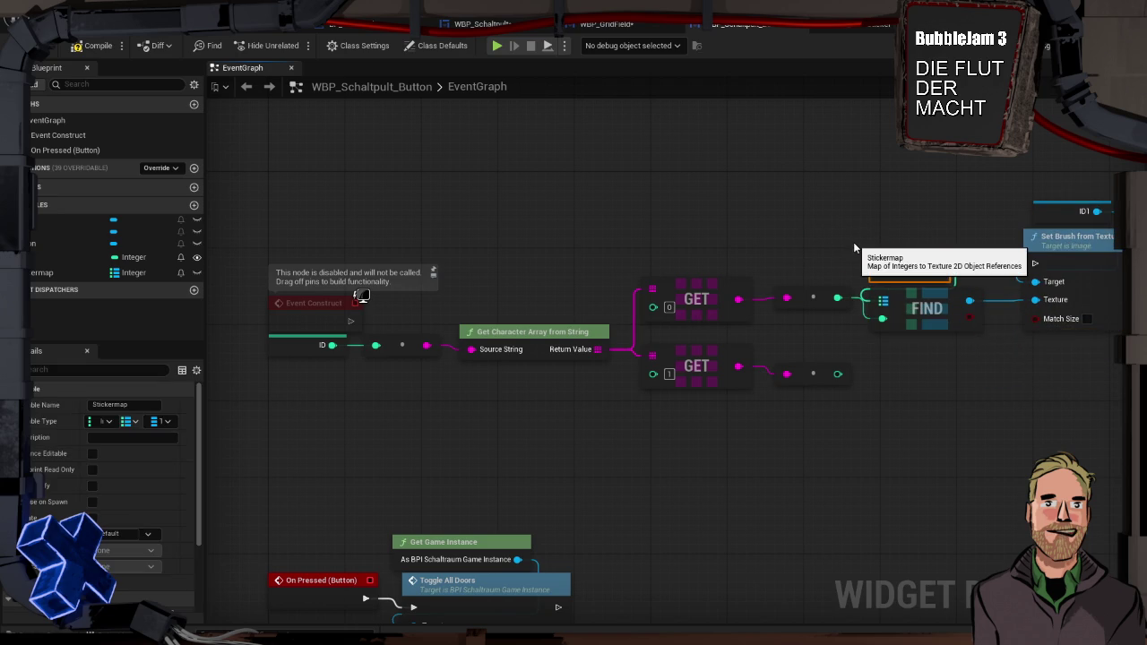
mouse_move(347, 322)
left_mouse_down()
mouse_move(372, 336)
mouse_move(1037, 266)
left_mouse_up()
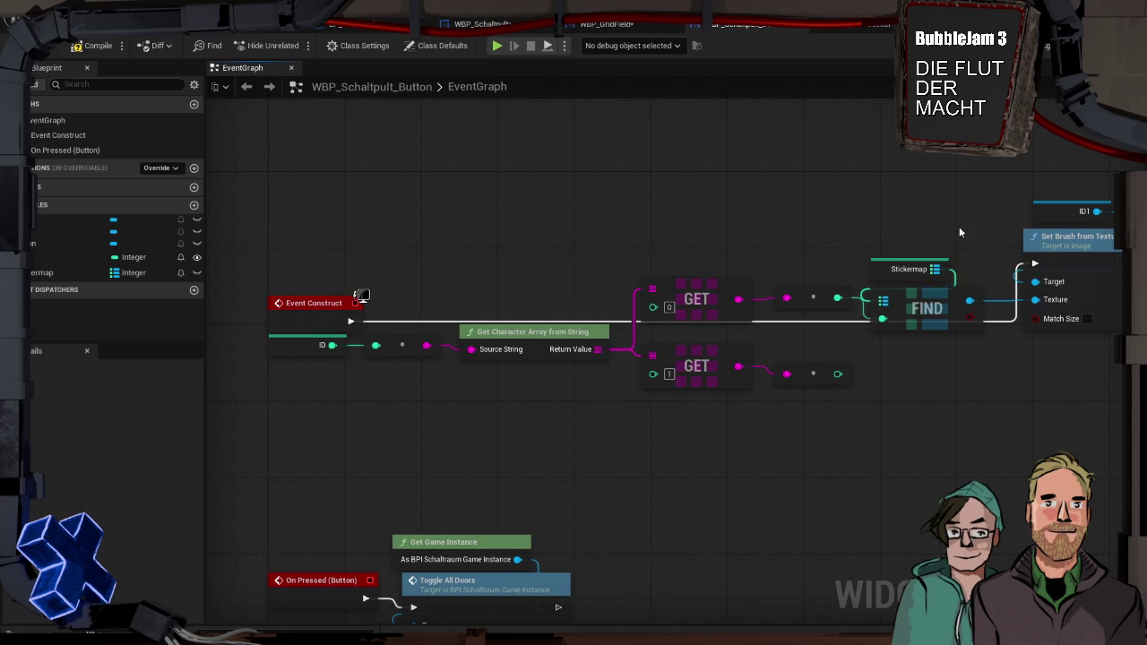
Rearrange the ID1 and brush nodes and add a second Find node on Stickermap.
left_click_drag(874, 213, 627, 182)
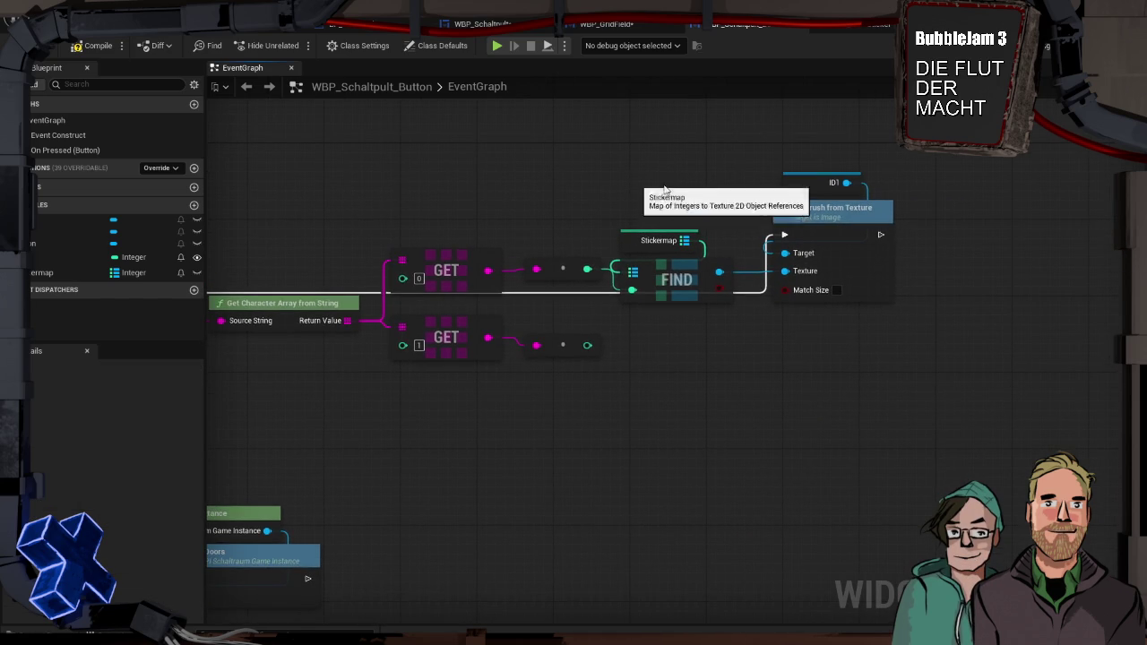
left_click_drag(754, 144, 895, 304)
left_click_drag(821, 210, 822, 267)
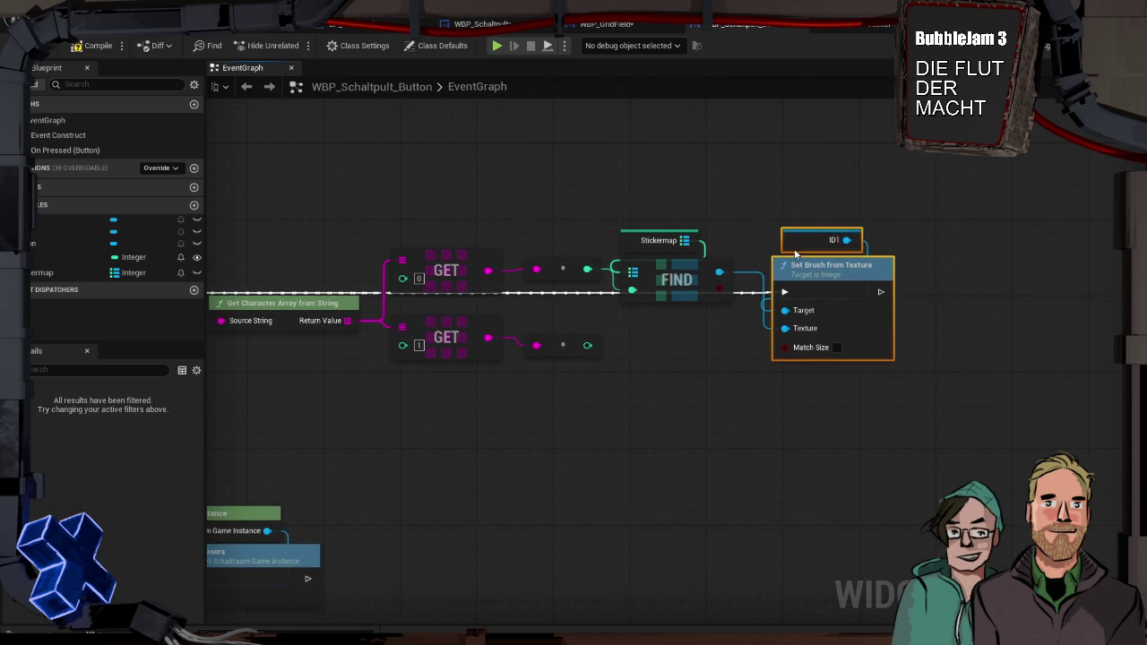
left_click(627, 328)
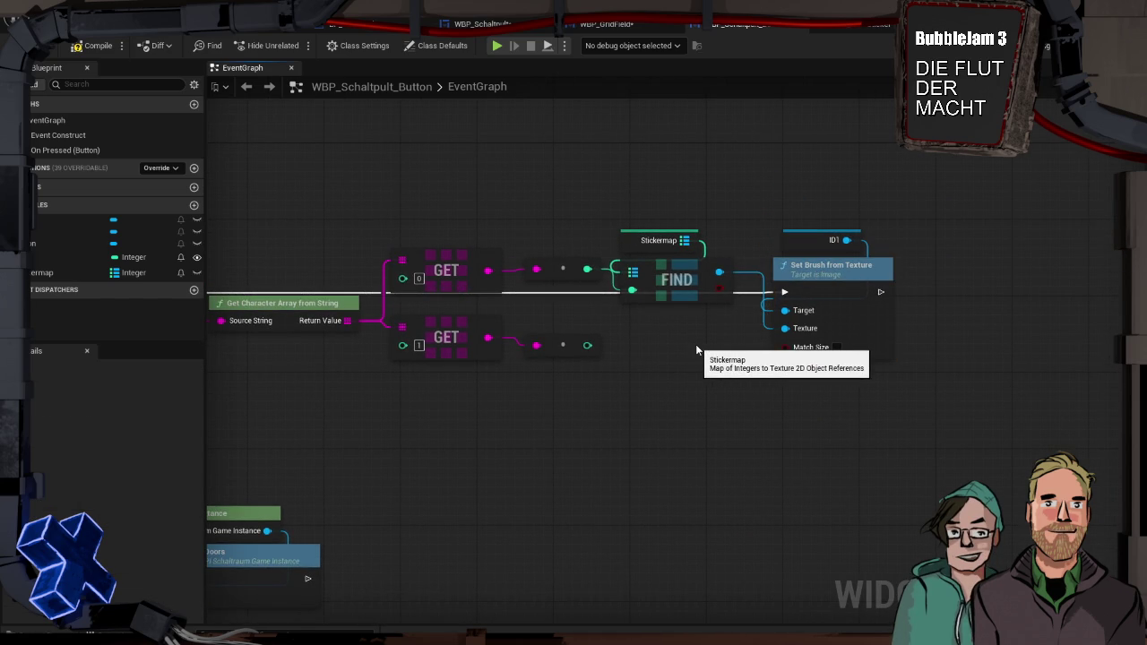
left_click_drag(680, 241, 942, 275)
type("find")
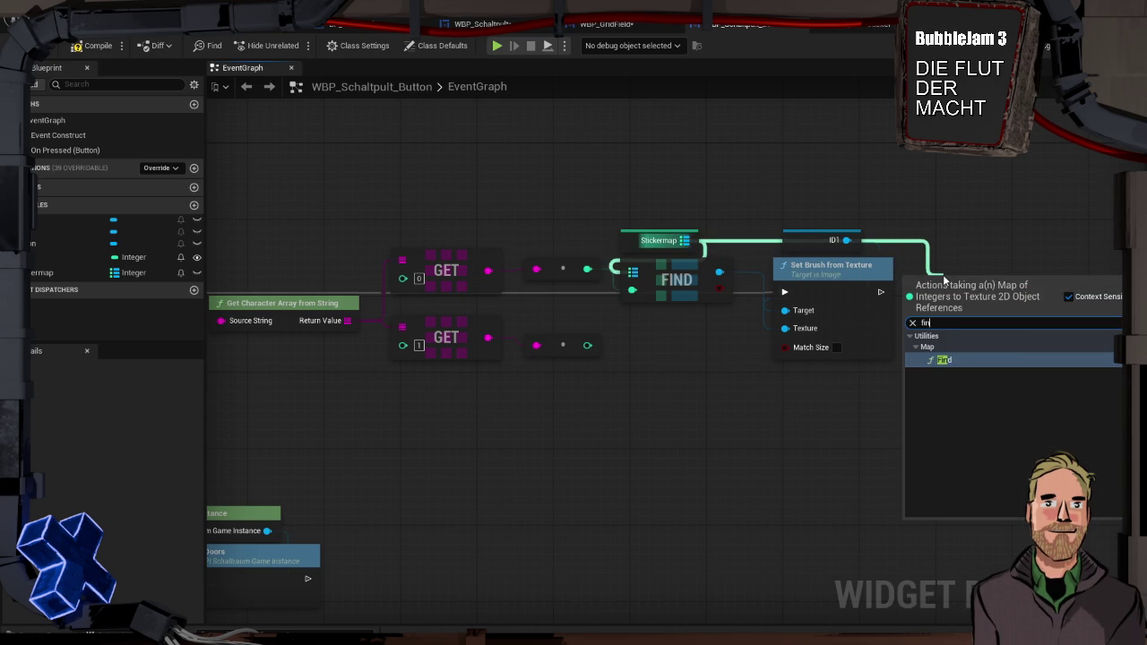
key("Return")
left_click_drag(995, 290, 976, 280)
left_click(982, 237)
left_click_drag(1009, 349, 914, 329)
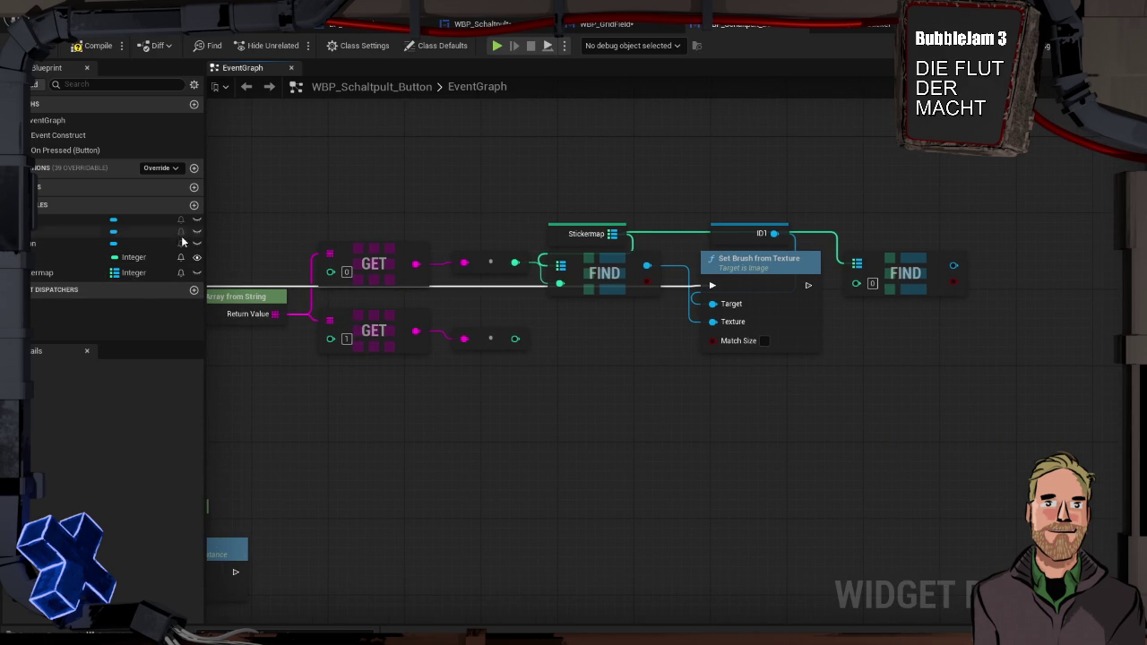
Add an ID2 getter with its own Set Brush from Texture node.
mouse_move(170, 219)
left_mouse_down()
mouse_move(1001, 217)
mouse_move(1051, 263)
mouse_move(1038, 271)
left_mouse_up()
left_click(1039, 258)
type("set brush from")
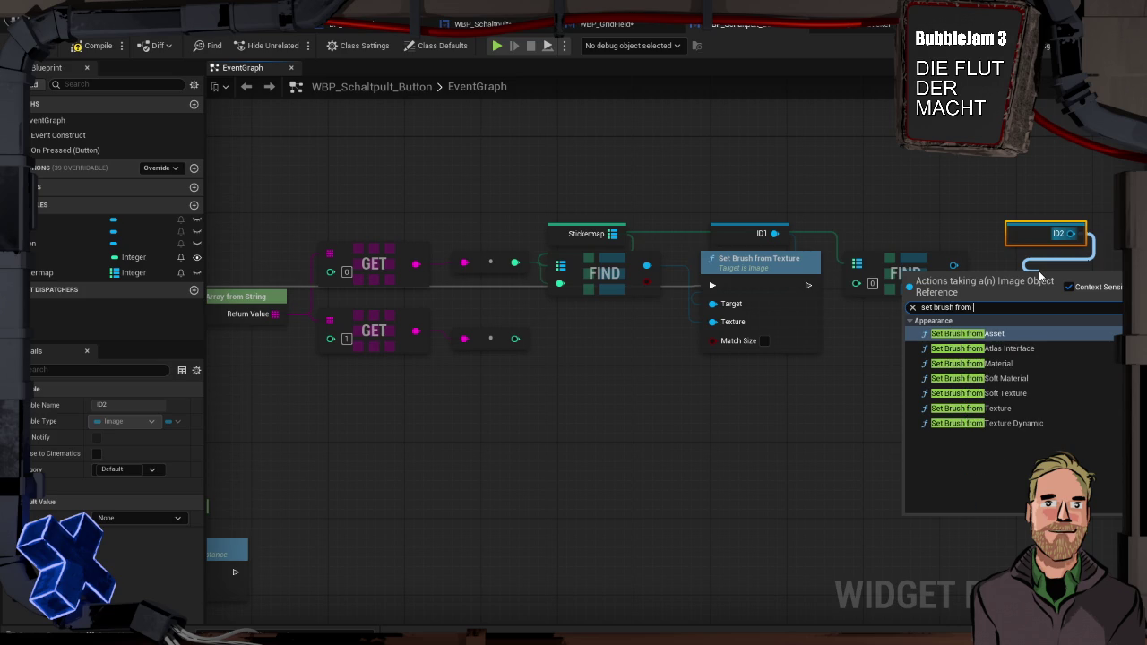
key("Down")
key("Down")
key("Down")
key("Return")
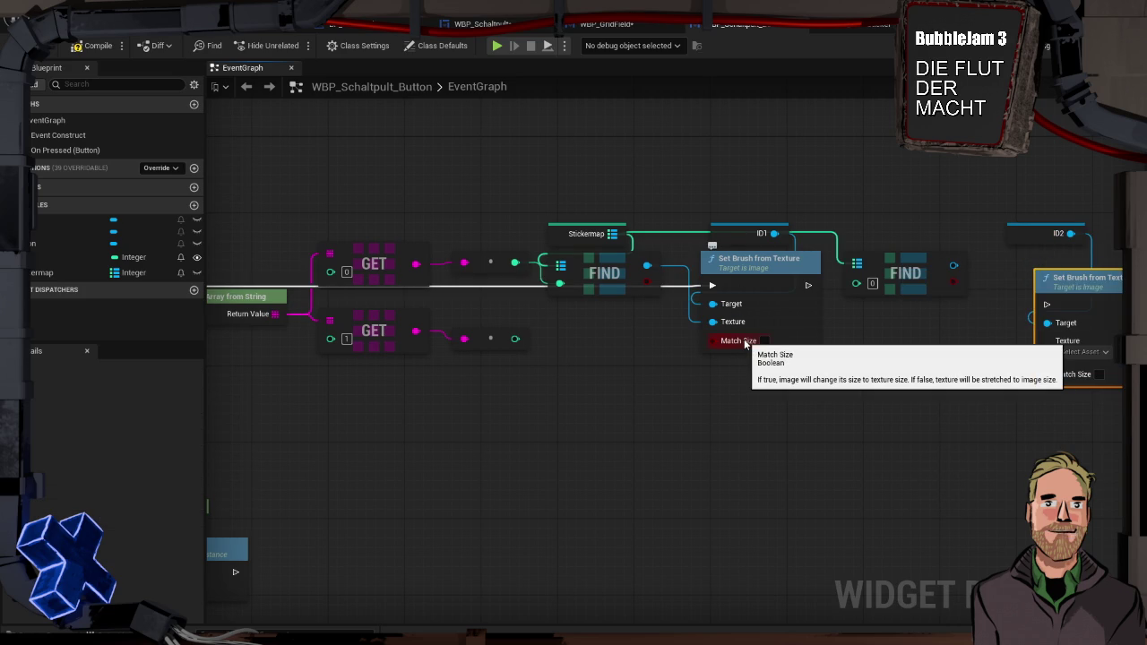
Chain ID2's brush update after ID1's and key the second Find with the second ID digit.
left_click(764, 340)
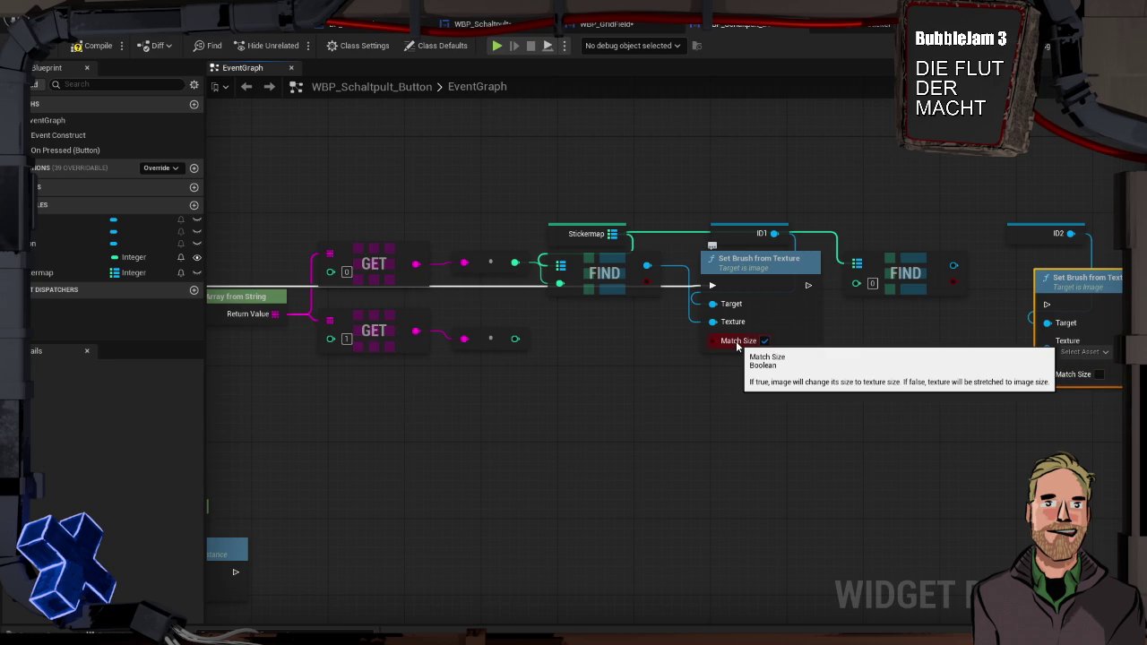
left_click(764, 340)
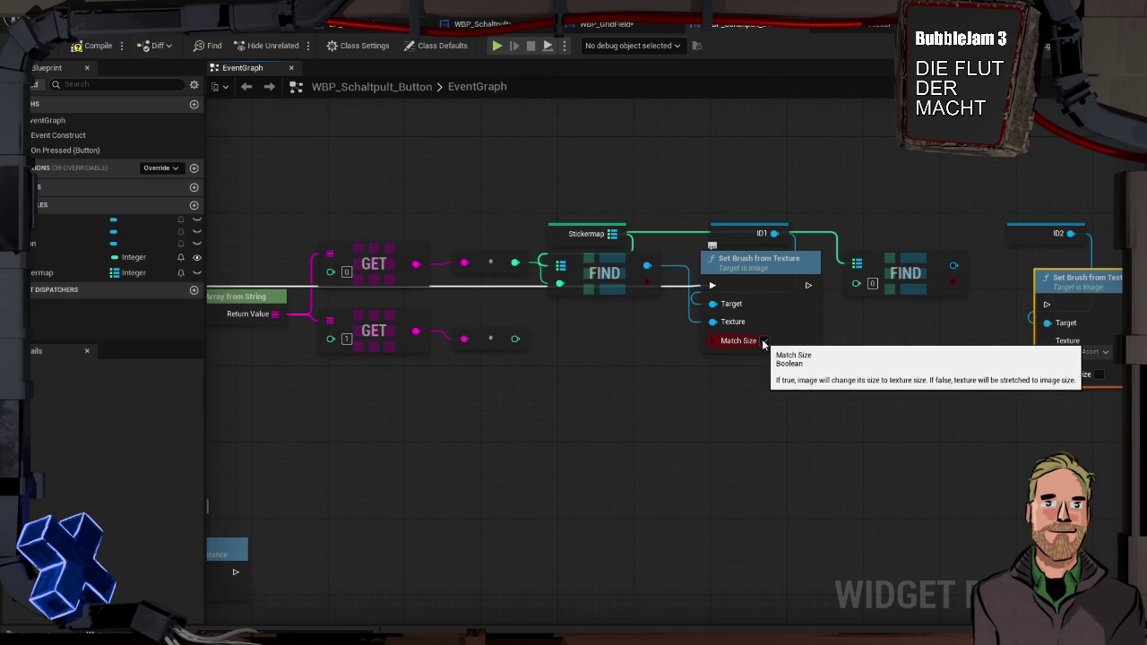
left_click_drag(1058, 279, 1020, 259)
mouse_move(809, 285)
left_mouse_down()
mouse_move(1008, 285)
mouse_move(985, 295)
mouse_move(1005, 324)
left_mouse_up()
mouse_move(516, 338)
left_mouse_down()
mouse_move(529, 348)
mouse_move(822, 313)
mouse_move(840, 309)
mouse_move(855, 283)
left_mouse_up()
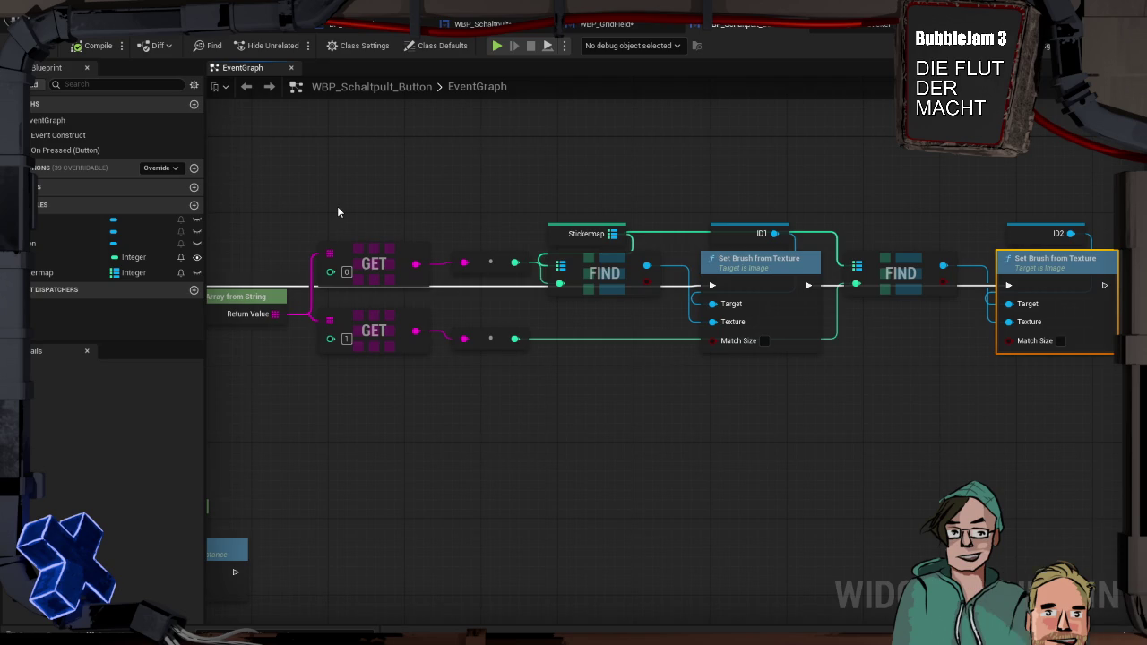
mouse_move(337, 206)
left_mouse_down()
mouse_move(361, 189)
mouse_move(540, 184)
left_mouse_up()
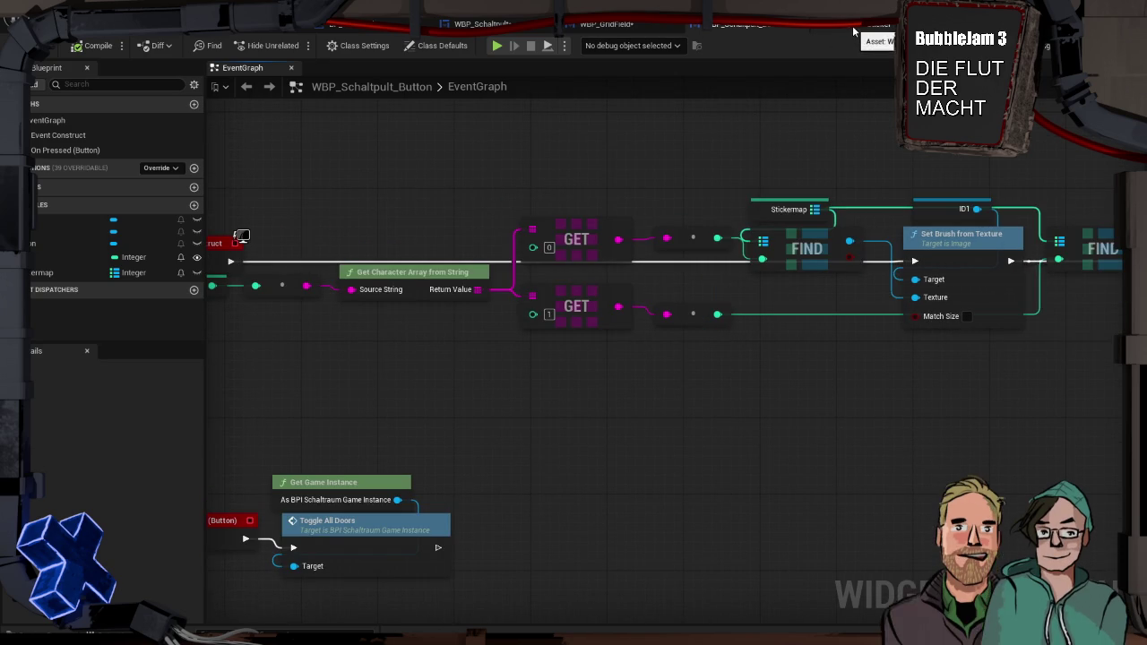
Play-test the level, walking up to the button grid and back.
left_click(627, 30)
left_click(481, 24)
left_click(630, 30)
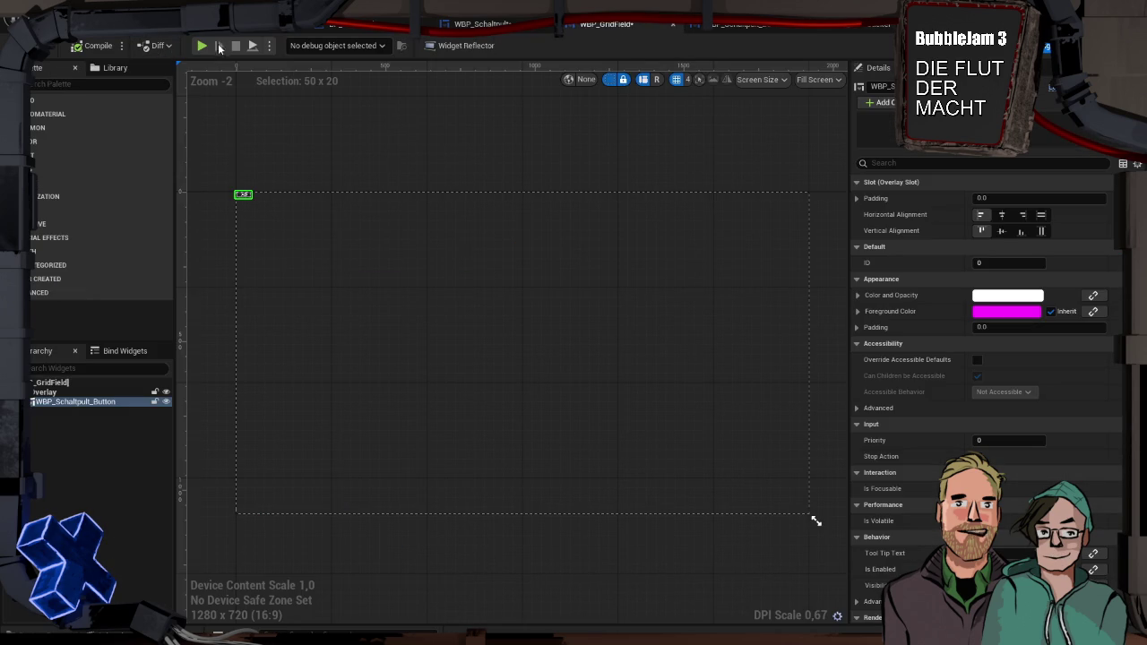
left_click(197, 44)
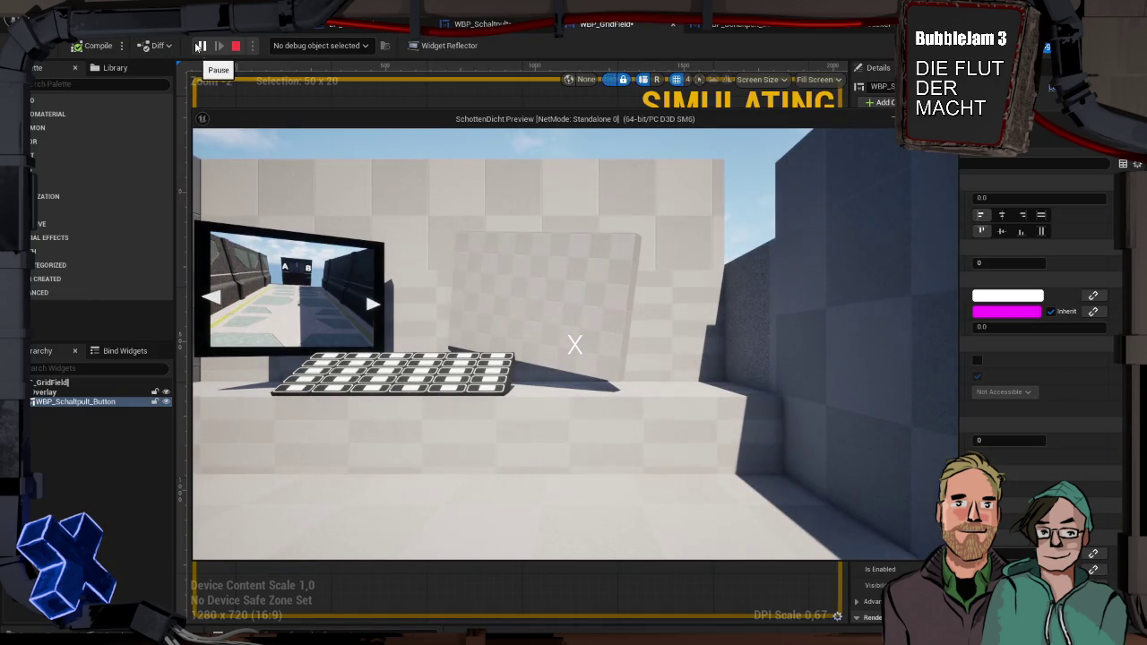
left_click(553, 299)
key("w")
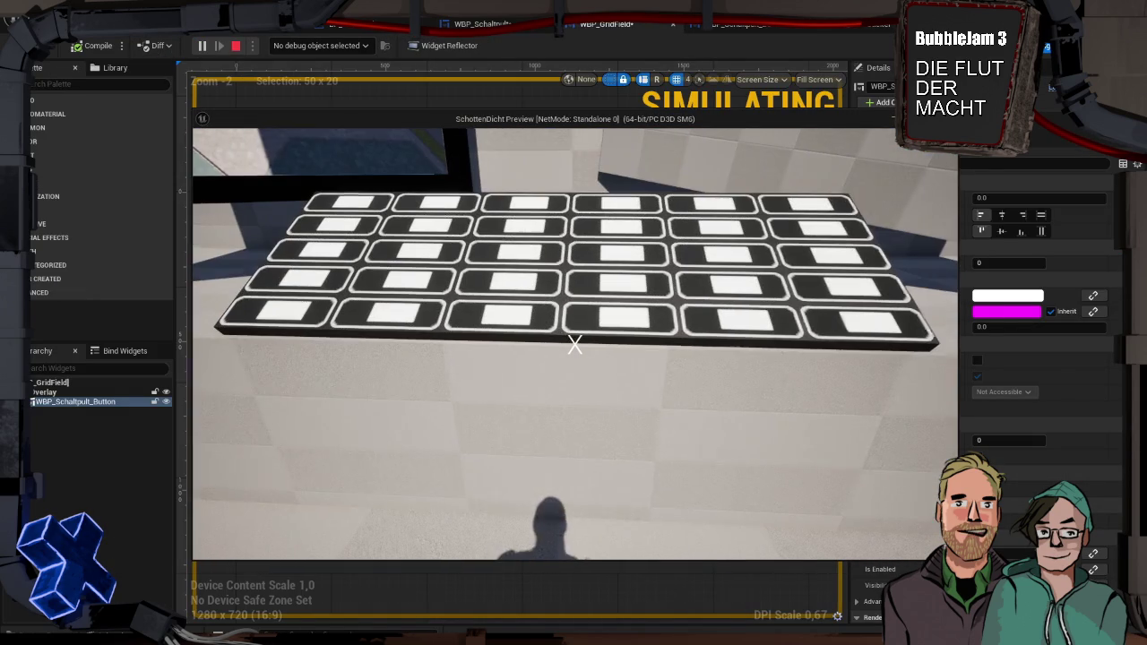
key("s")
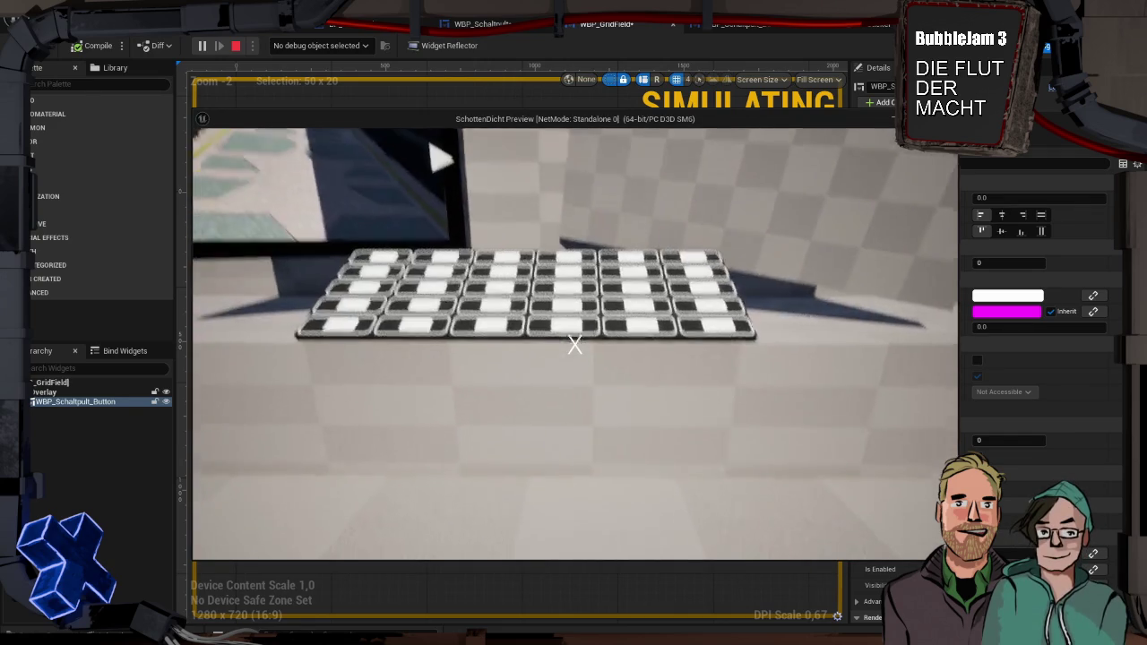
key("Escape")
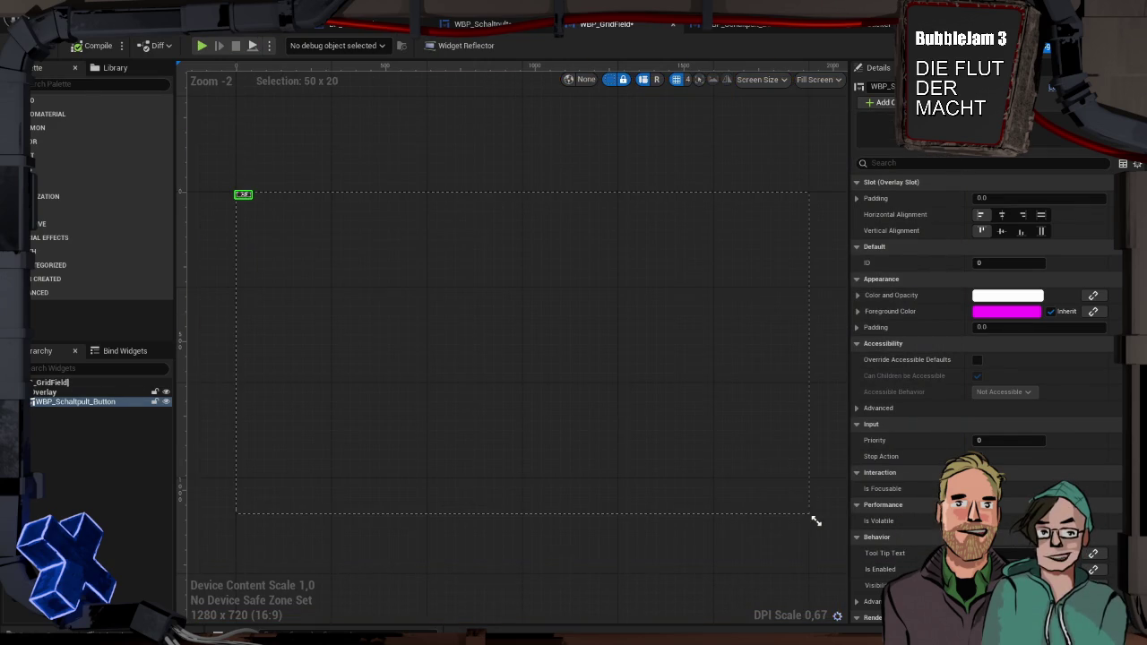
Go back to the WBP_GridField designer and select the button's ID field.
left_click(770, 25)
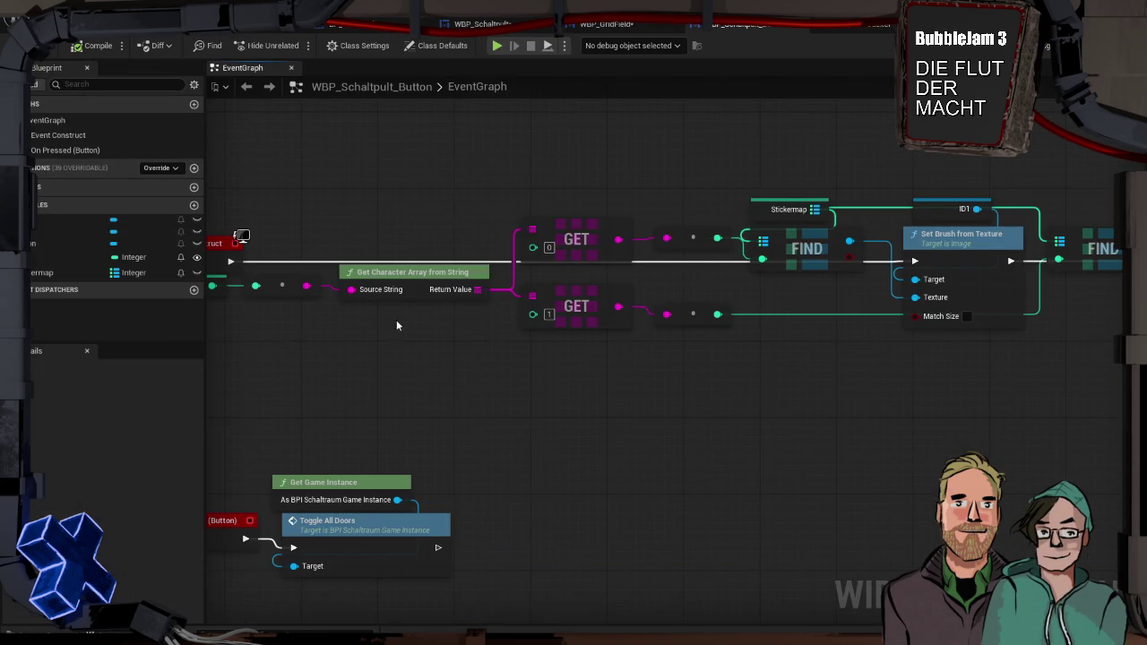
left_click(635, 25)
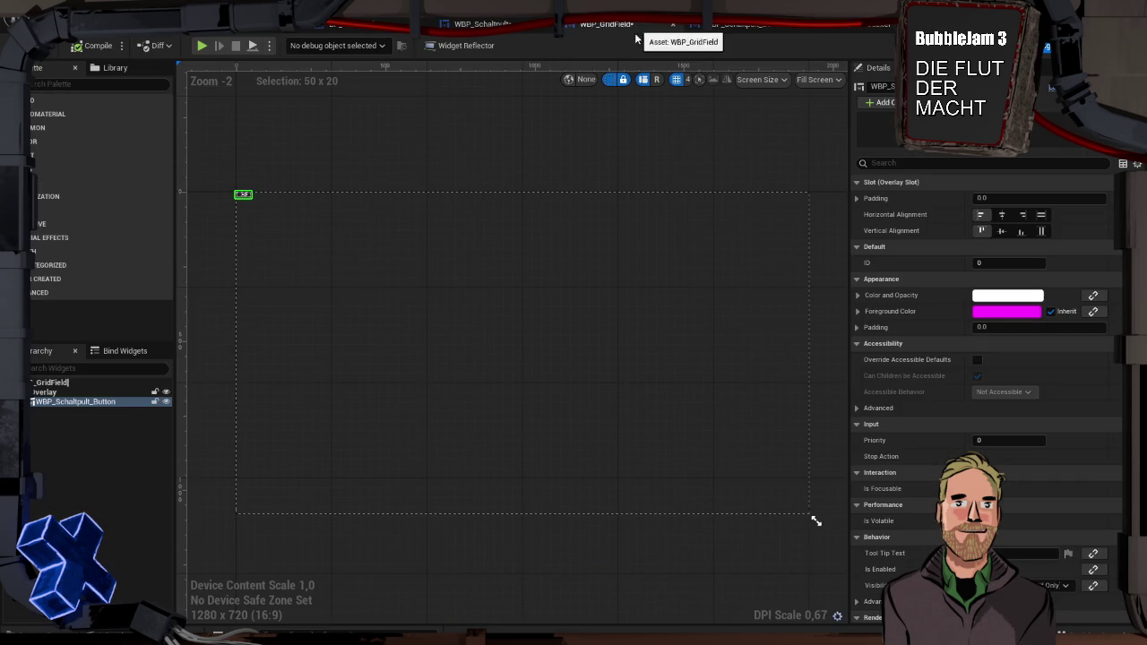
left_click(997, 264)
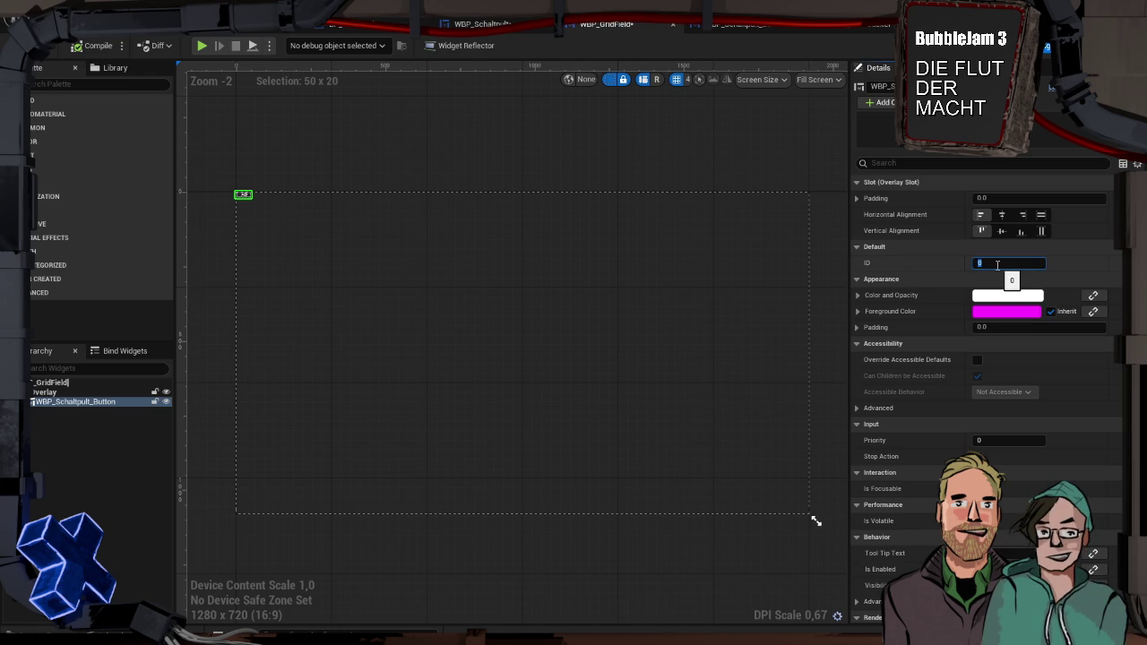
Set the button's ID to 26 and play-test, viewing the sticker grid from several angles.
type("26")
key("Return")
left_click(200, 44)
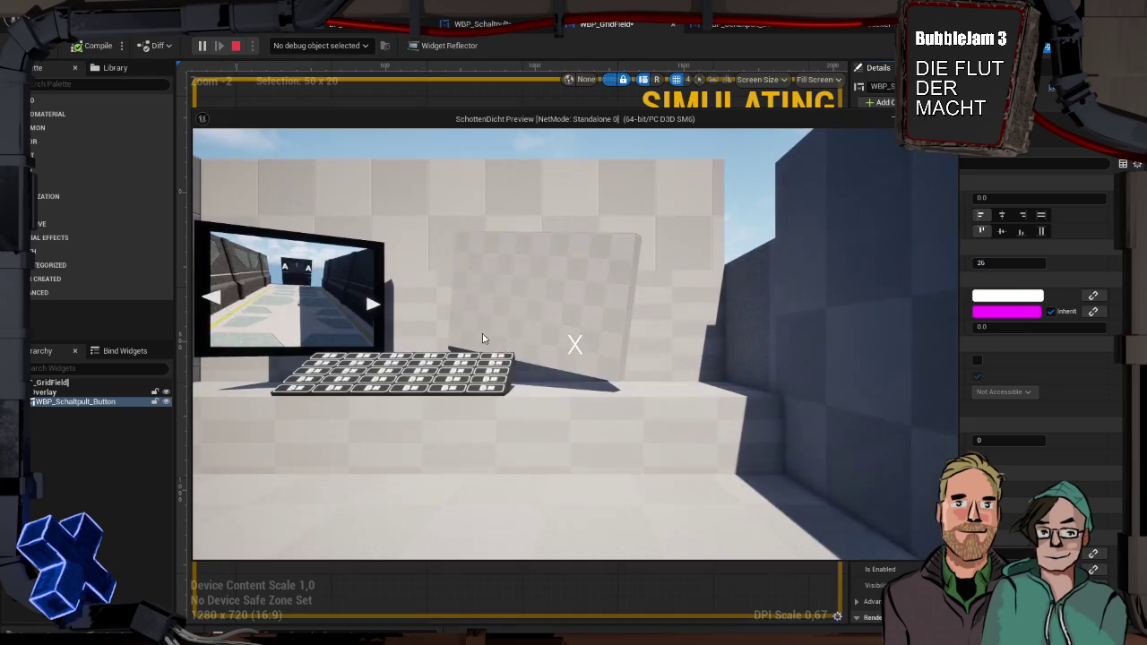
key("w")
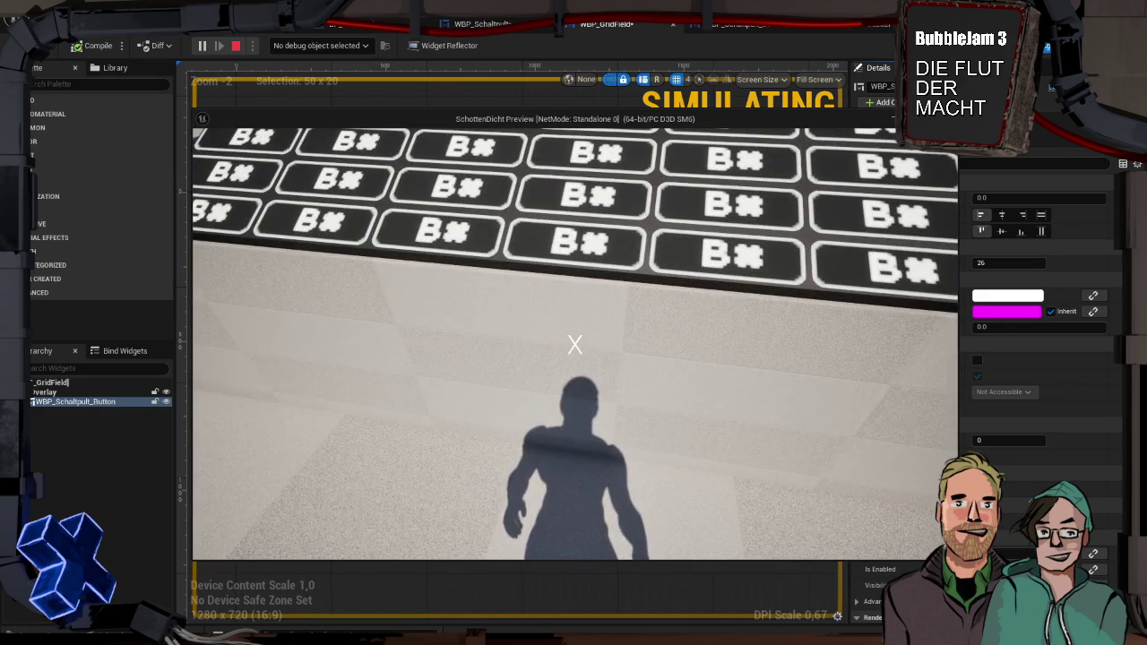
key("s")
key("a")
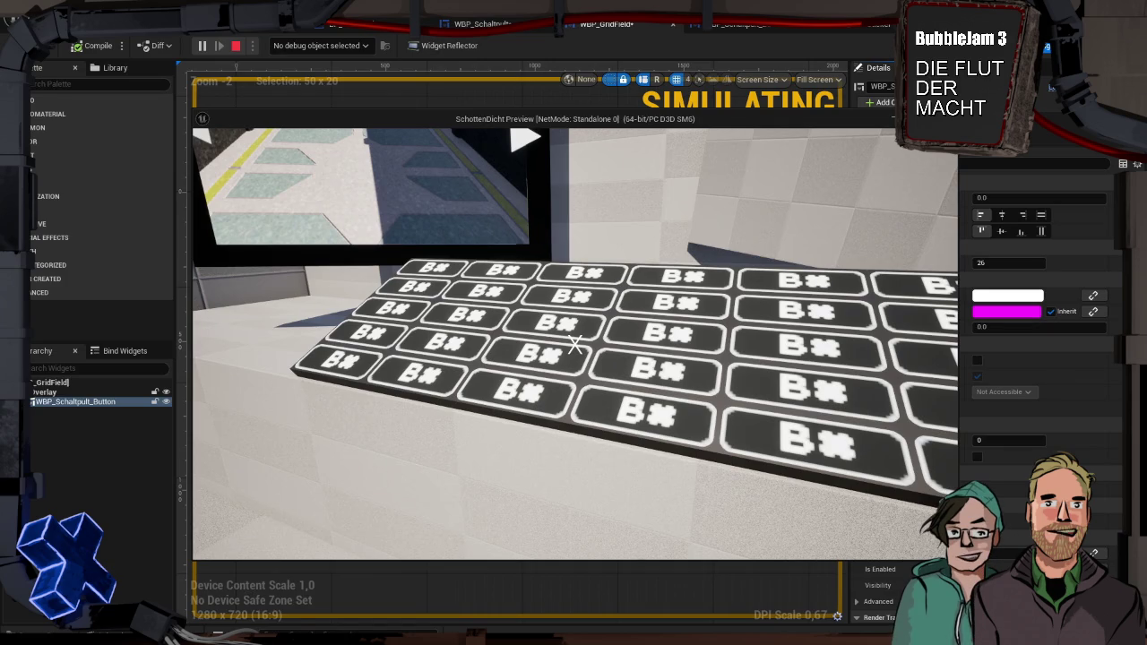
Walk up to face the grid head-on, then stop the play test.
key("w")
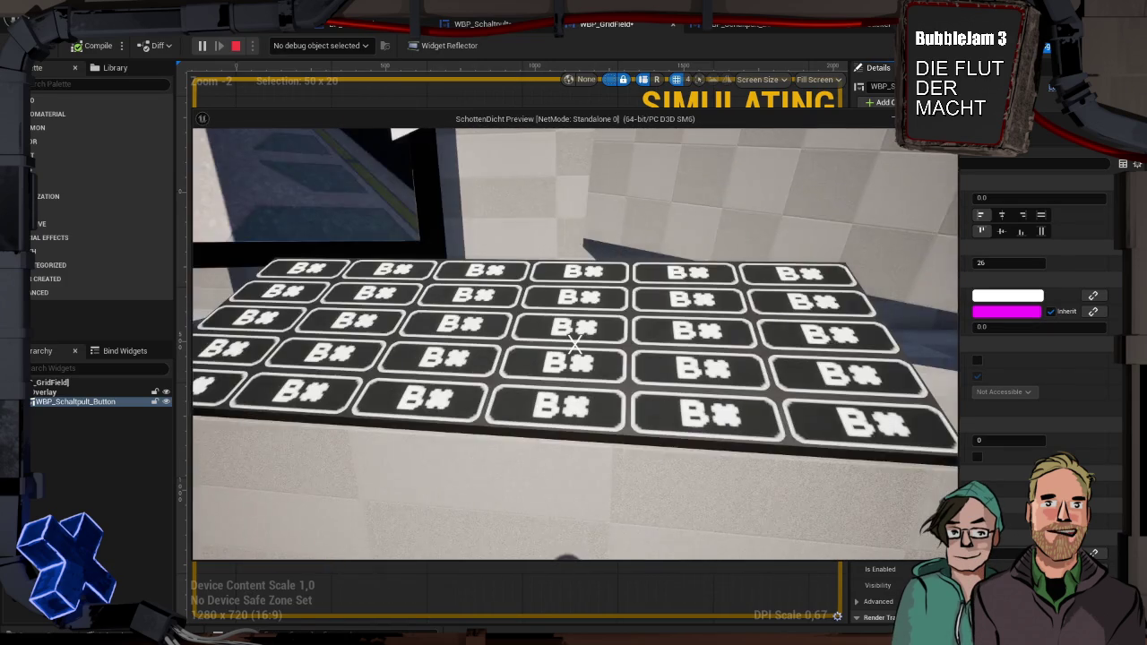
key("Escape")
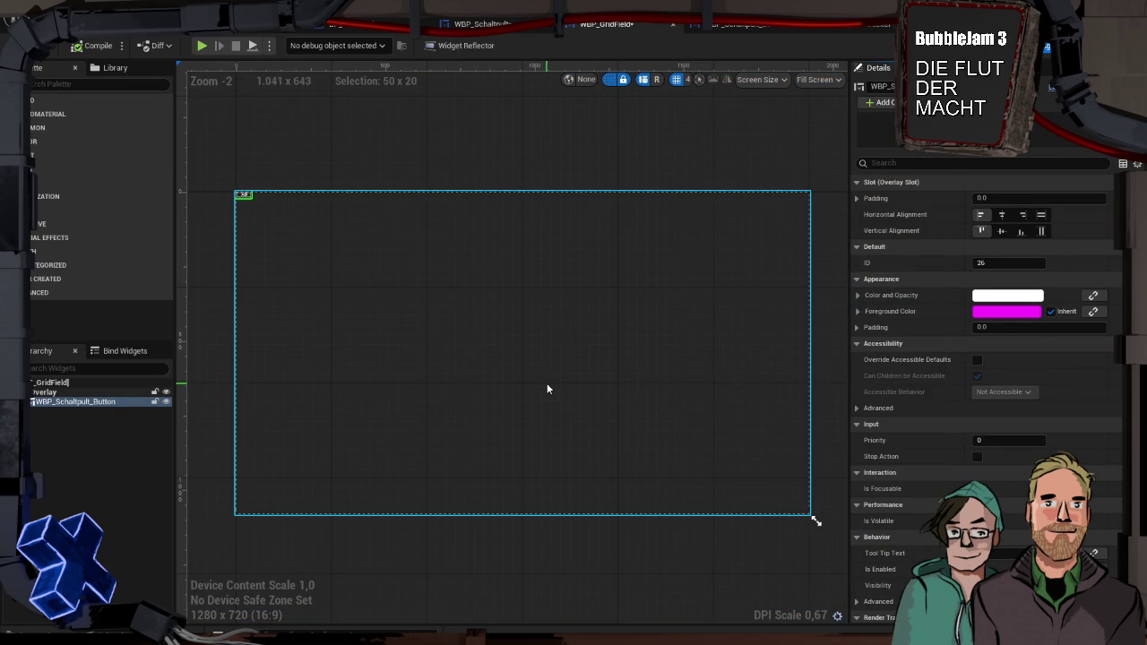
Set the button's ID to 54, run a quick play preview, then return to the level.
left_click(1013, 261)
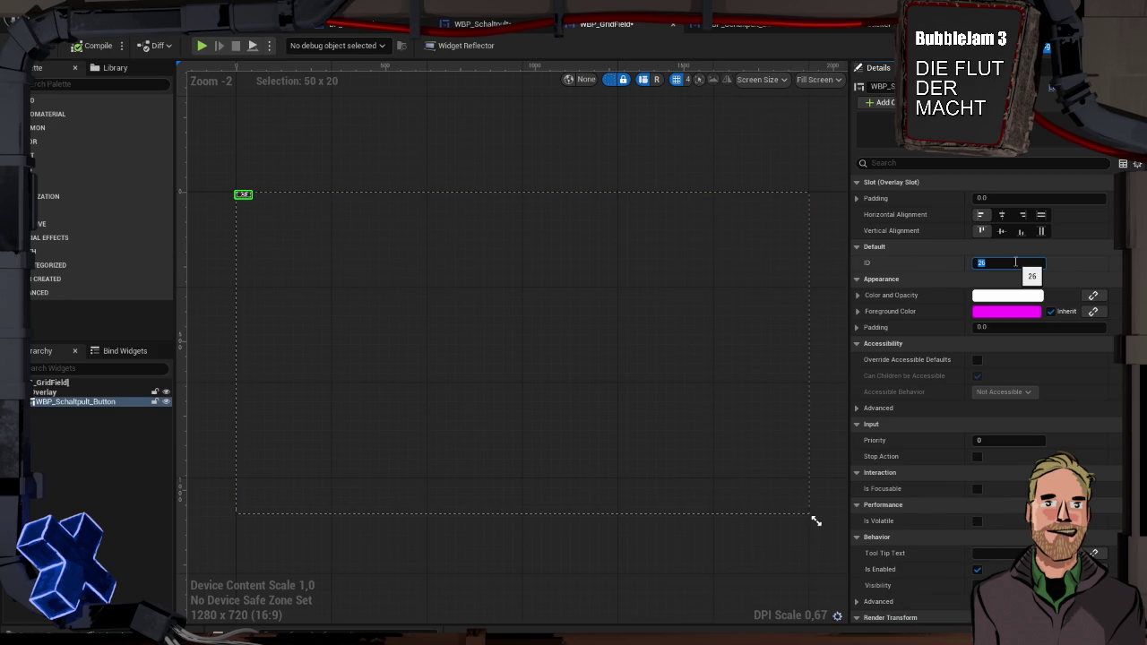
type("54")
key("Return")
left_click(201, 45)
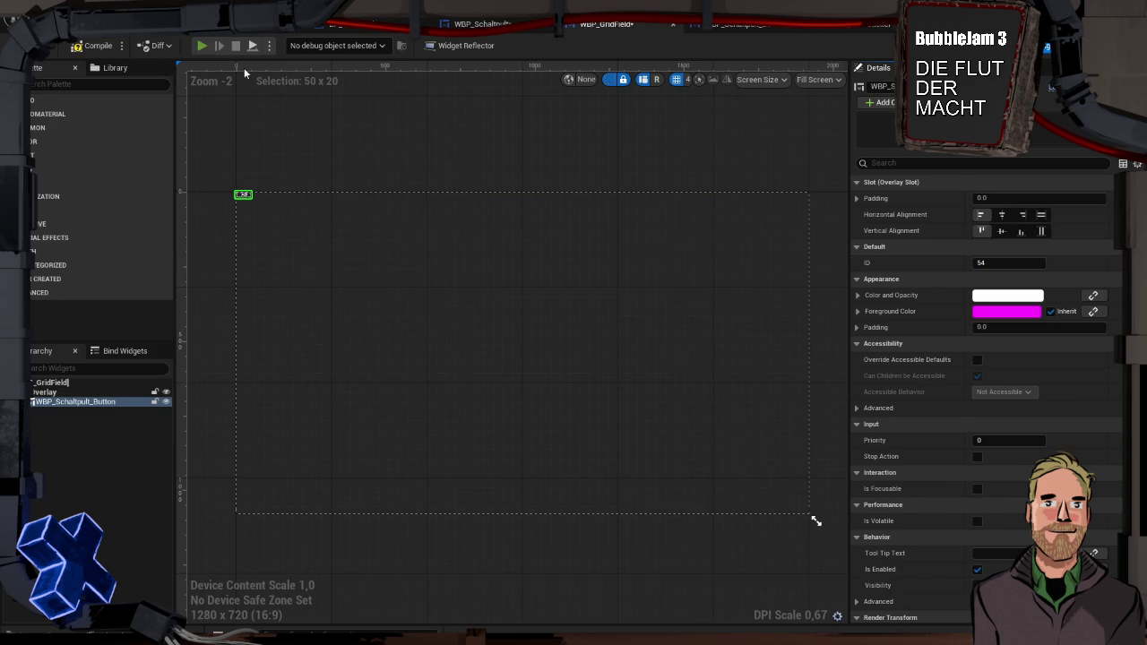
key("w")
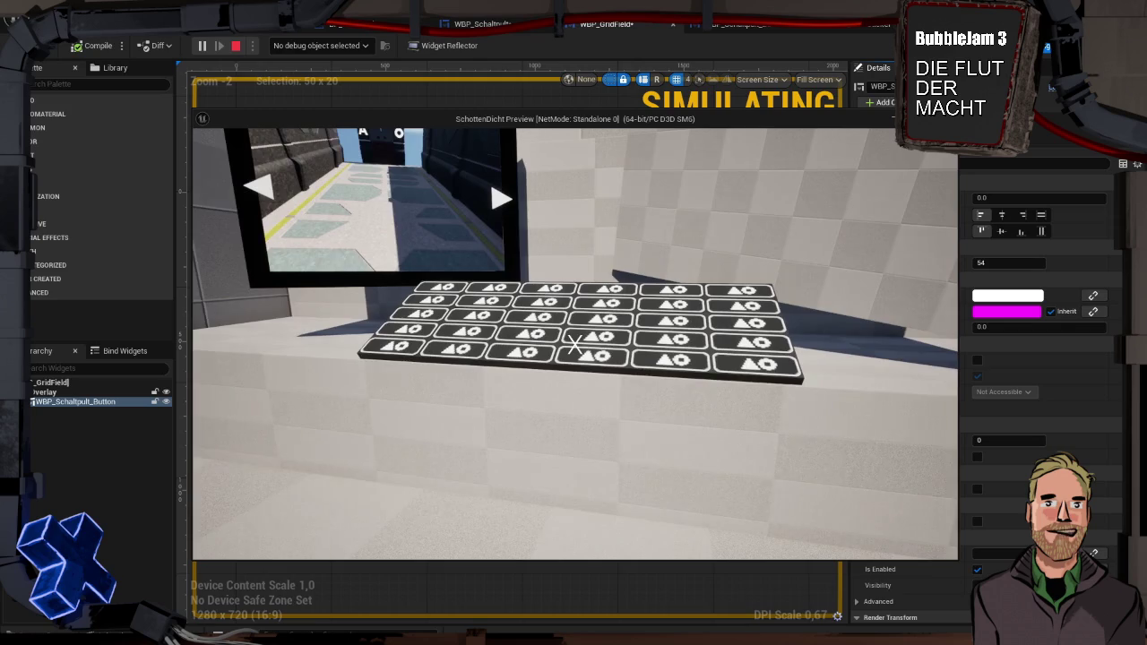
key("Escape")
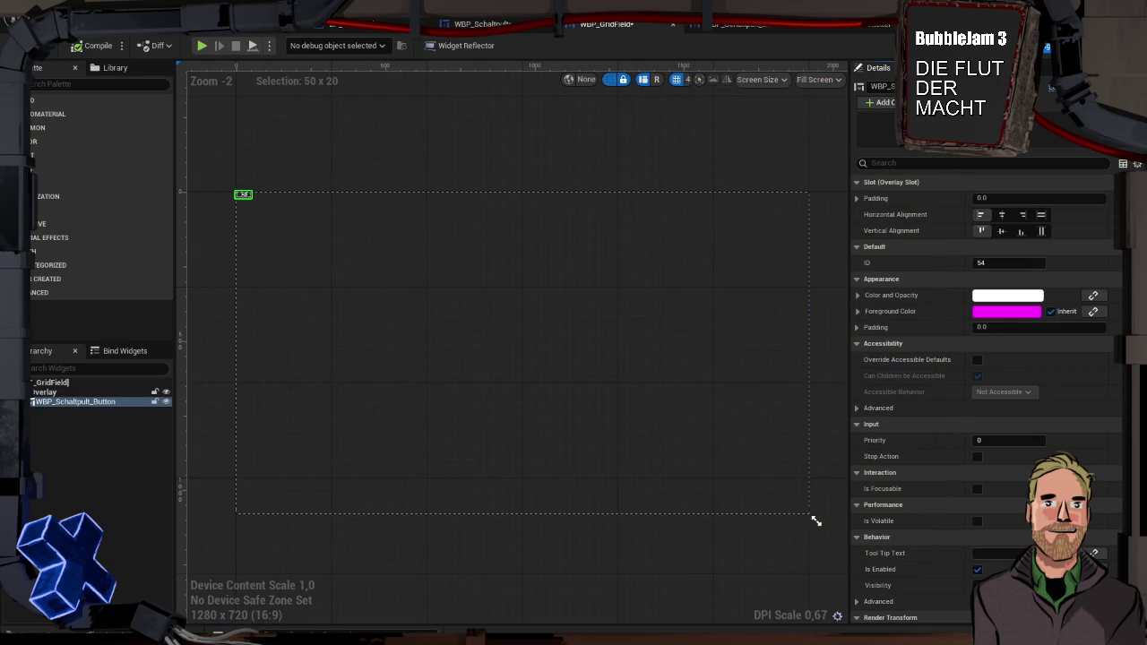
key("alt+Tab")
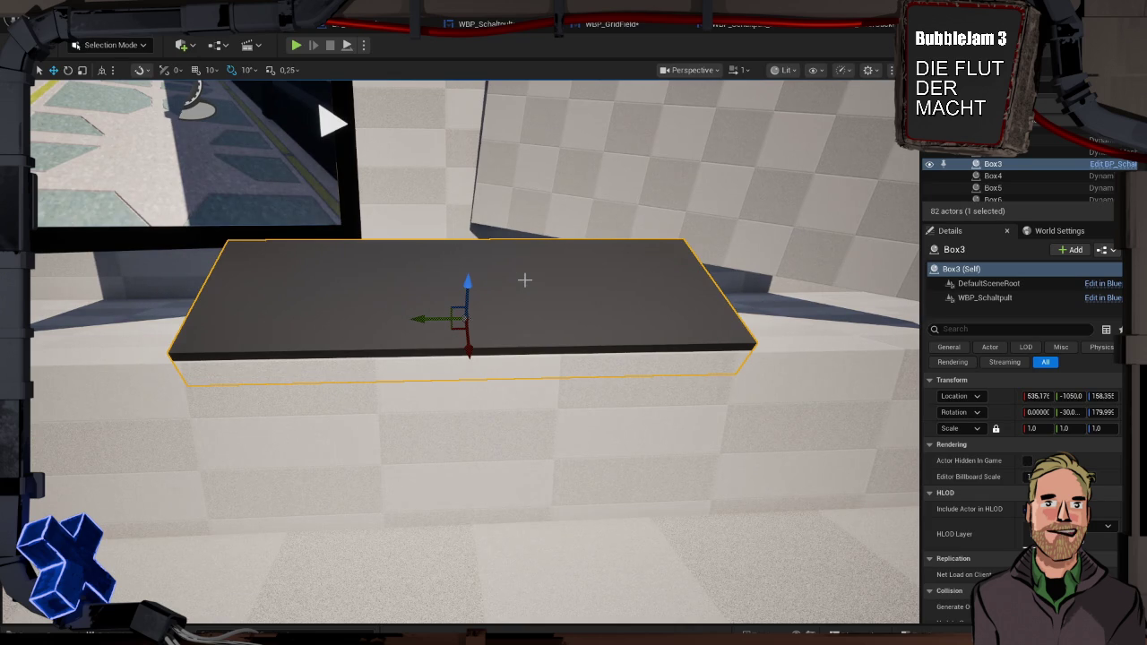
Review the blueprint tabs, return to the grid field designer, and save all assets.
left_click(860, 25)
left_click(744, 25)
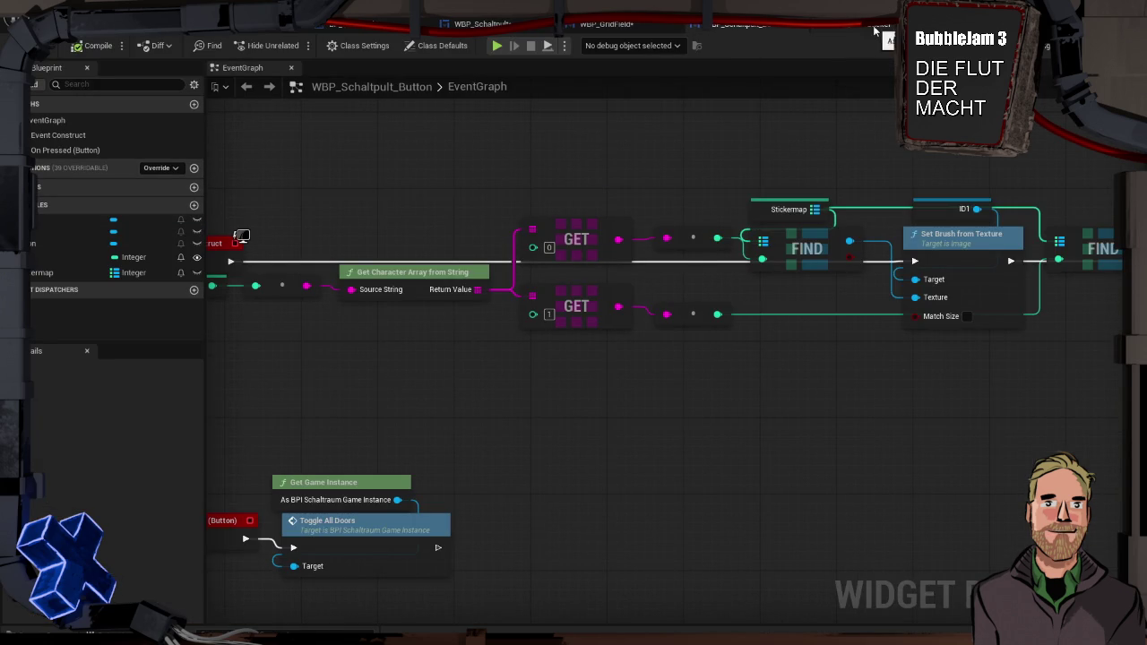
left_click(614, 25)
left_click(730, 25)
left_click(860, 25)
left_click(743, 25)
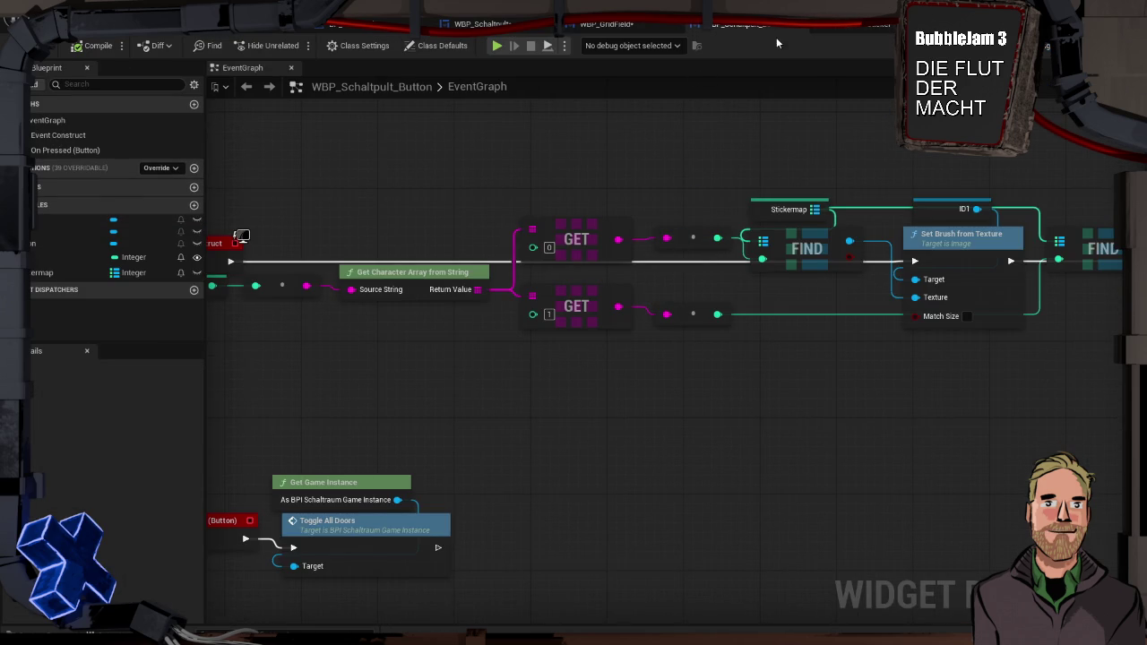
left_click(638, 25)
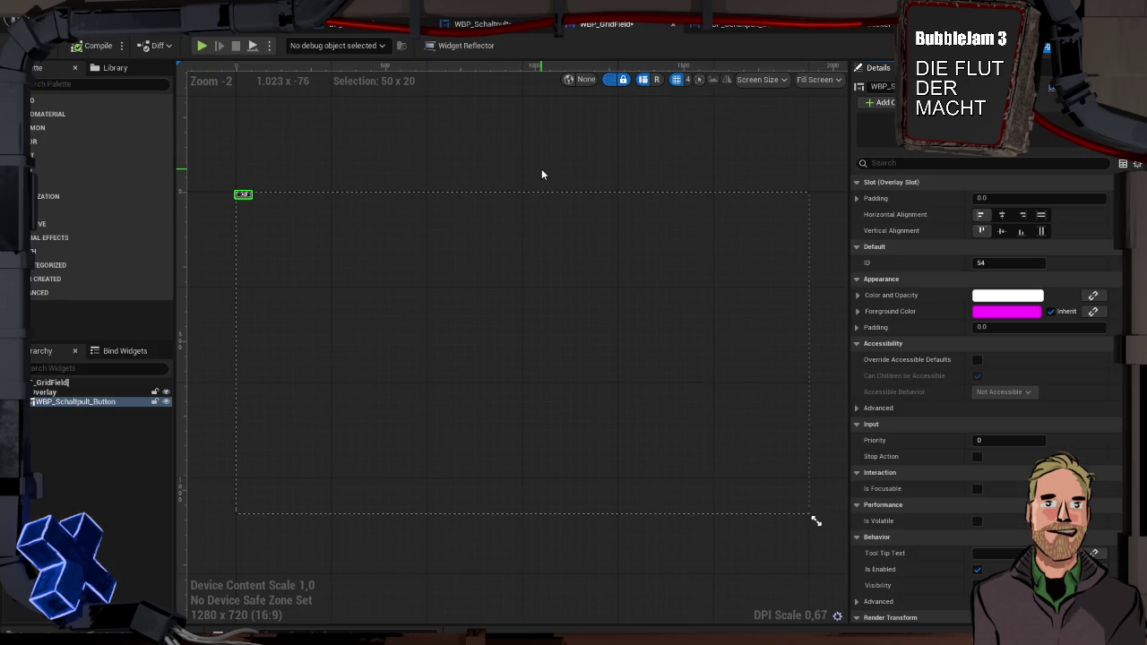
key("ctrl+shift+s")
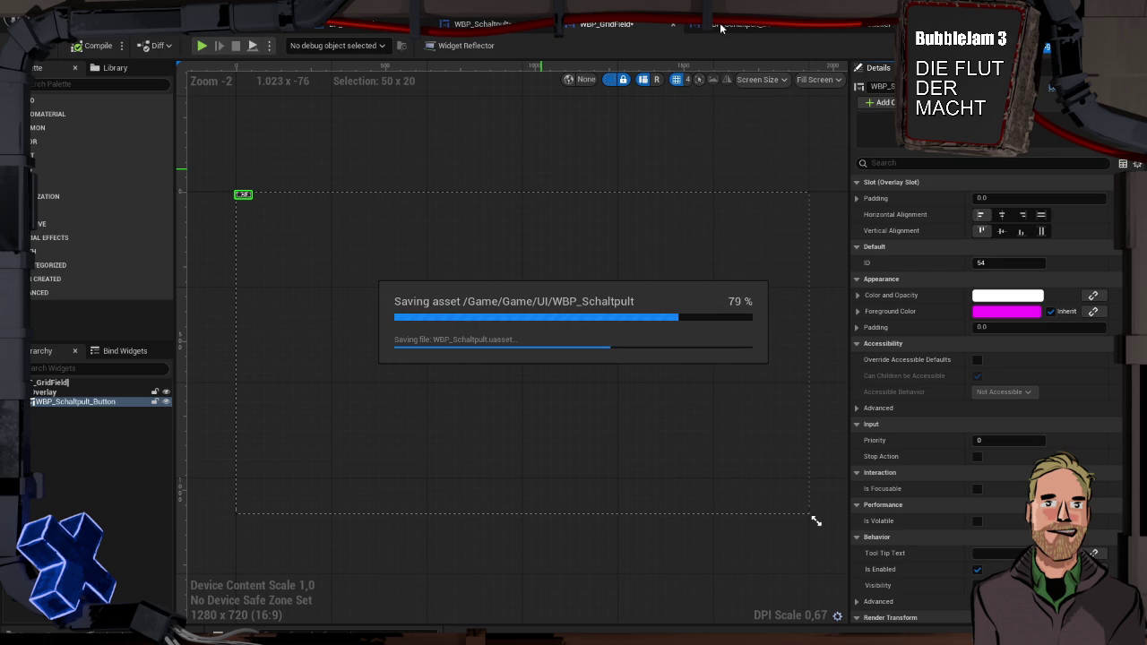
Play-test and walk up to the console table's blank surface.
key("alt+p")
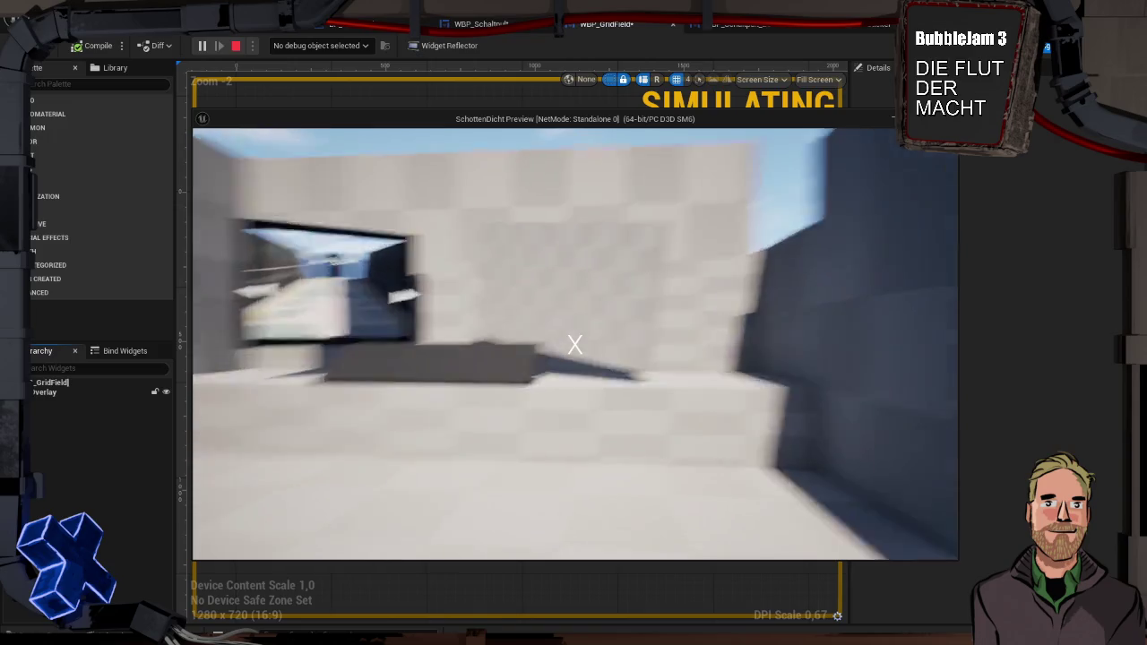
key("w")
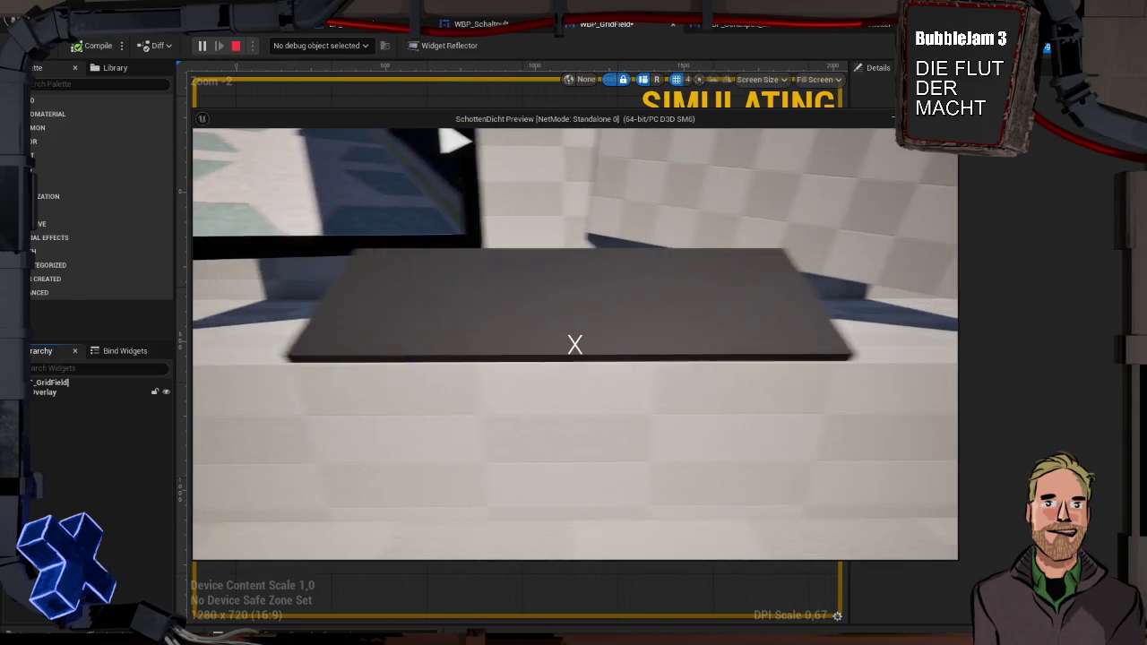
mouse_move(574, 344)
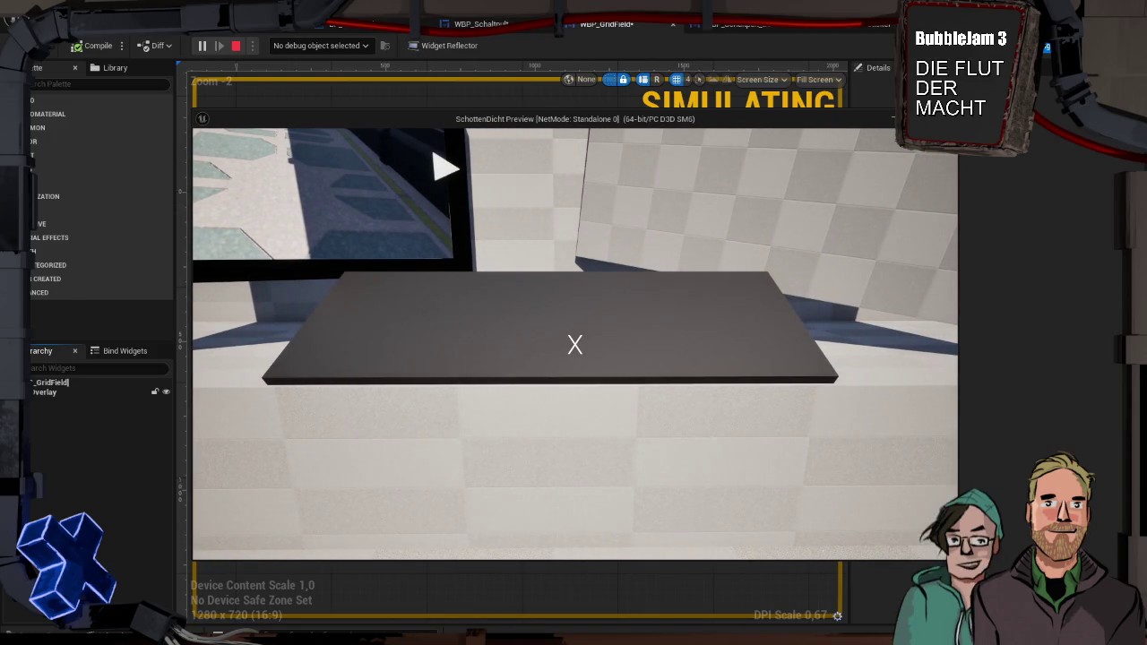
key("Escape")
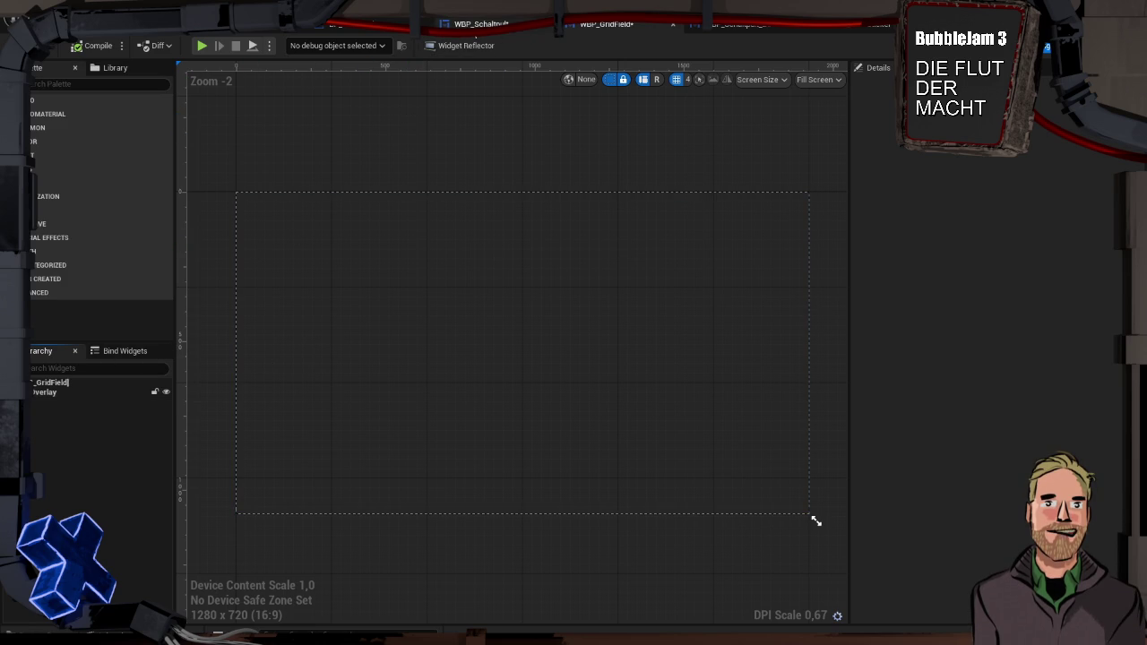
Set the Schaltpult panel Border's Content Padding to 2.0.
left_click(759, 27)
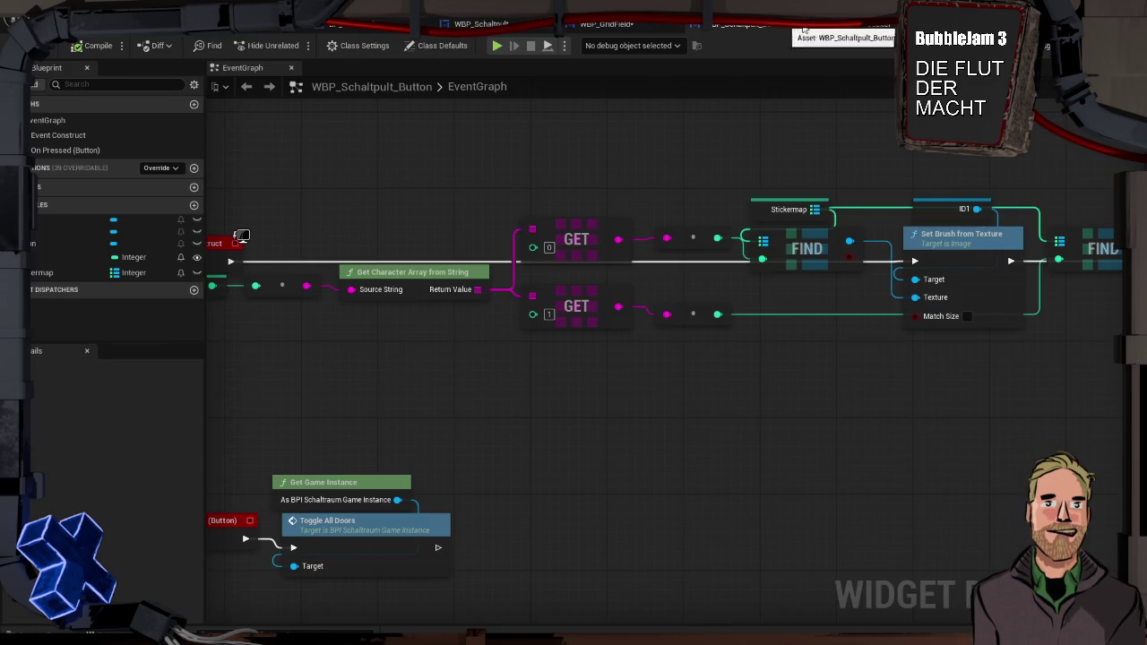
left_click(488, 25)
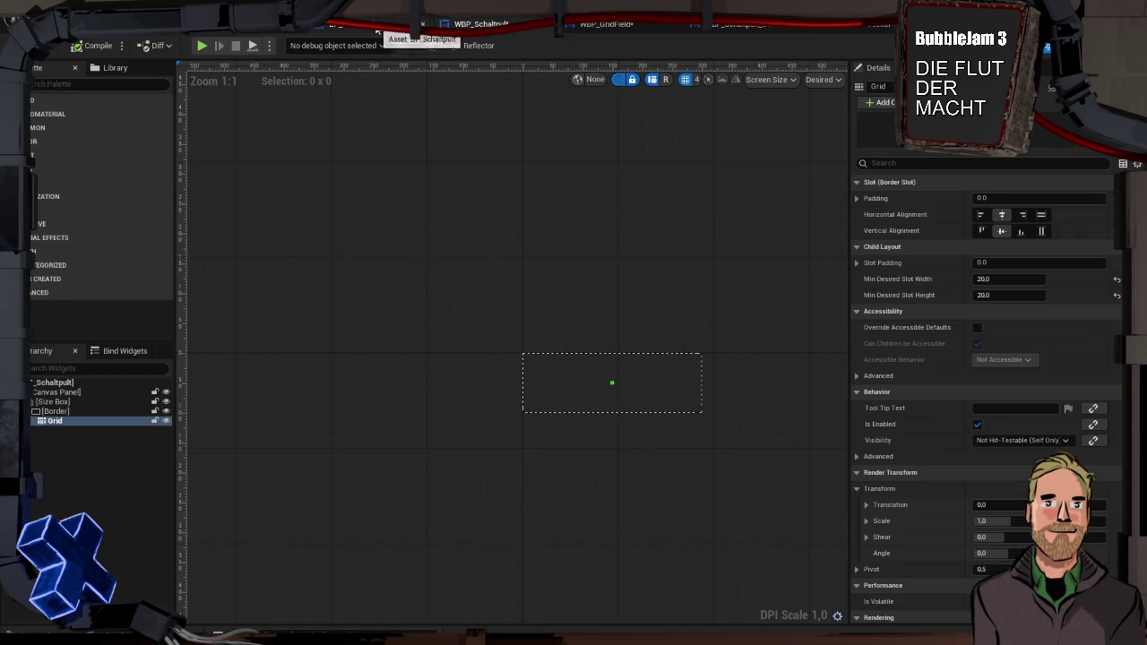
left_click(367, 25)
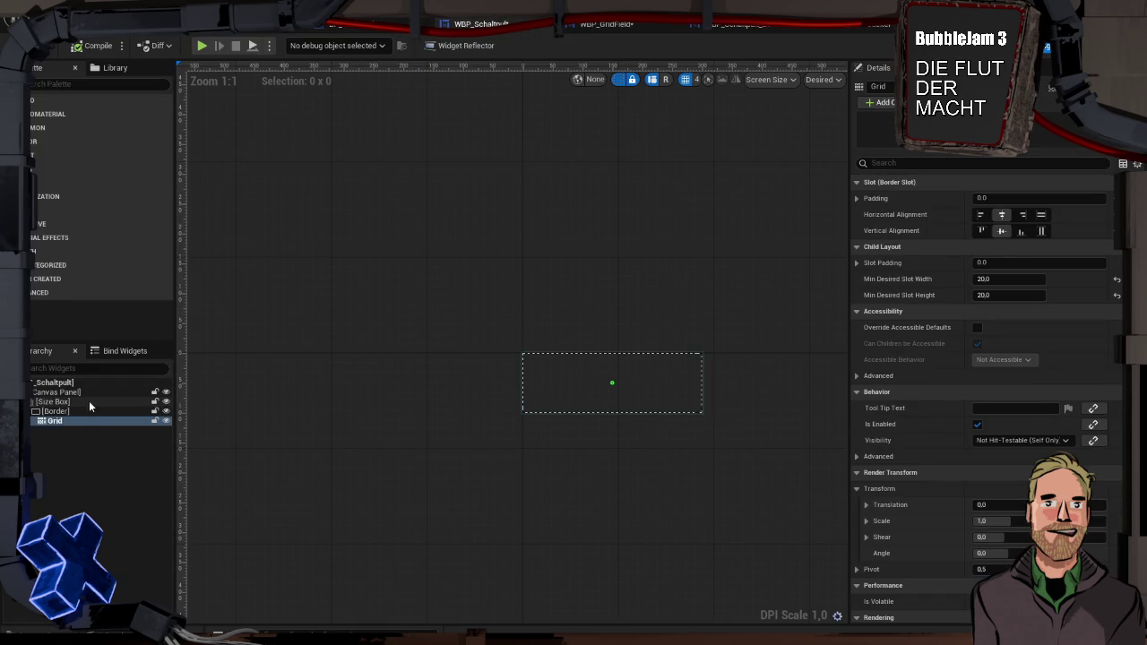
left_click(90, 411)
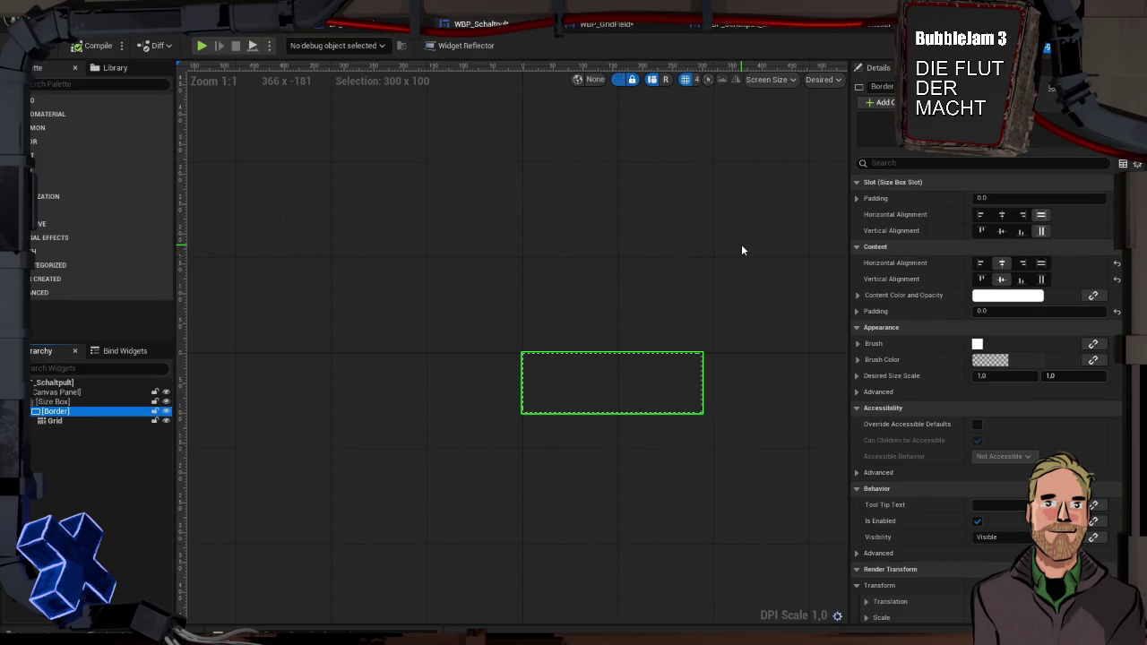
left_click(994, 311)
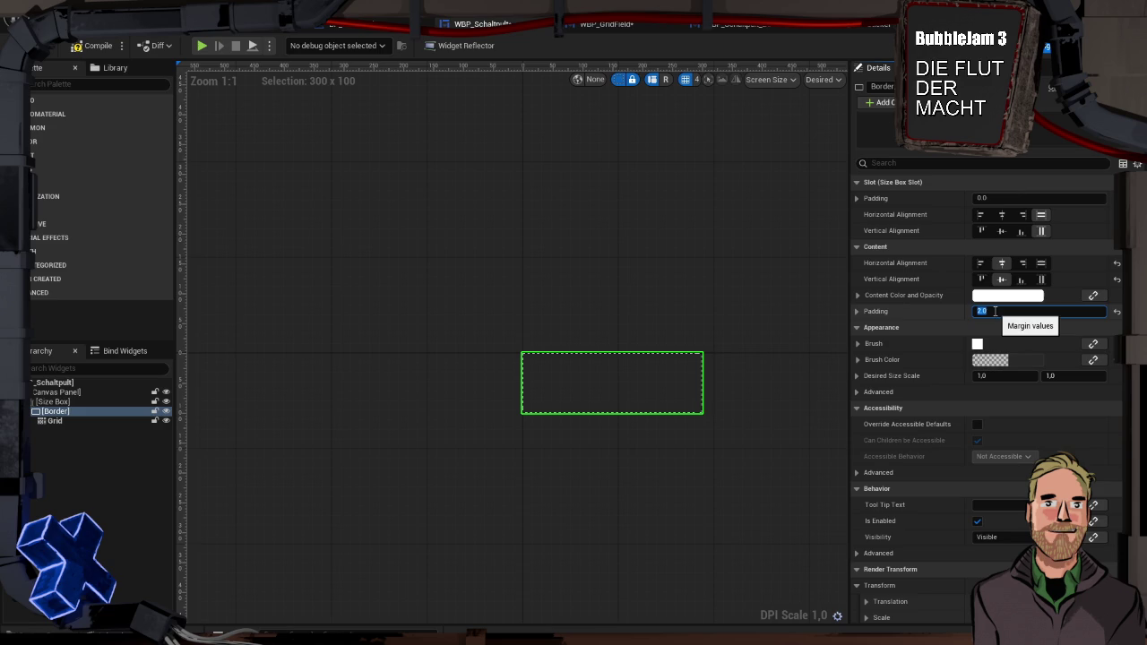
type("5")
key("BackSpace")
type("2")
key("Return")
Play-test the panel, then return through the button tabs to the grid field designer.
left_click(199, 47)
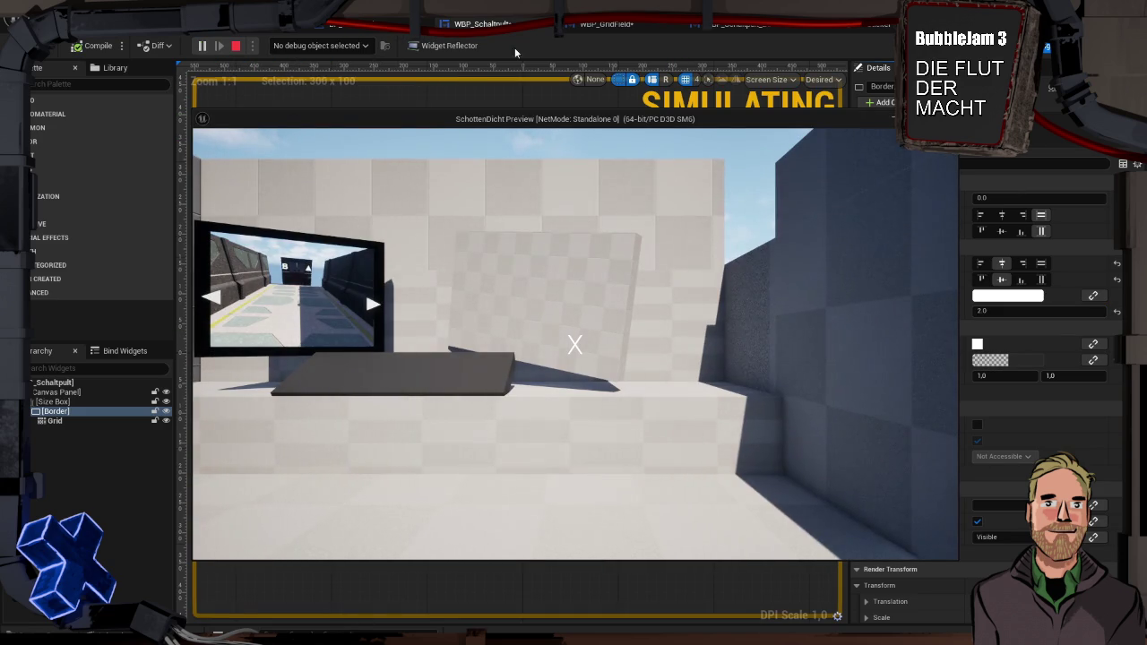
key("Escape")
left_click(744, 24)
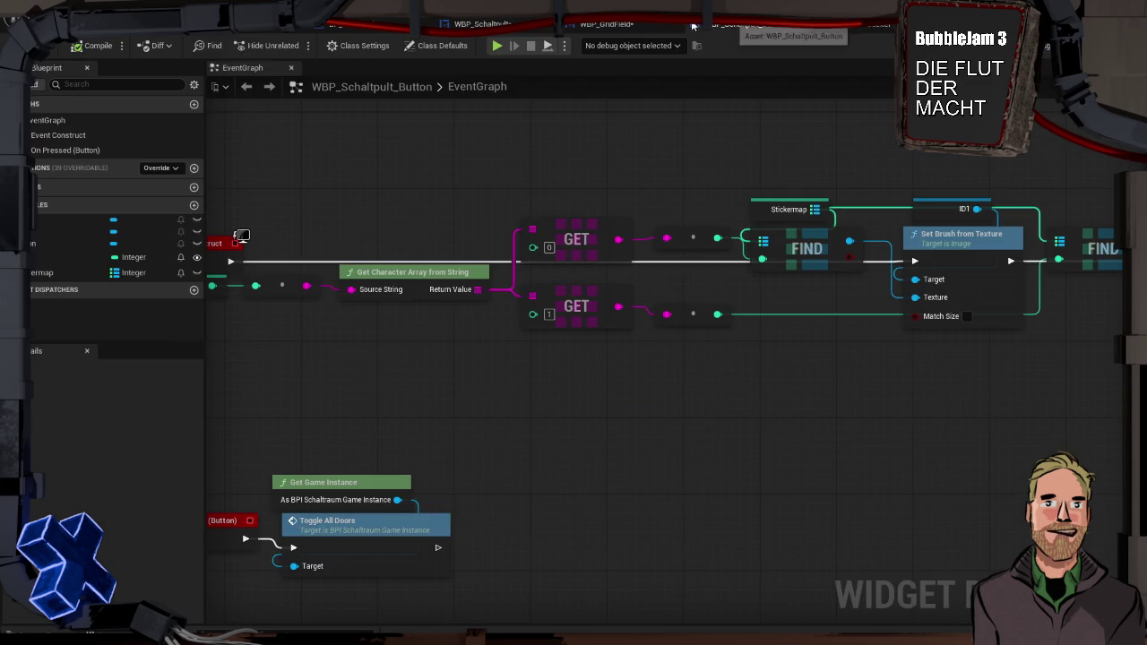
left_click(651, 25)
left_click(784, 33)
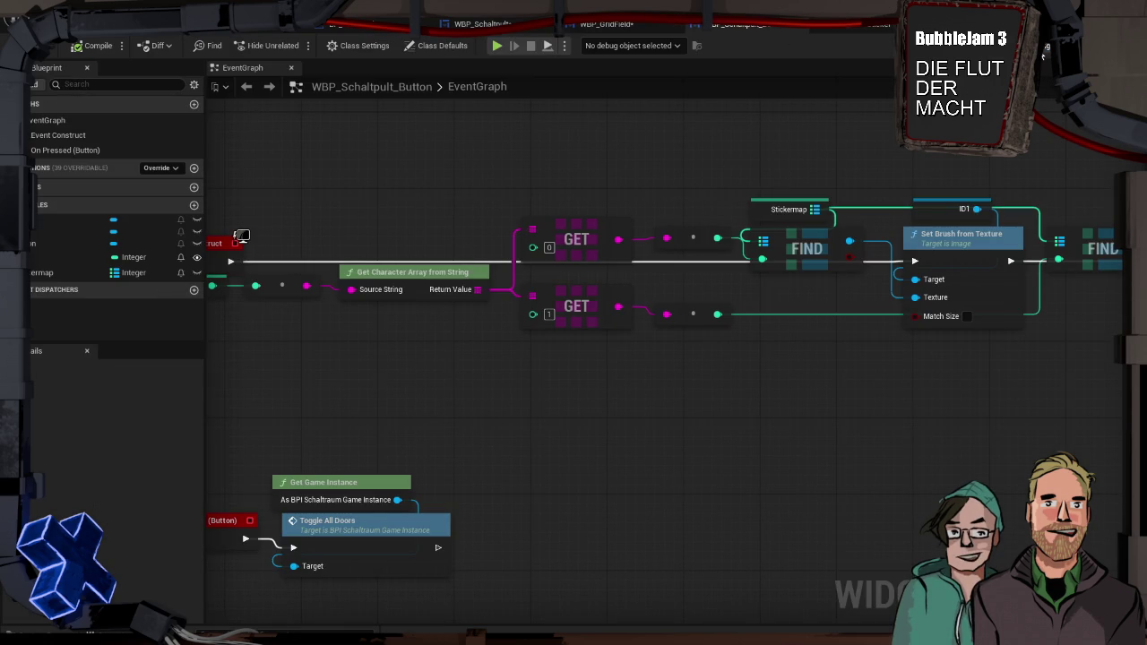
left_click(1042, 54)
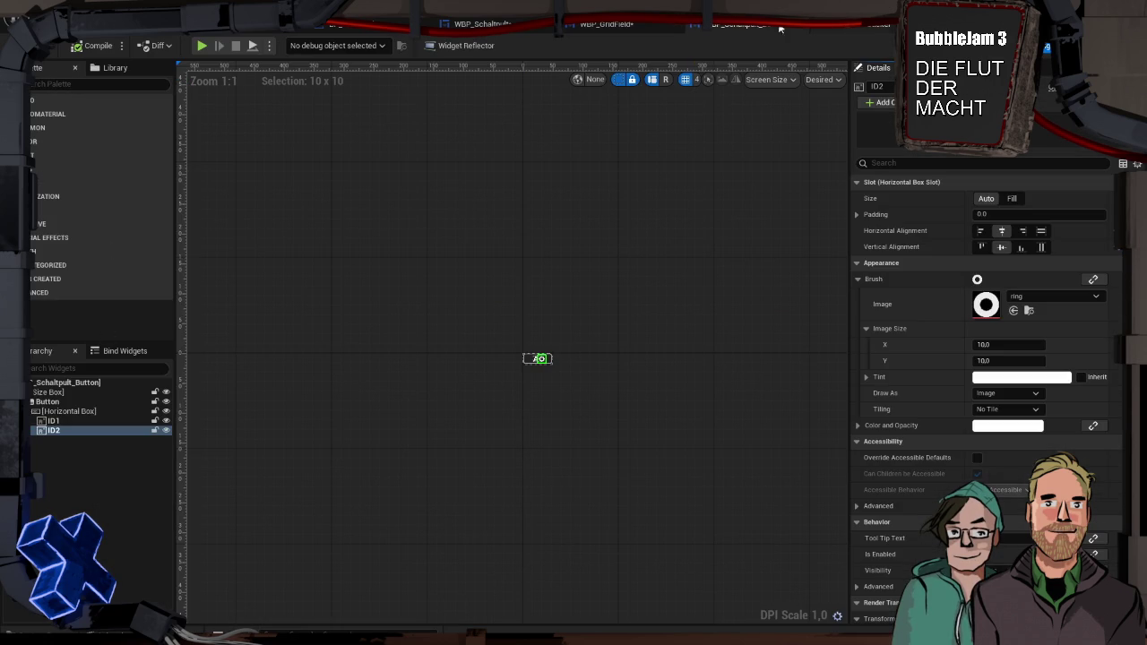
left_click(610, 24)
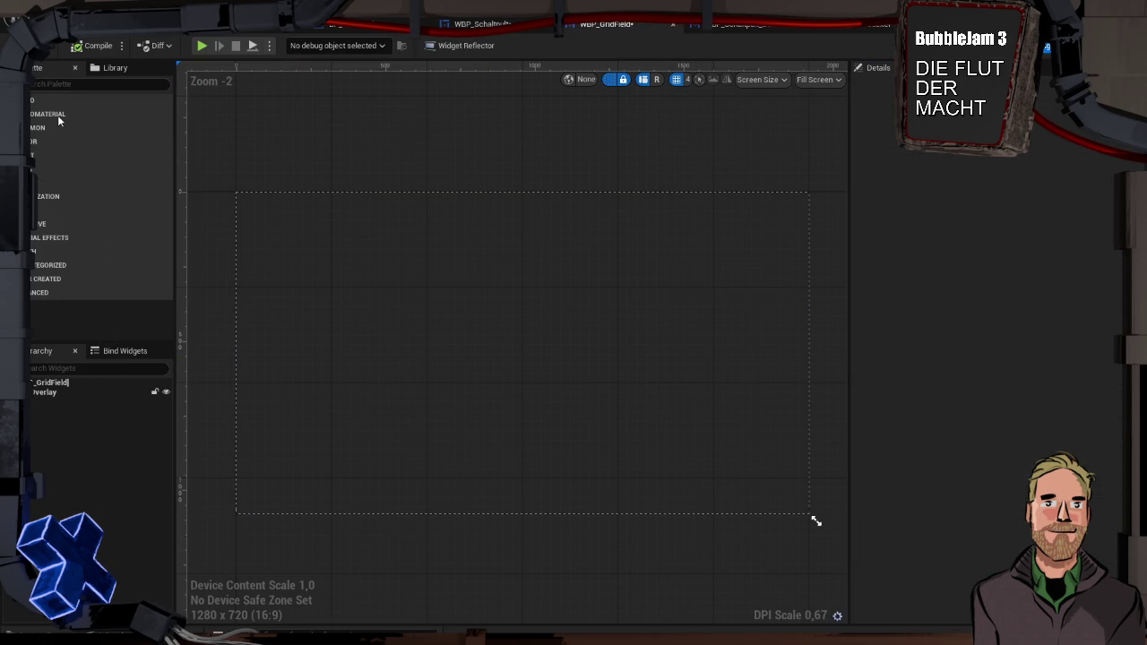
Search the Palette for 'Schaltu' and drop a WBP Schaltpult Button onto the Overlay.
left_click(65, 84)
type("Schaltu")
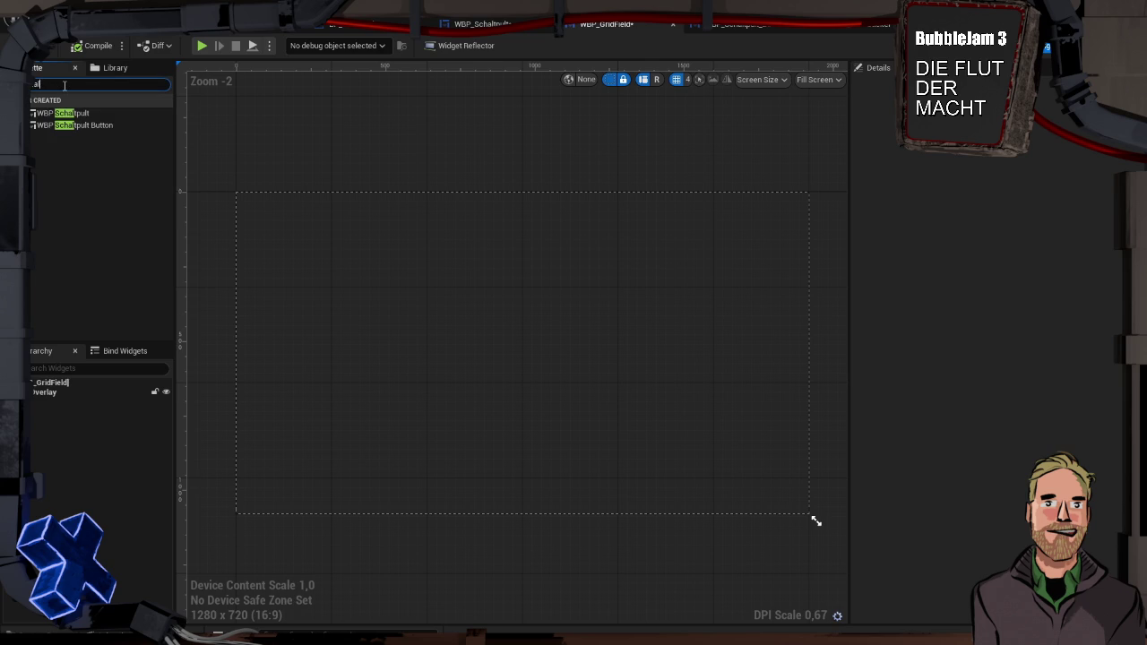
left_click_drag(86, 122, 59, 405)
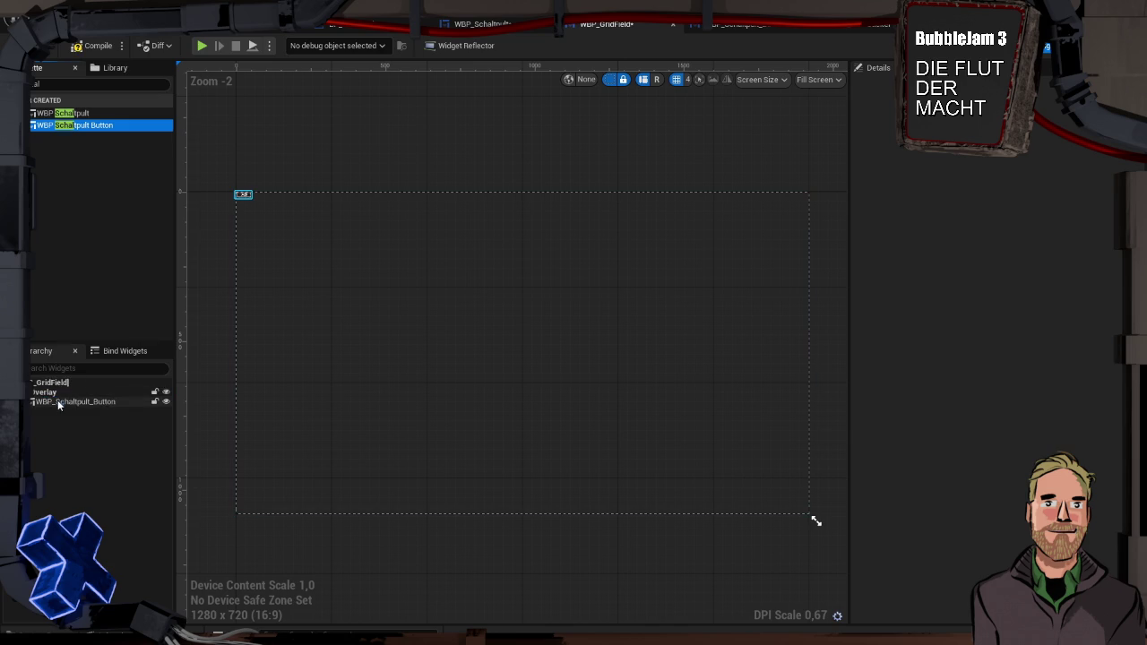
Set the new button's ID to 22 and start the Play preview.
left_click(993, 261)
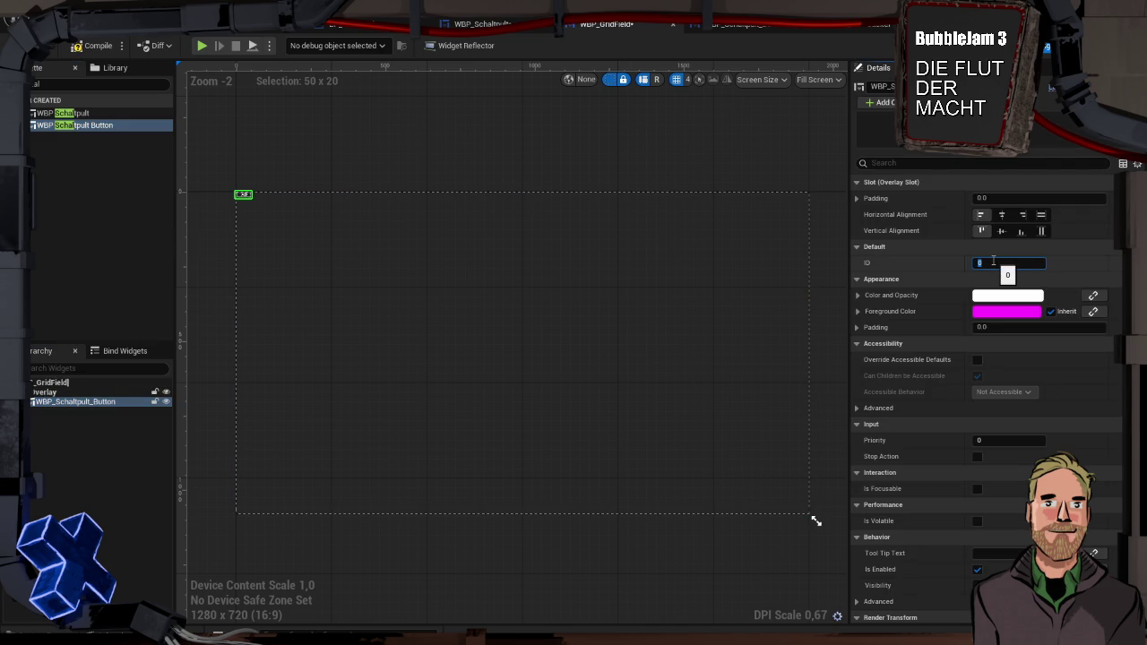
type("22")
key("Return")
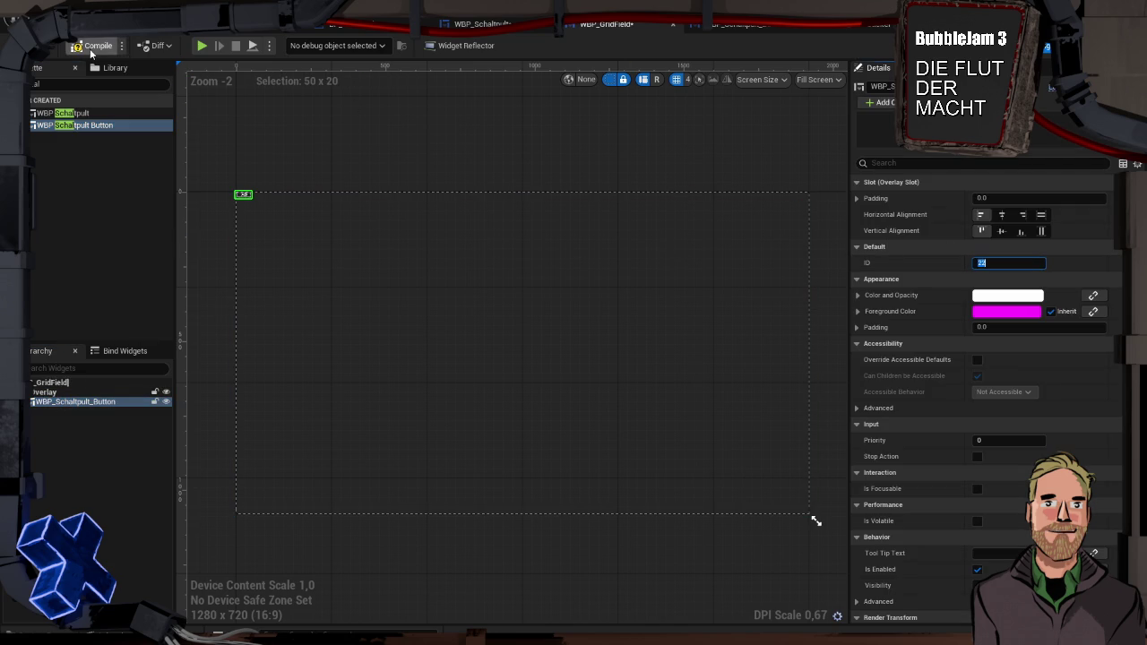
left_click(202, 46)
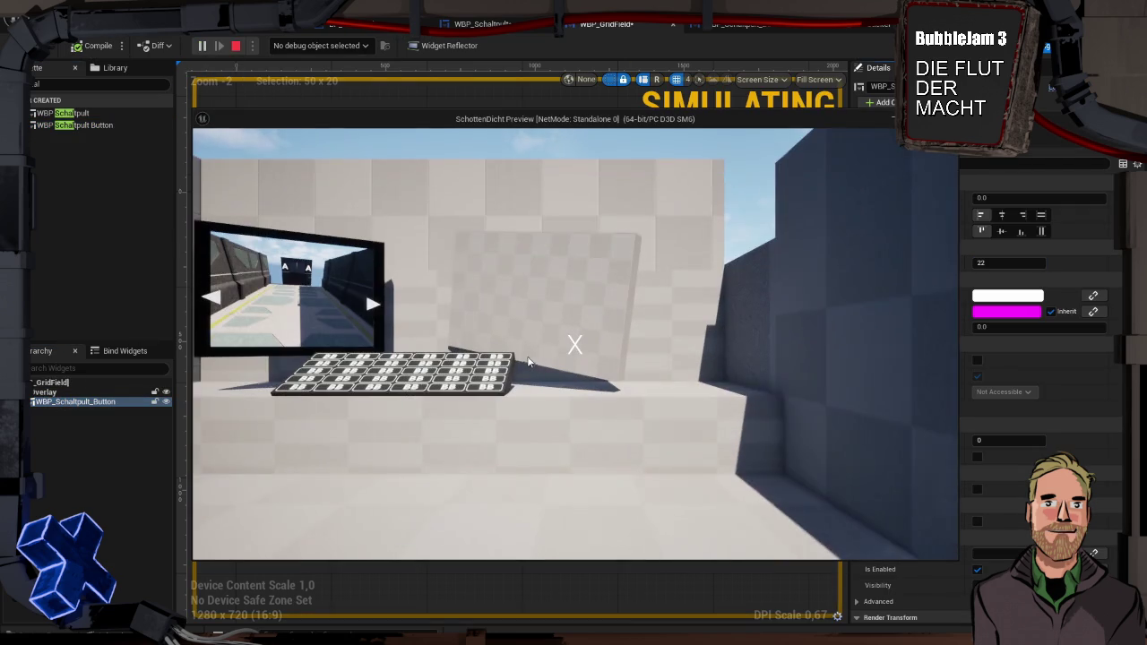
In the play preview, walk up to the button grid to light its buttons.
left_click(558, 365)
key("w")
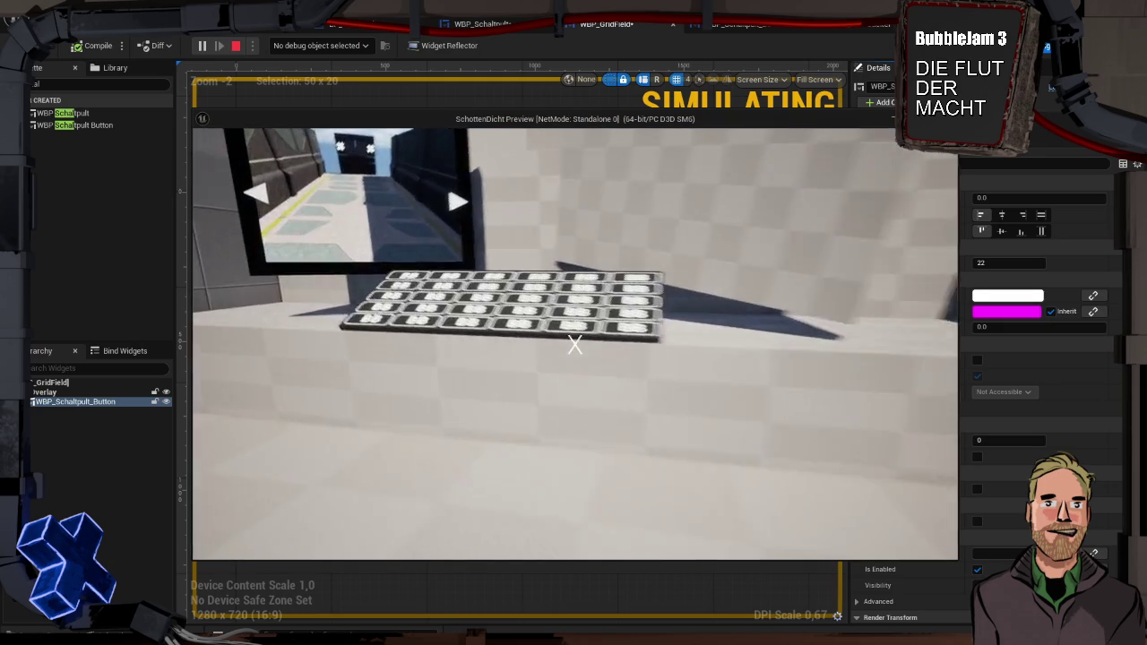
key("w")
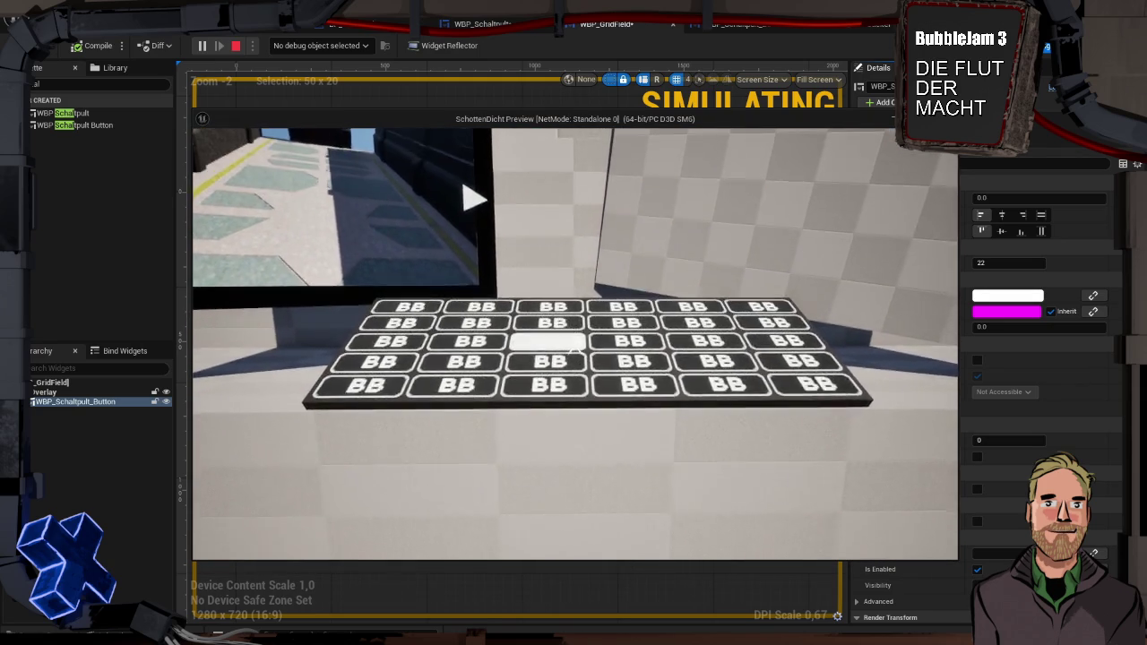
key("s")
key("w")
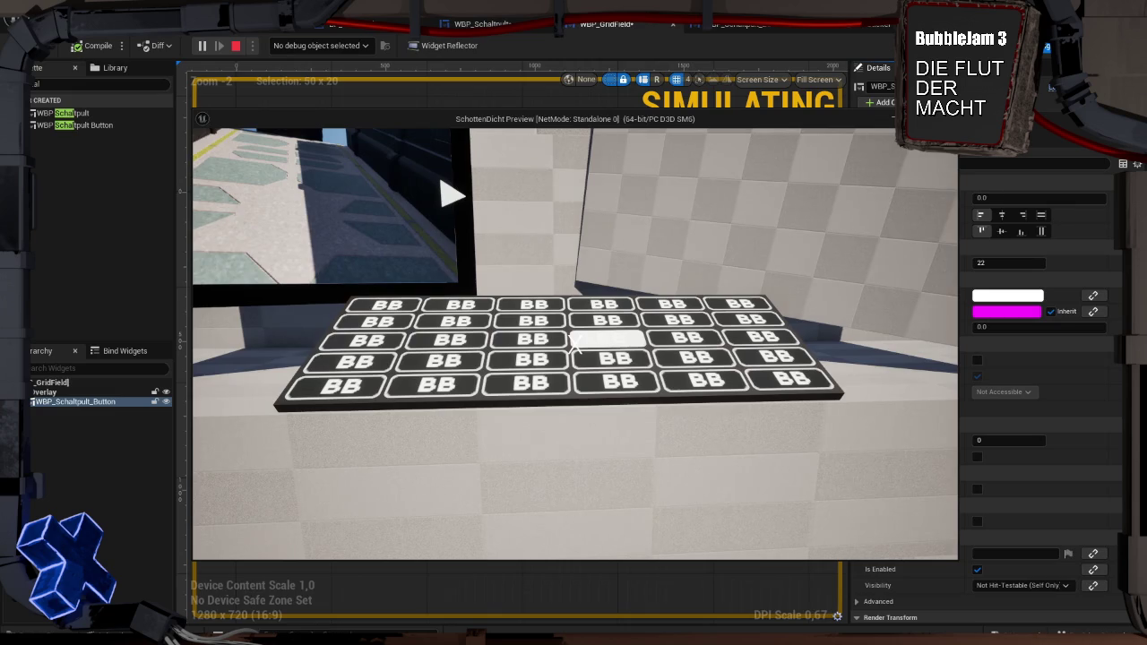
key("a")
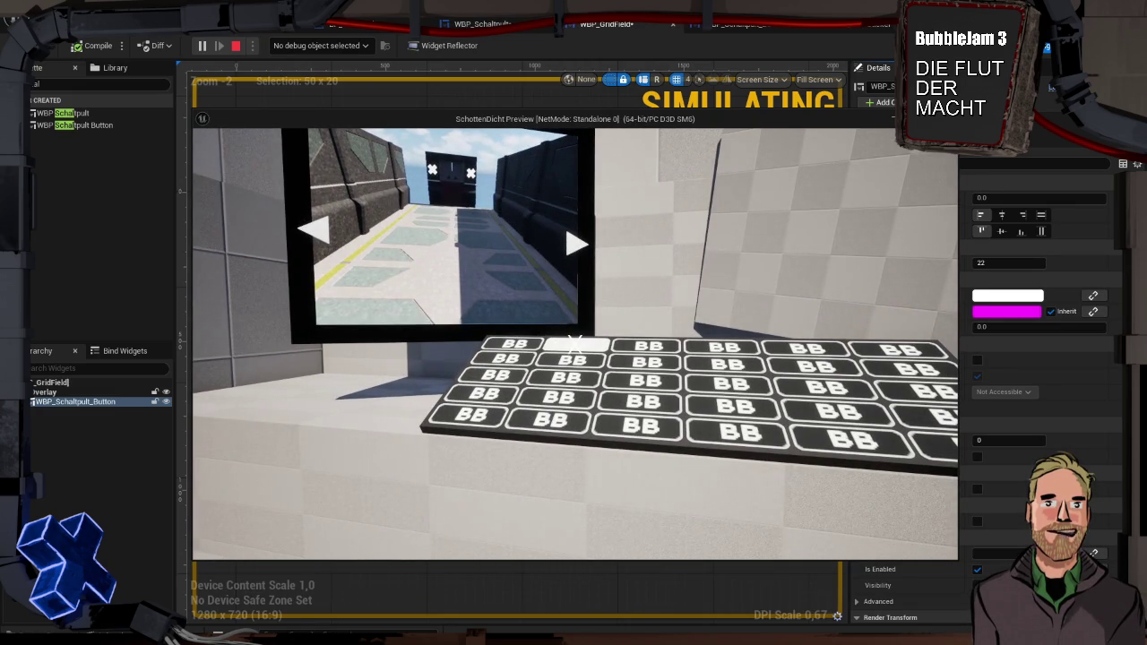
key("a")
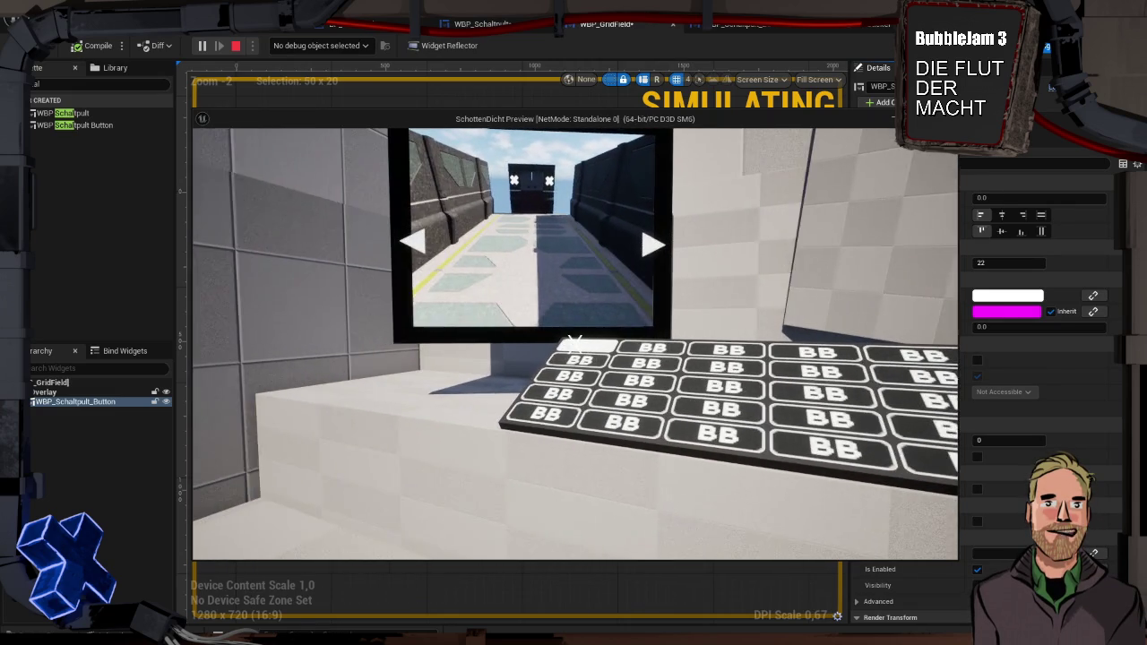
key("d")
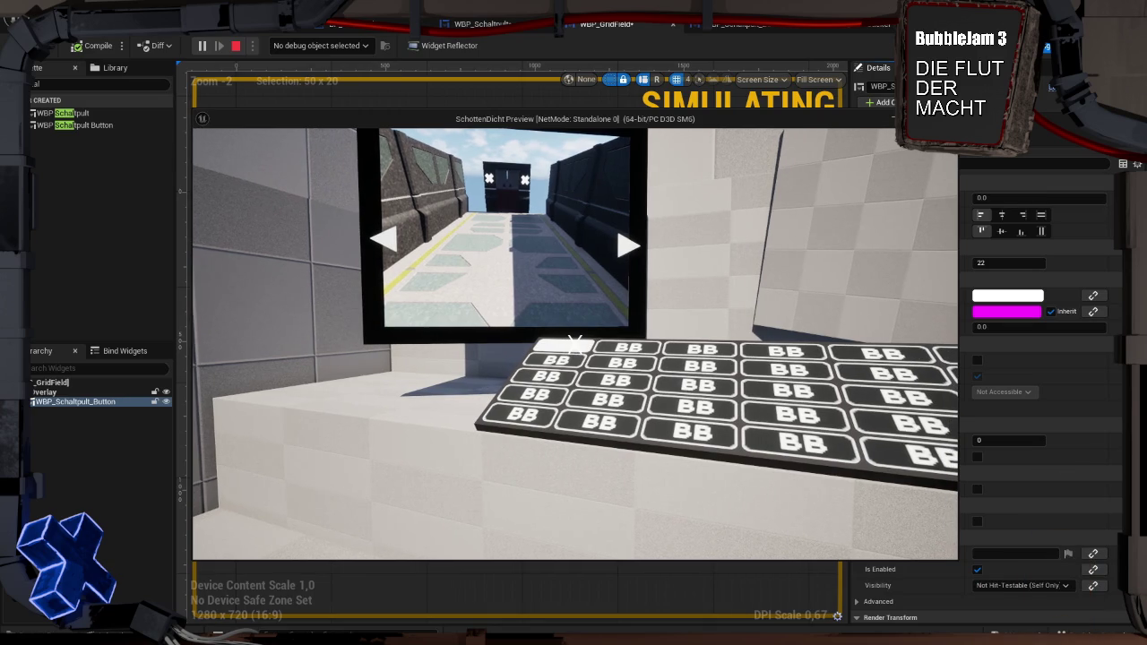
key("w")
Look around the room, stop the play session, and return to the WBP_Schaltpult designer.
key("s")
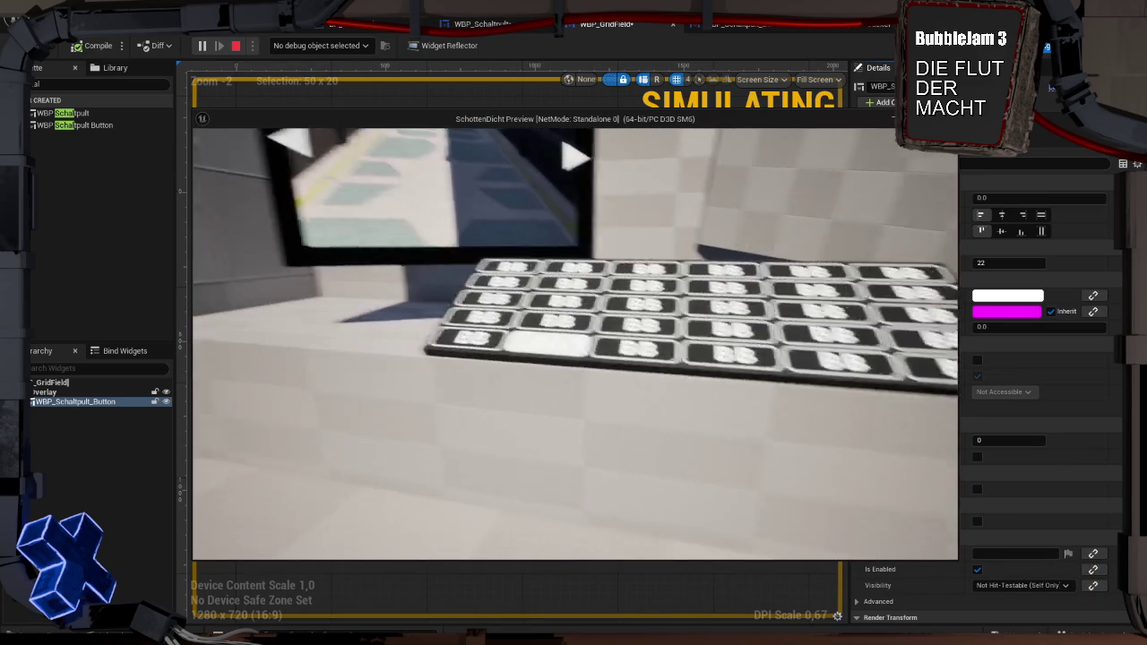
key("d")
key("a")
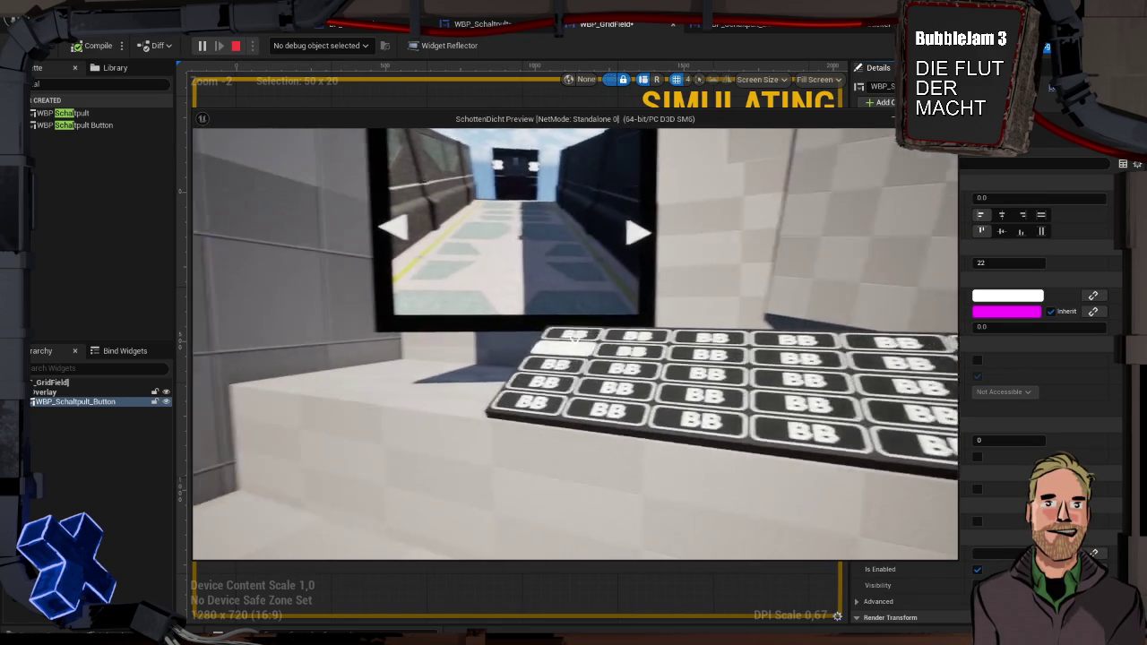
key("s")
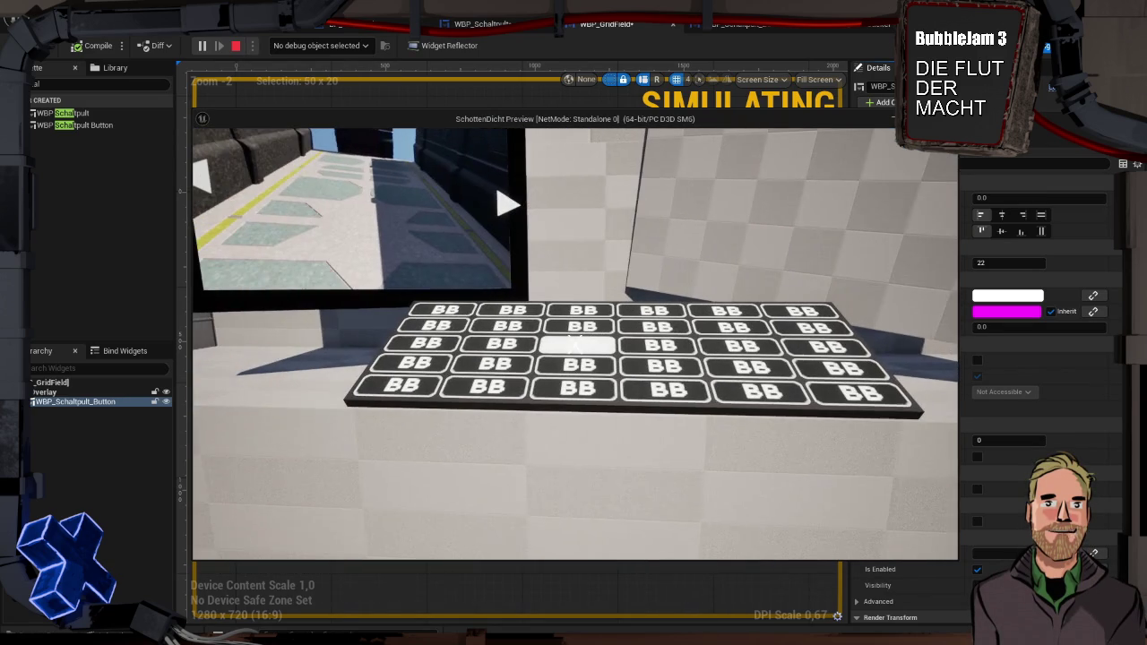
key("a")
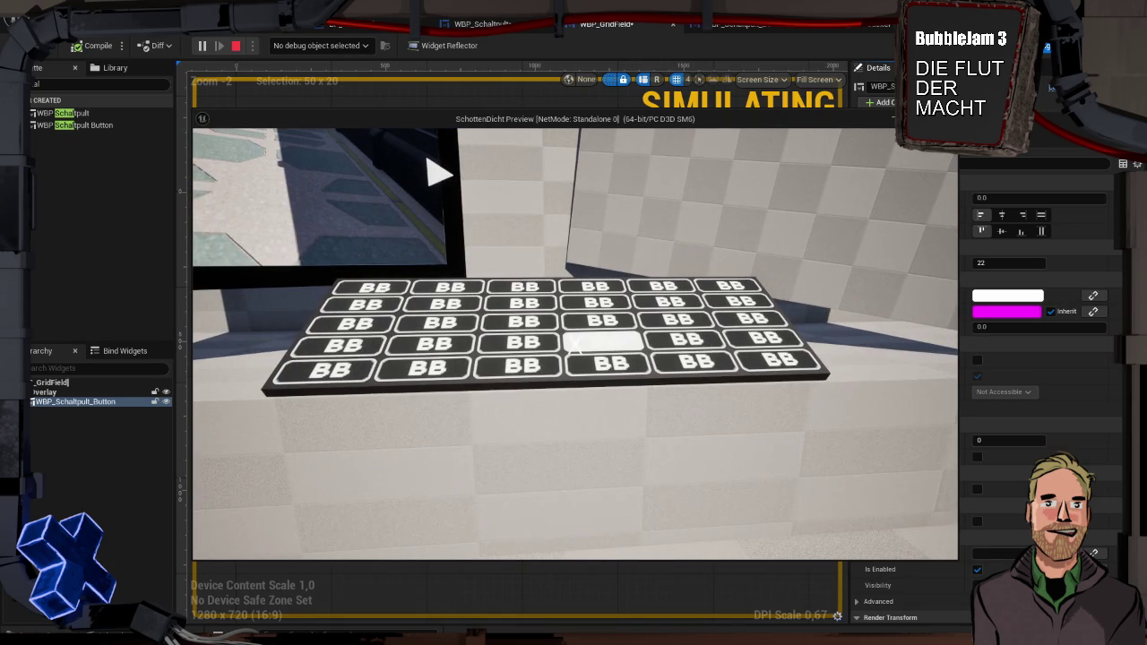
key("Escape")
left_click(479, 24)
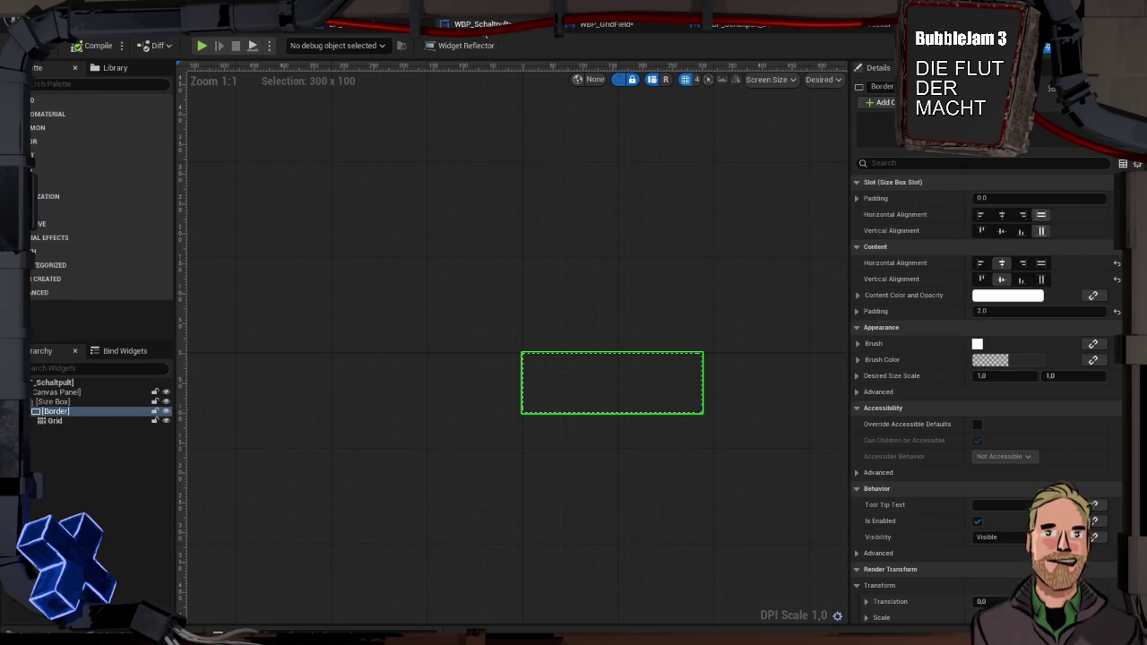
In BP_Schaltpult, reattach the WBP_Schaltpult widget component to DefaultSceneRoot.
left_click(403, 34)
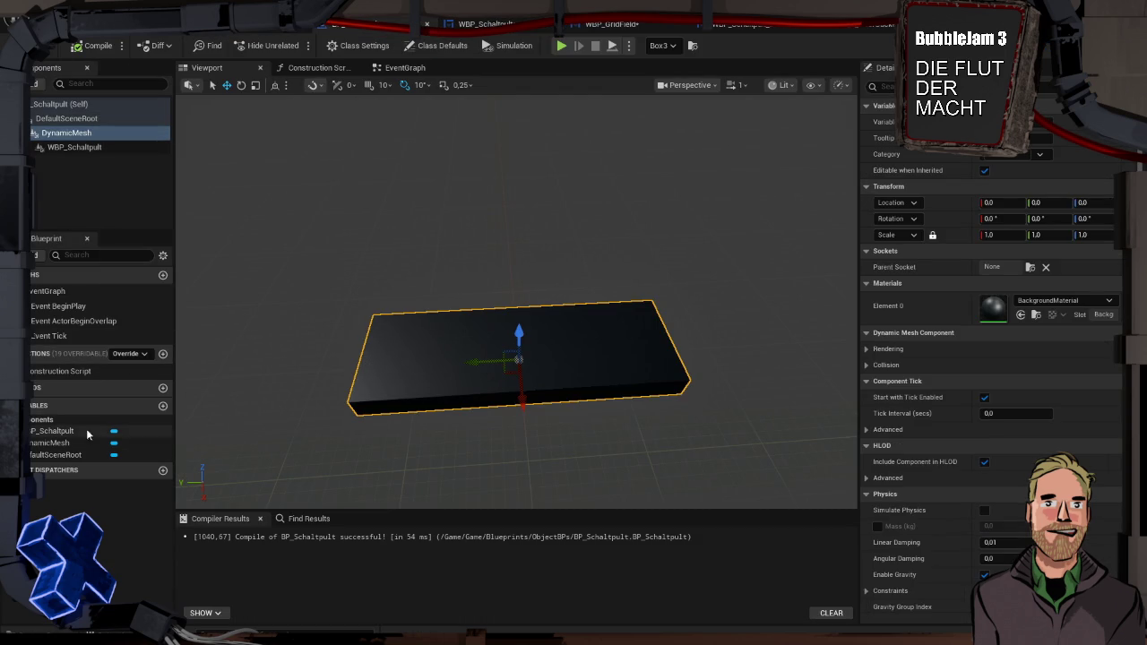
left_click(74, 149)
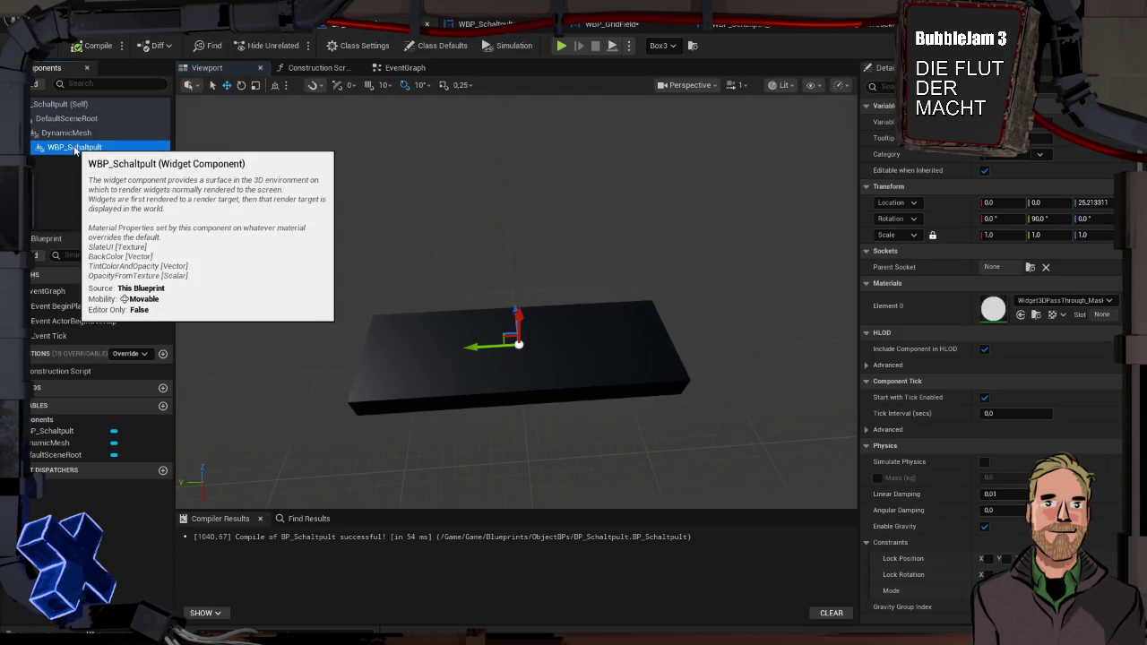
left_click(74, 134)
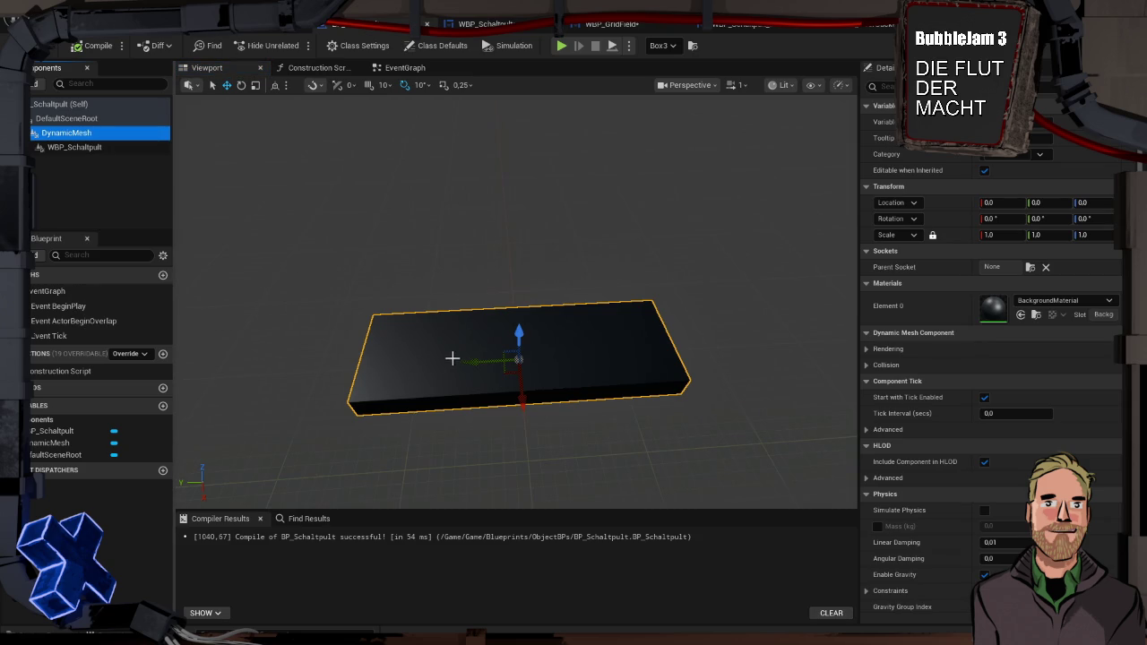
left_click(65, 147)
left_click_drag(65, 148, 65, 132)
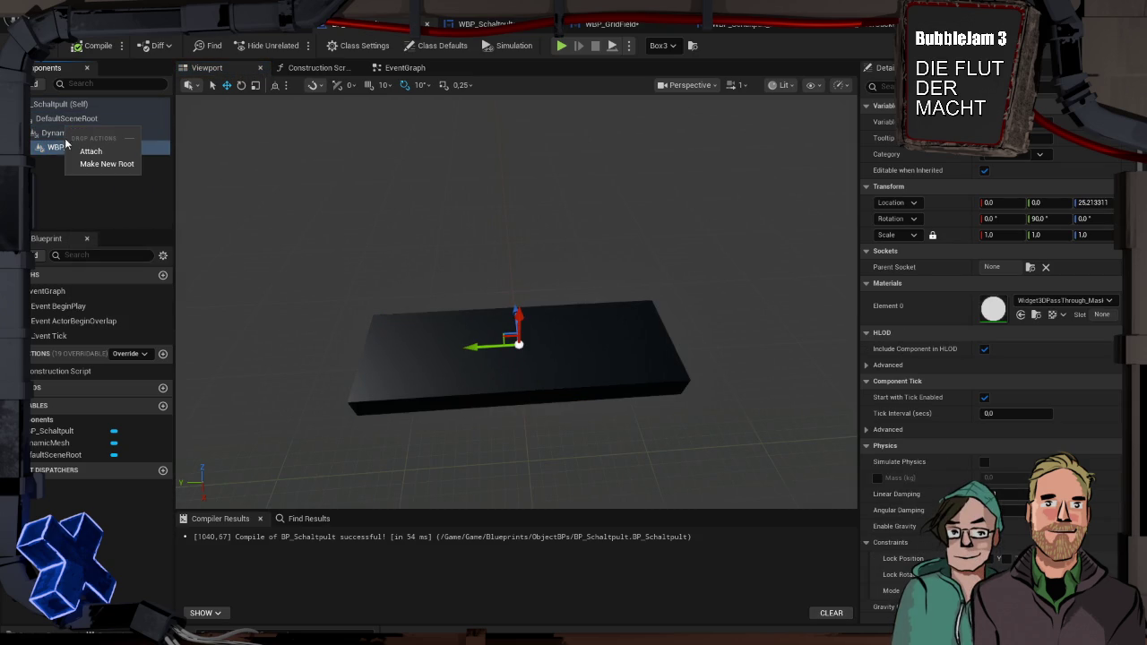
left_click(60, 186)
left_click(66, 149)
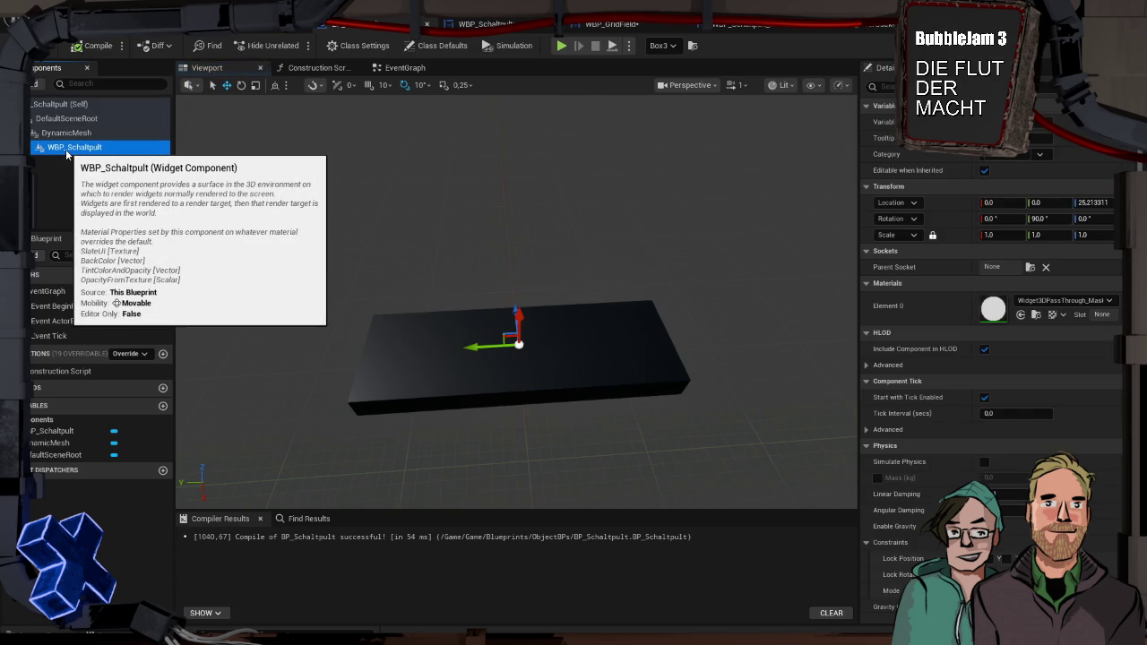
left_click_drag(66, 152, 64, 123)
left_click(77, 149)
Scale the DynamicMesh slab wider and nest the WBP_Schaltpult widget under it.
left_click(63, 133)
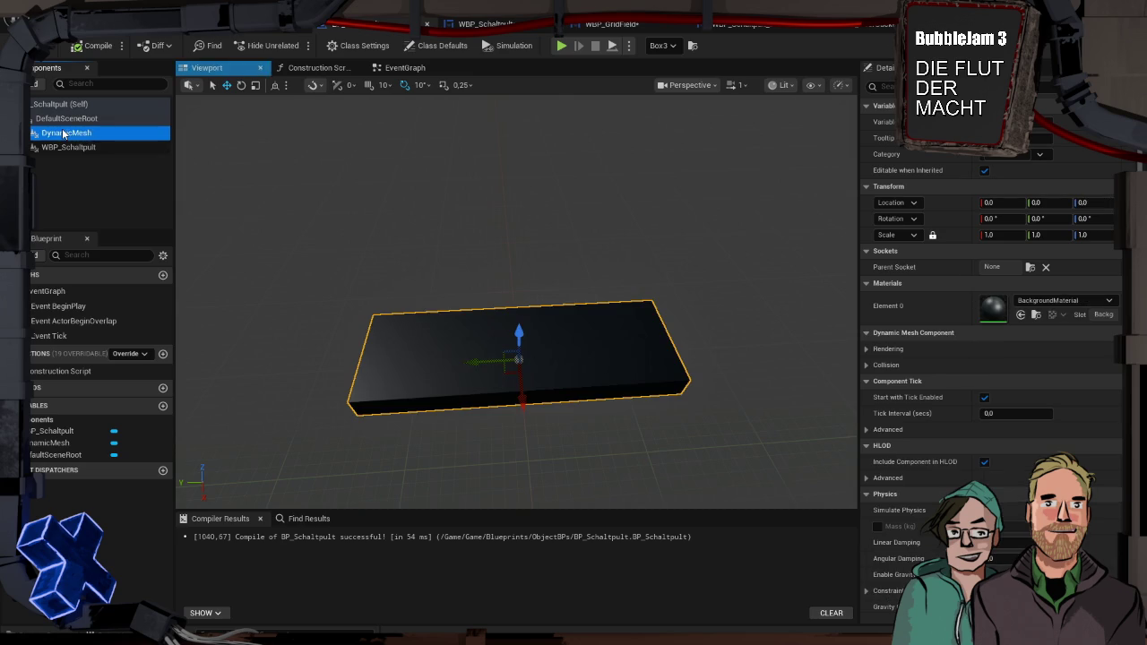
left_click(544, 352)
key("e")
key("w")
key("r")
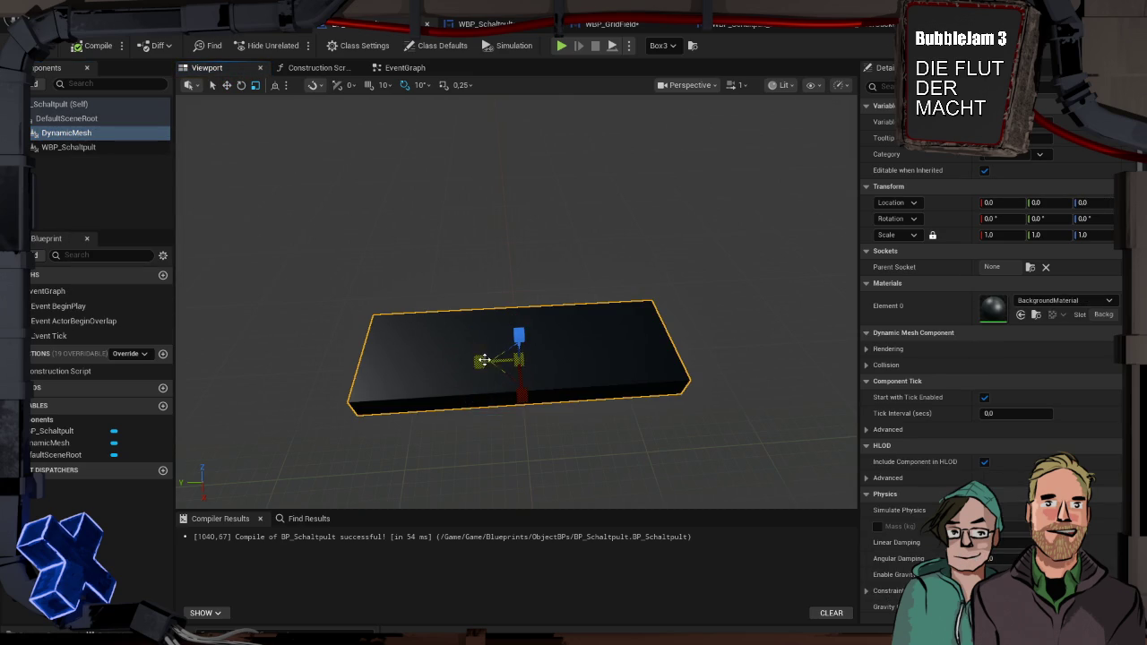
mouse_move(478, 361)
left_mouse_down()
mouse_move(539, 384)
mouse_move(526, 409)
left_mouse_up()
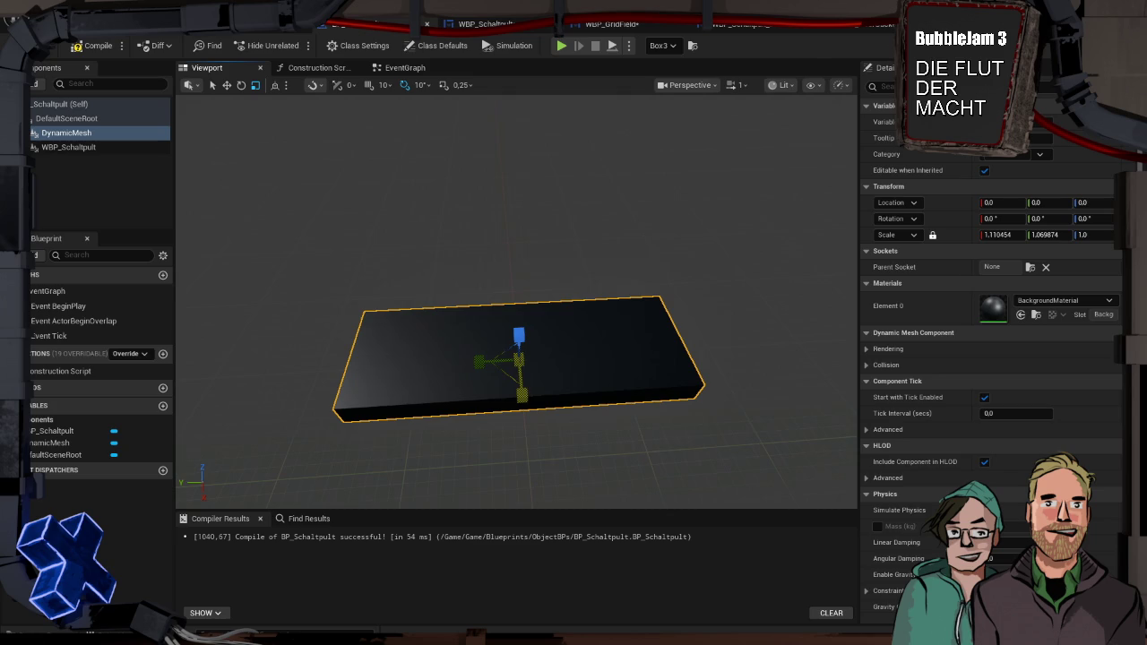
left_click(90, 150)
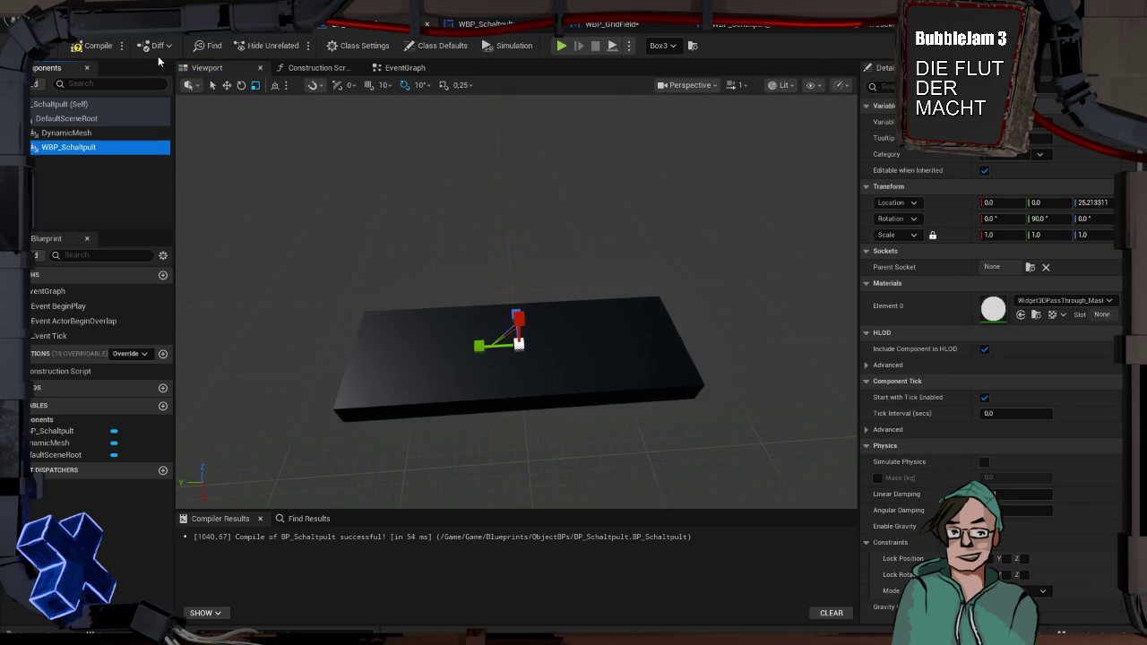
left_click_drag(90, 149, 87, 134)
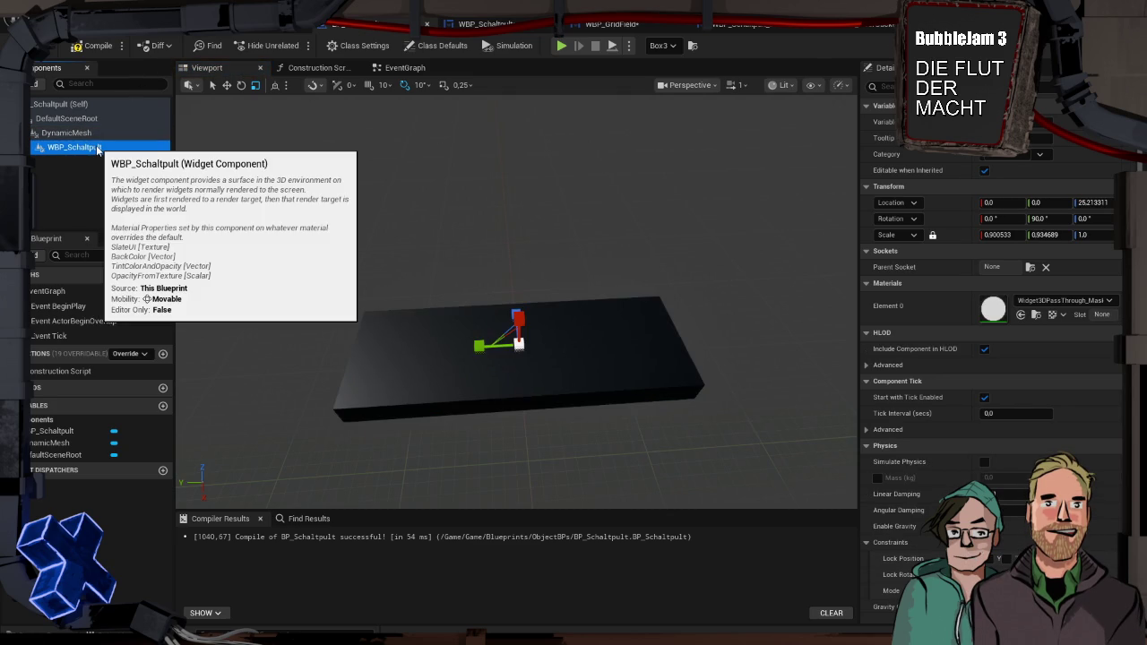
key("alt+p")
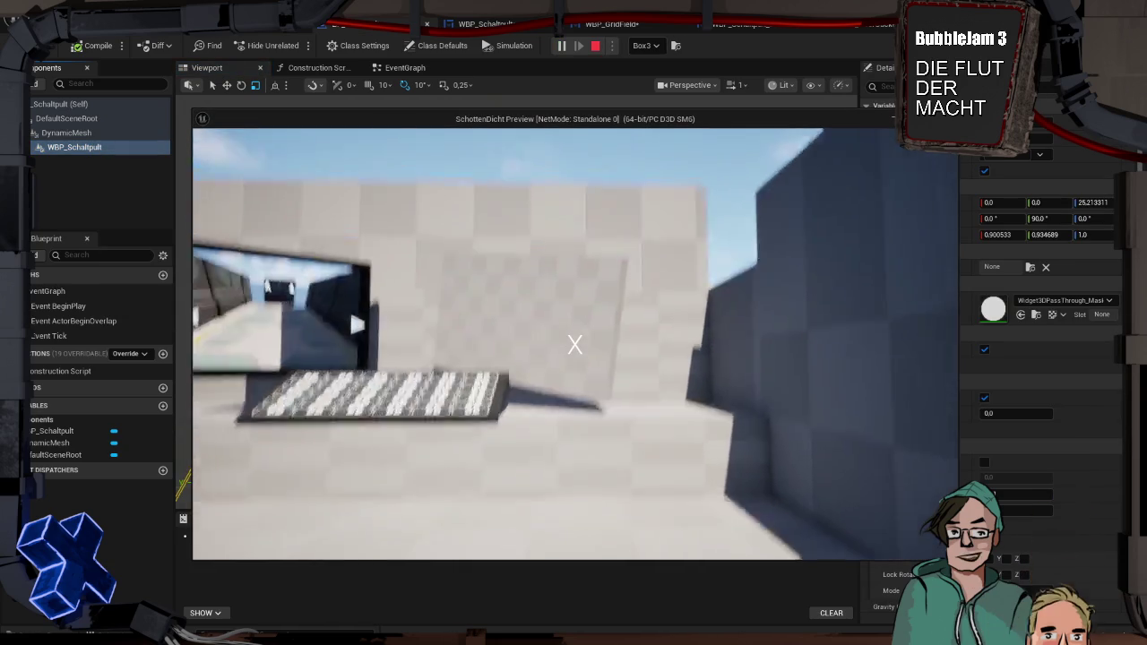
key("w")
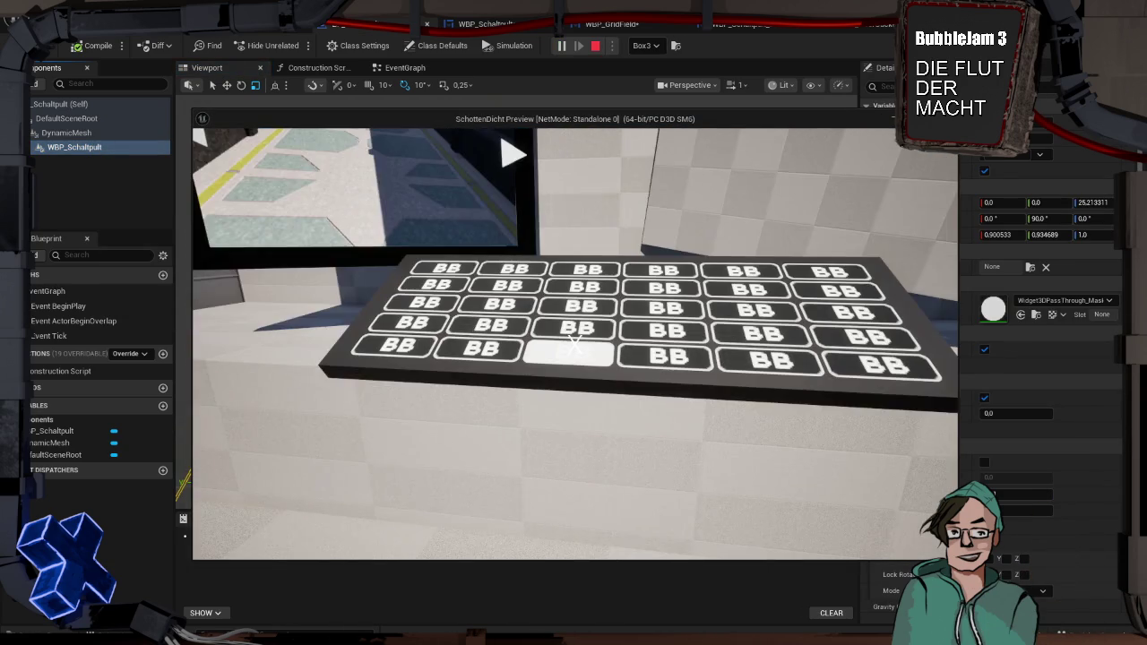
key("s")
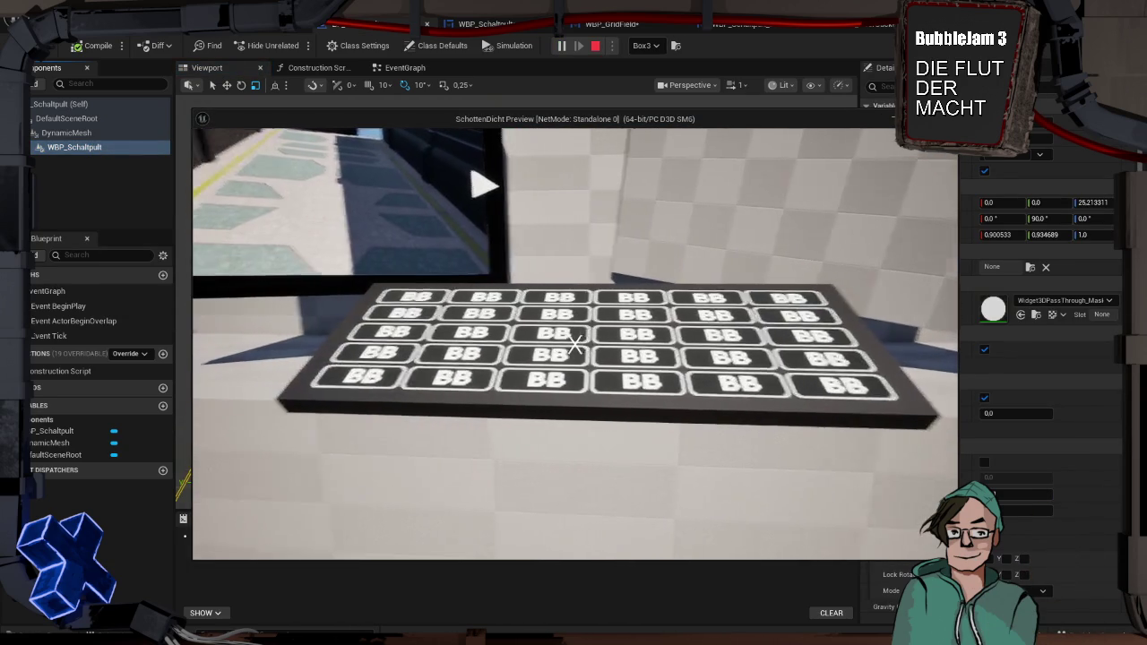
key("w")
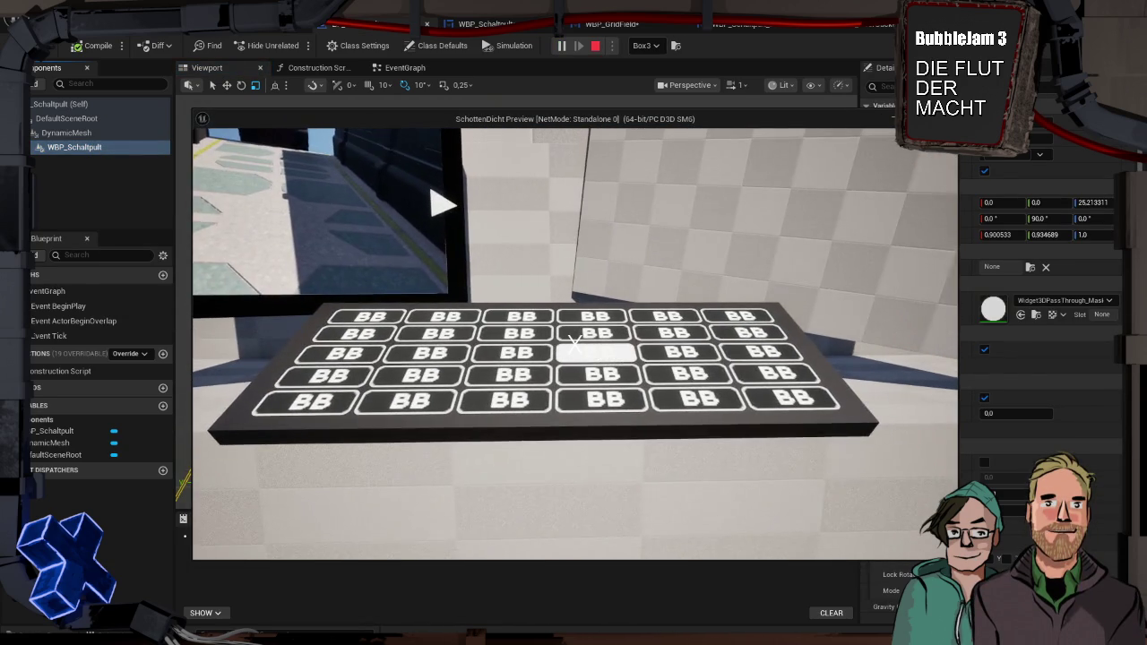
key("Escape")
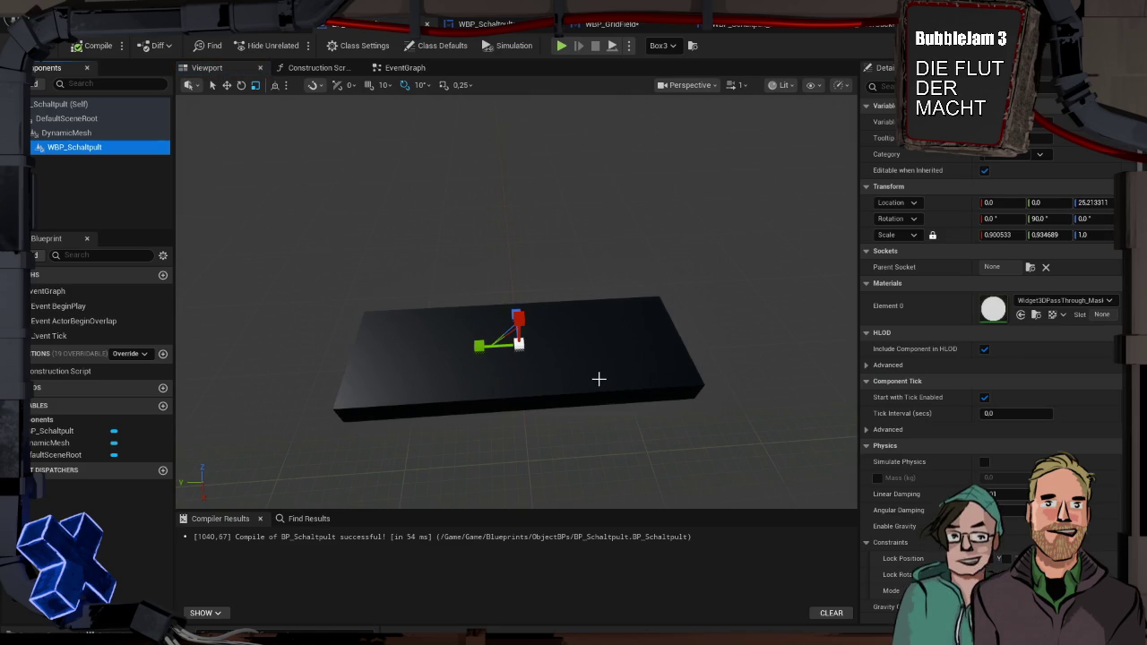
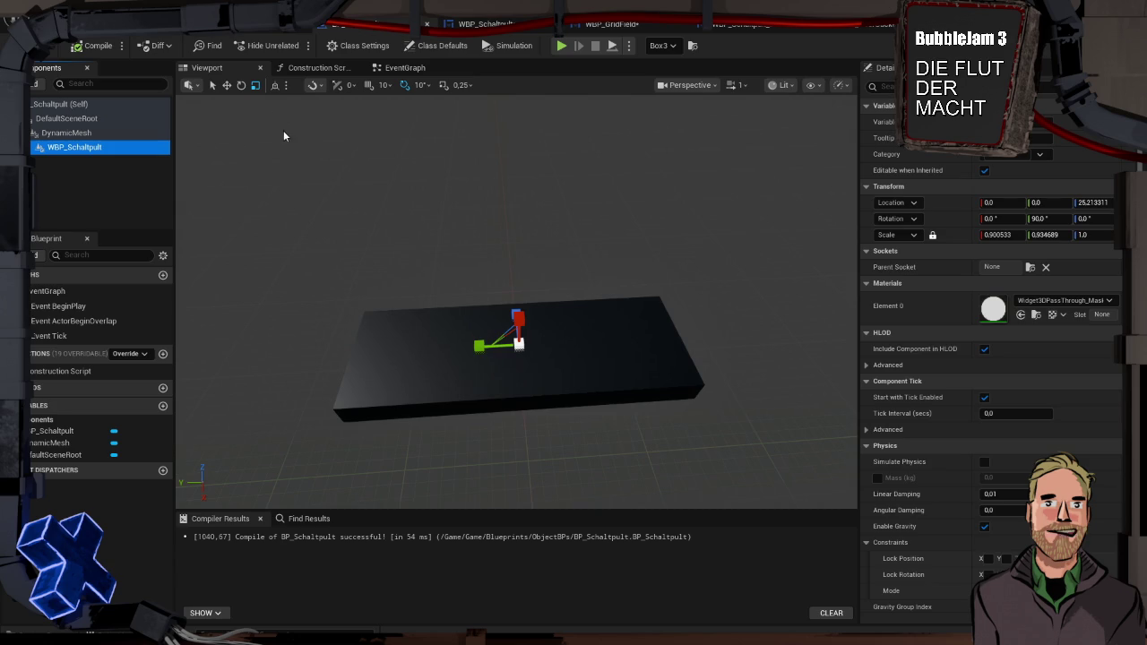
Save BP_Schaltpult and the modified Box3, WBP_GridField and WBP_Schaltpult assets, then bring up Task View.
key("ctrl+s")
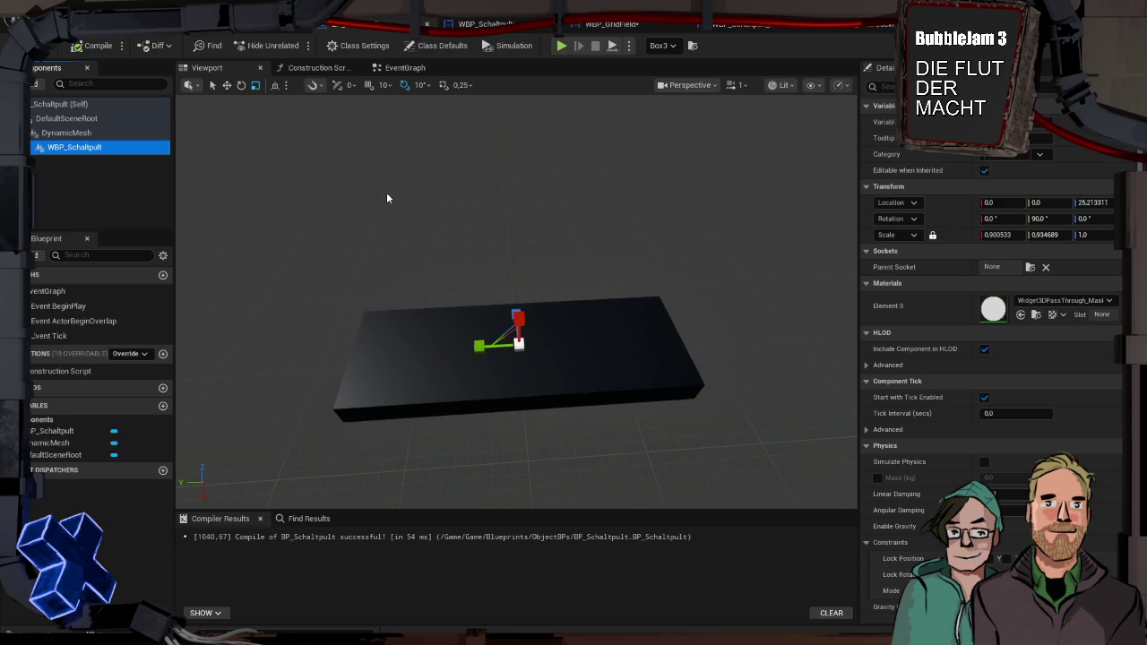
key("ctrl+shift+s")
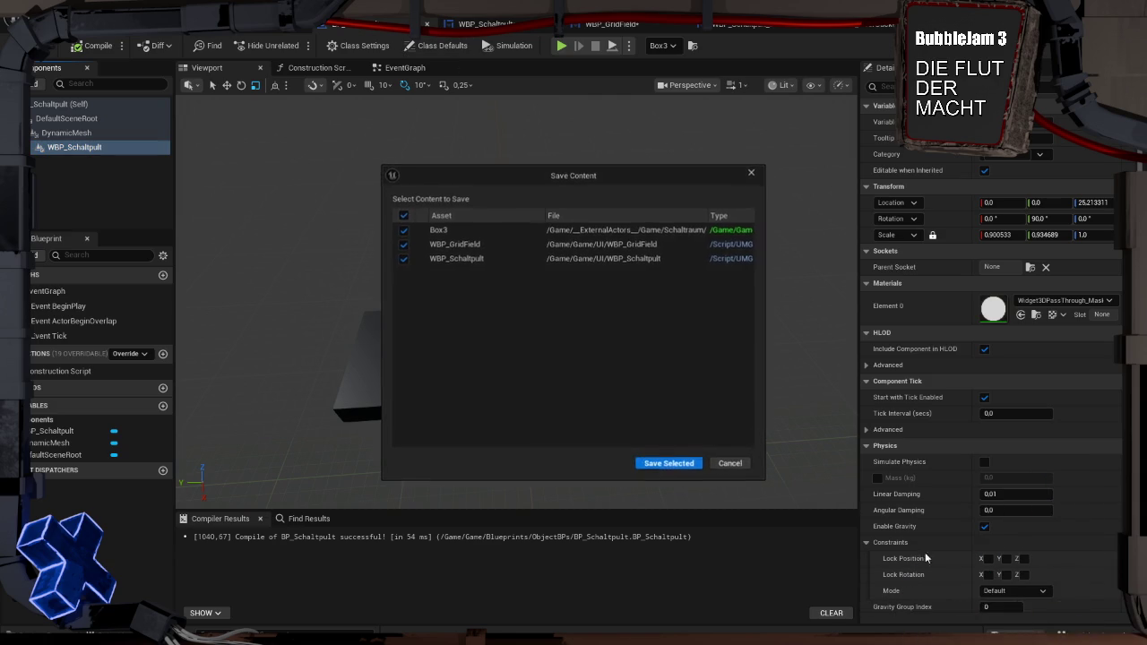
left_click(680, 461)
key("super+Tab")
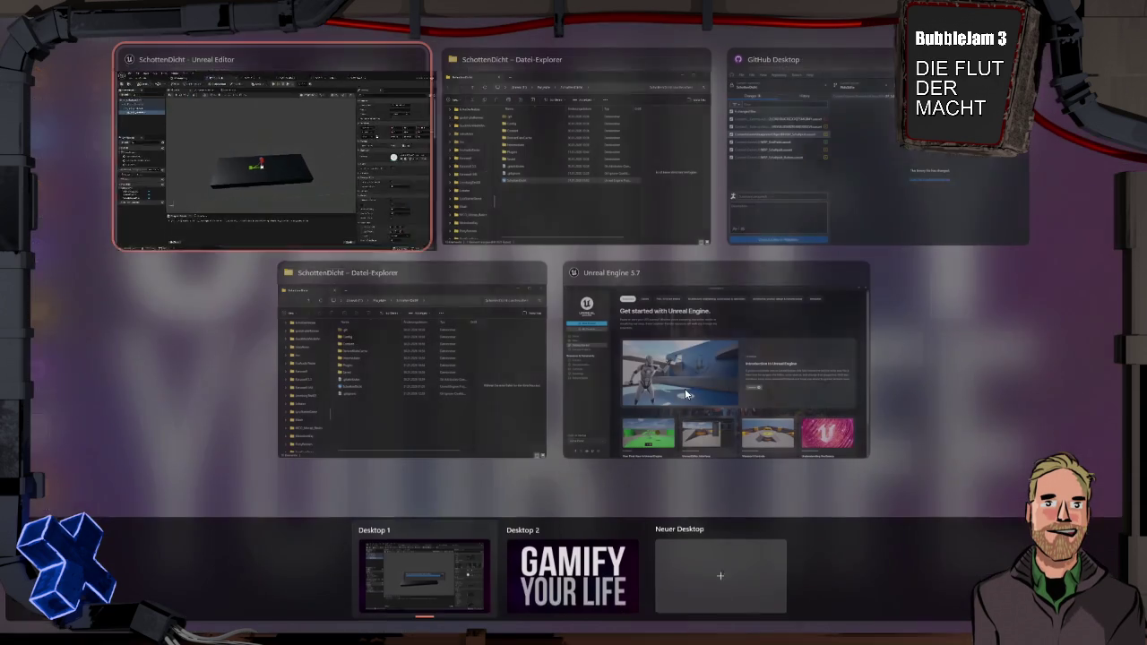
In GitHub Desktop, commit the six files as 'Schaltpult und Widgets' to PhilsStifte and push to origin.
left_click(824, 198)
left_click(548, 351)
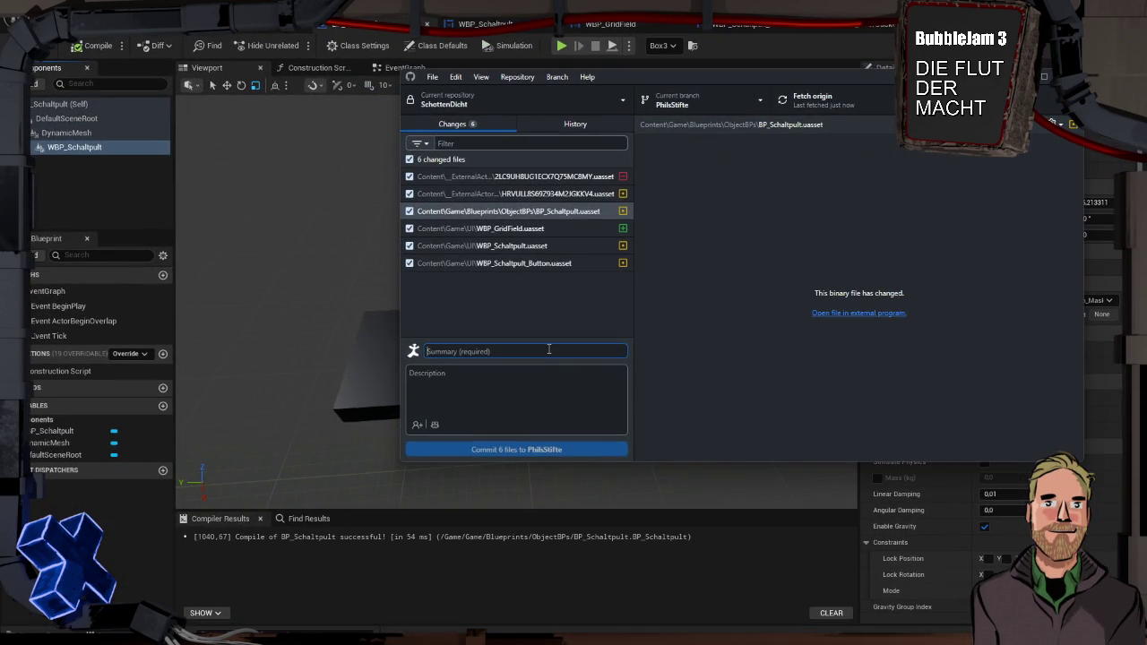
type("Schaltpult")
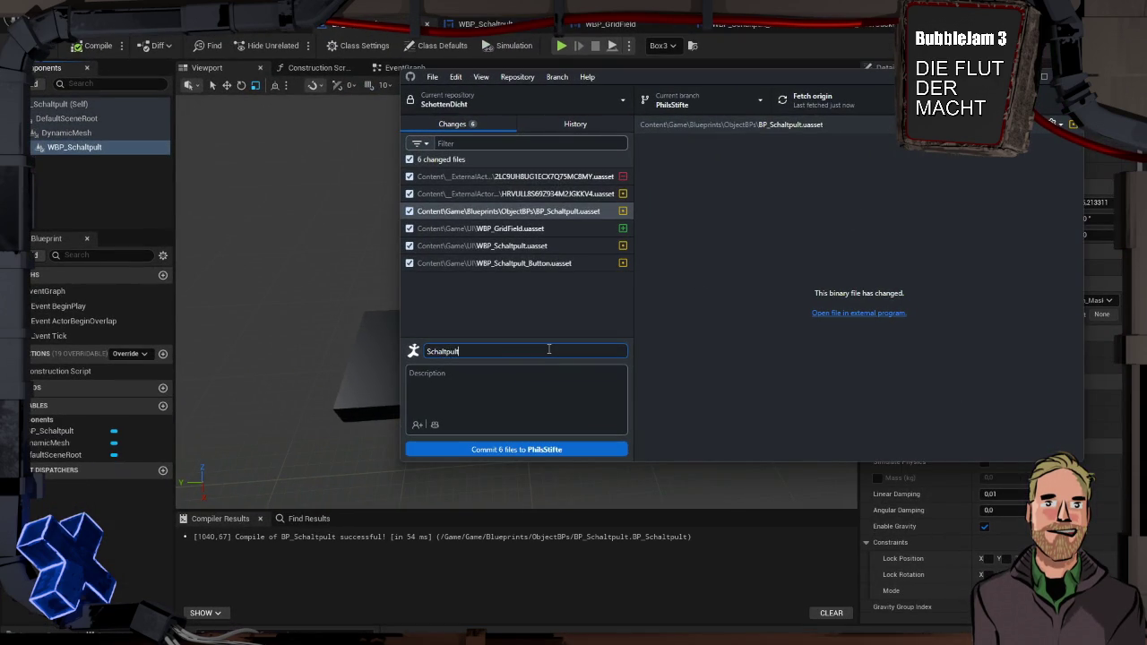
type(" und Widgets")
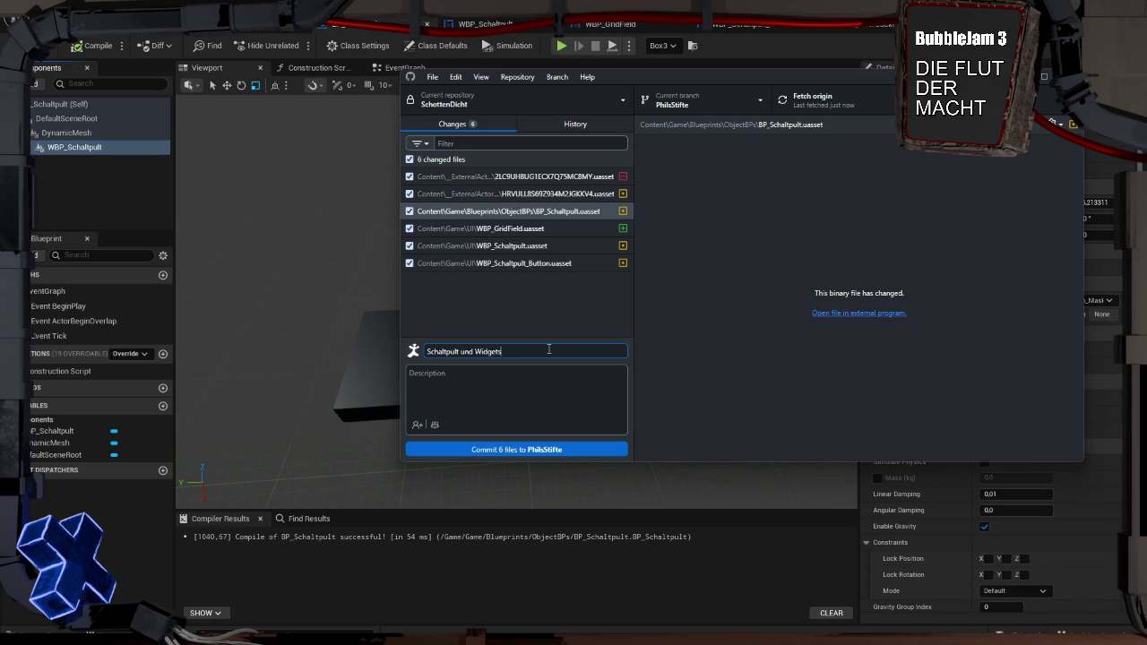
left_click(564, 447)
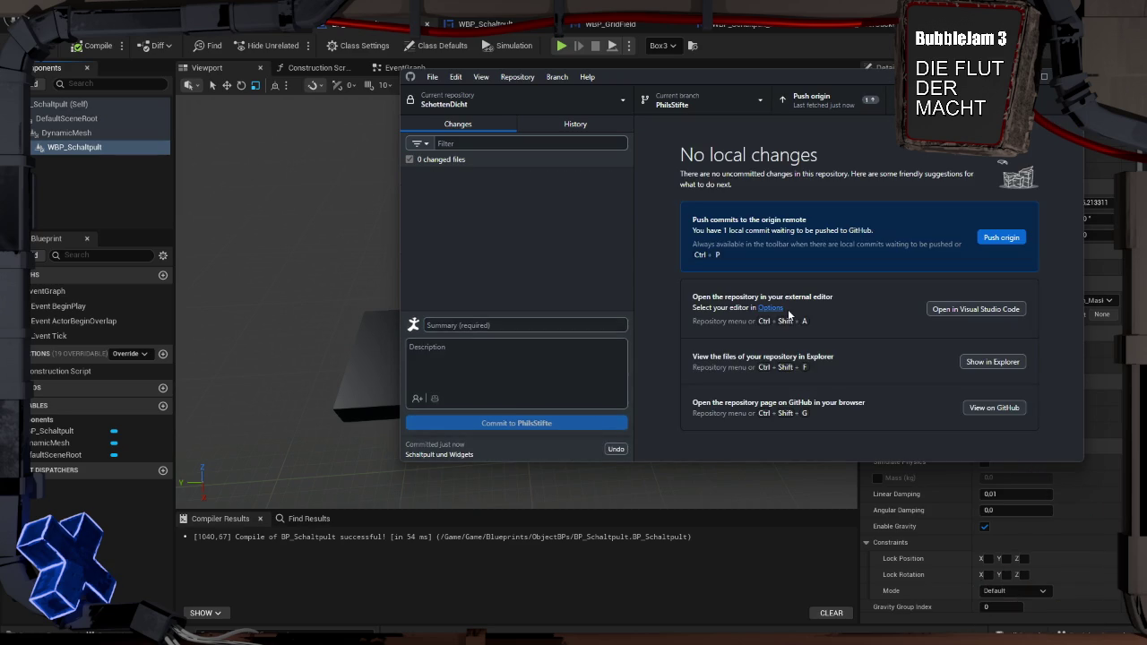
left_click(1008, 237)
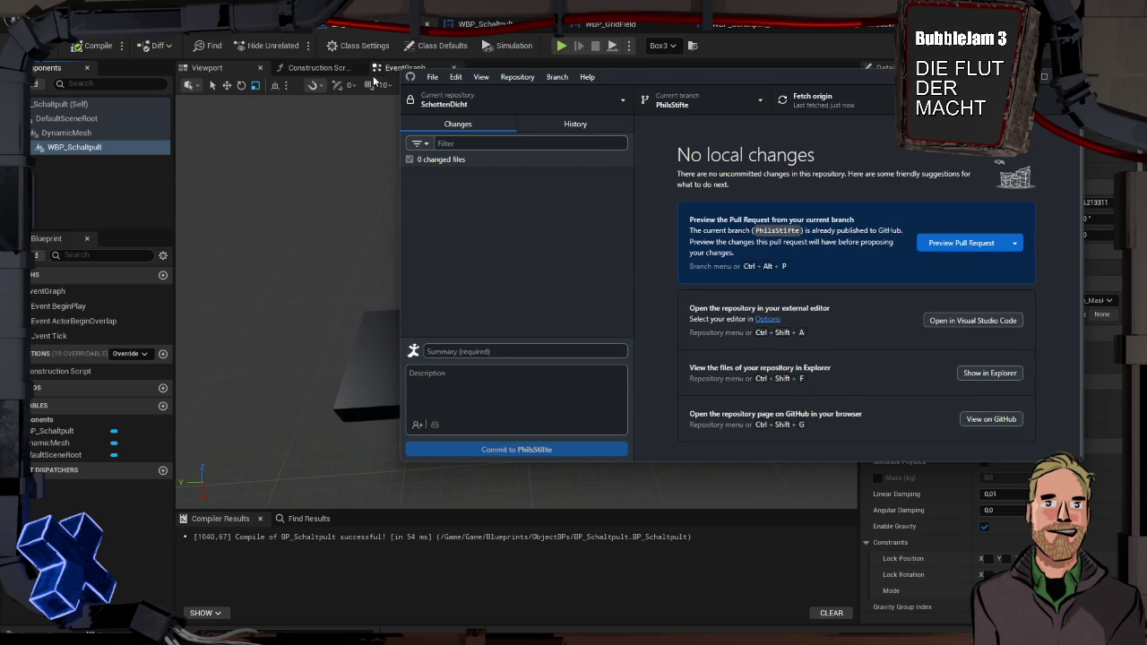
Return to Unreal and bring up the WBP_Schaltpult widget blueprint's CreateGrid function graph.
left_click(318, 150)
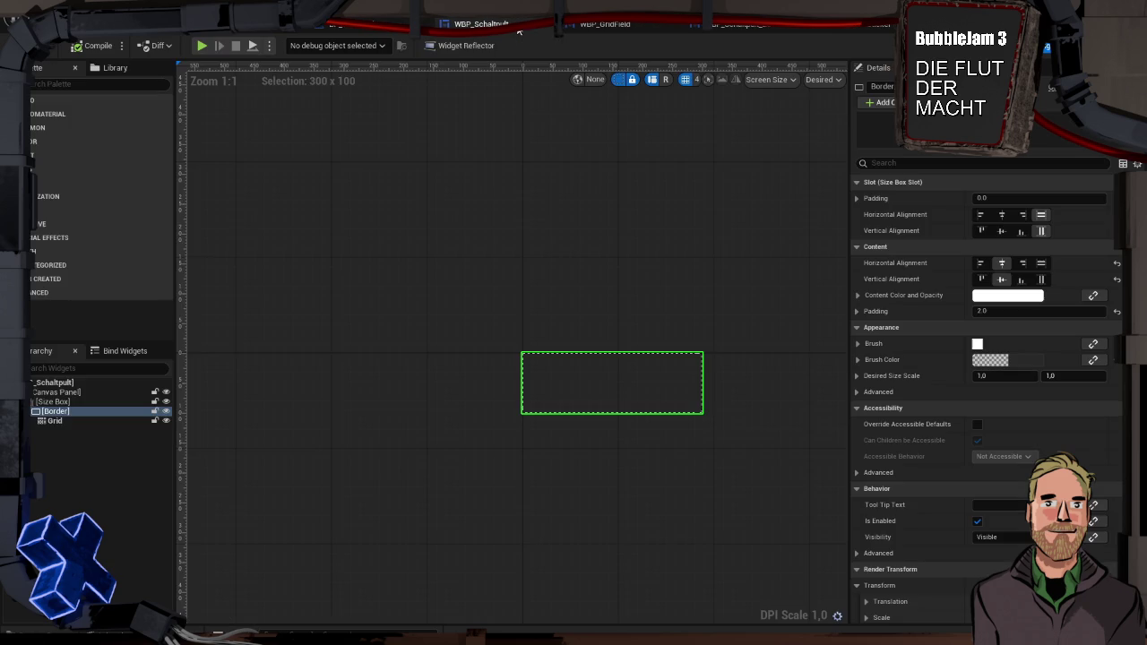
left_click(484, 25)
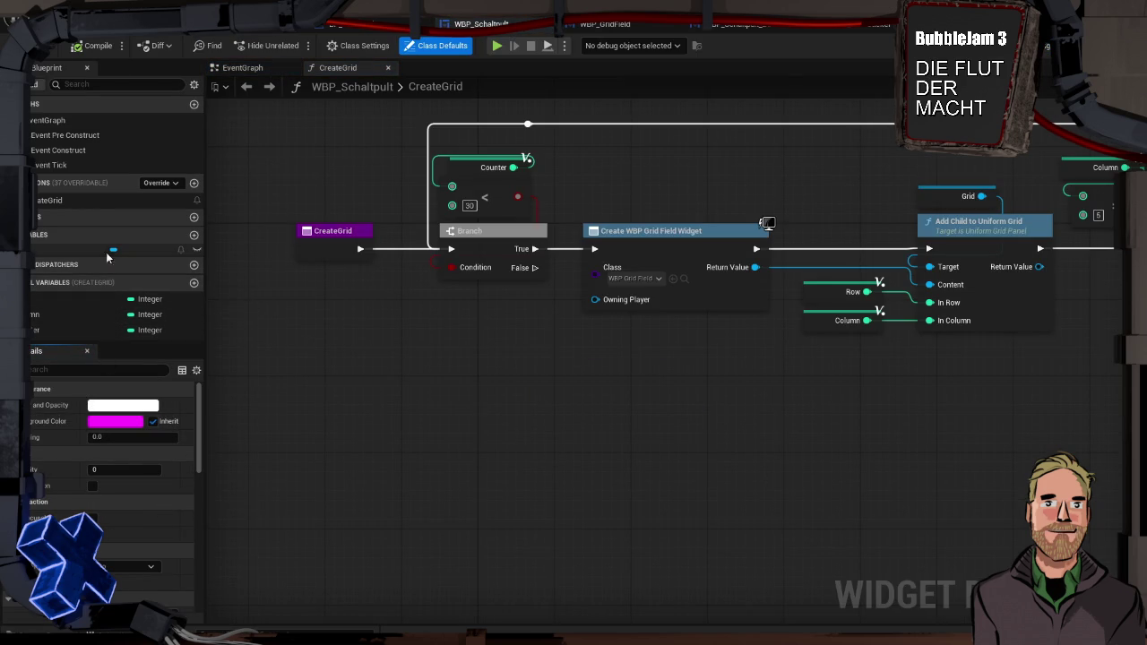
left_click(77, 151)
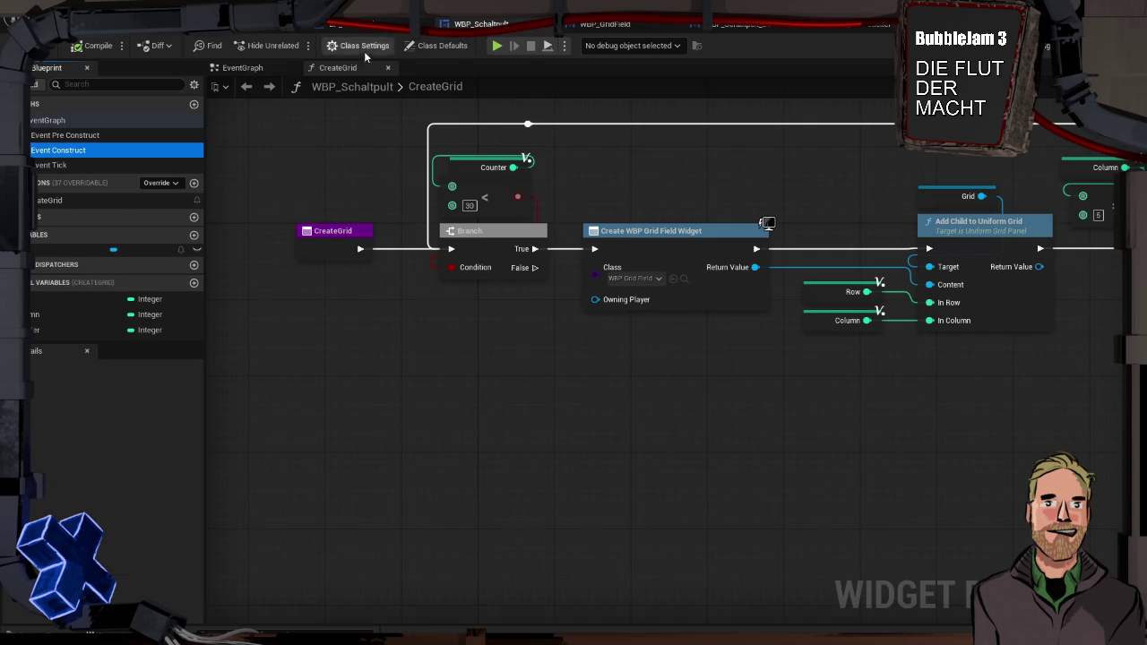
Switch WBP_Schaltpult to its EventGraph and add a new variable, NewVar.
left_click(242, 67)
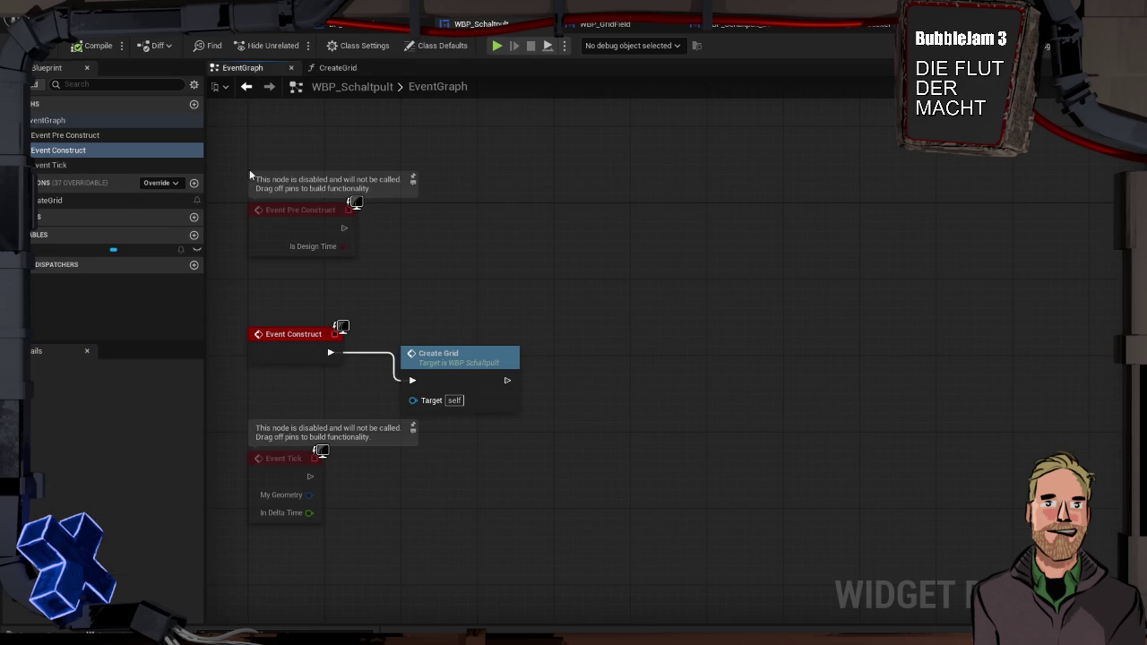
left_click(193, 235)
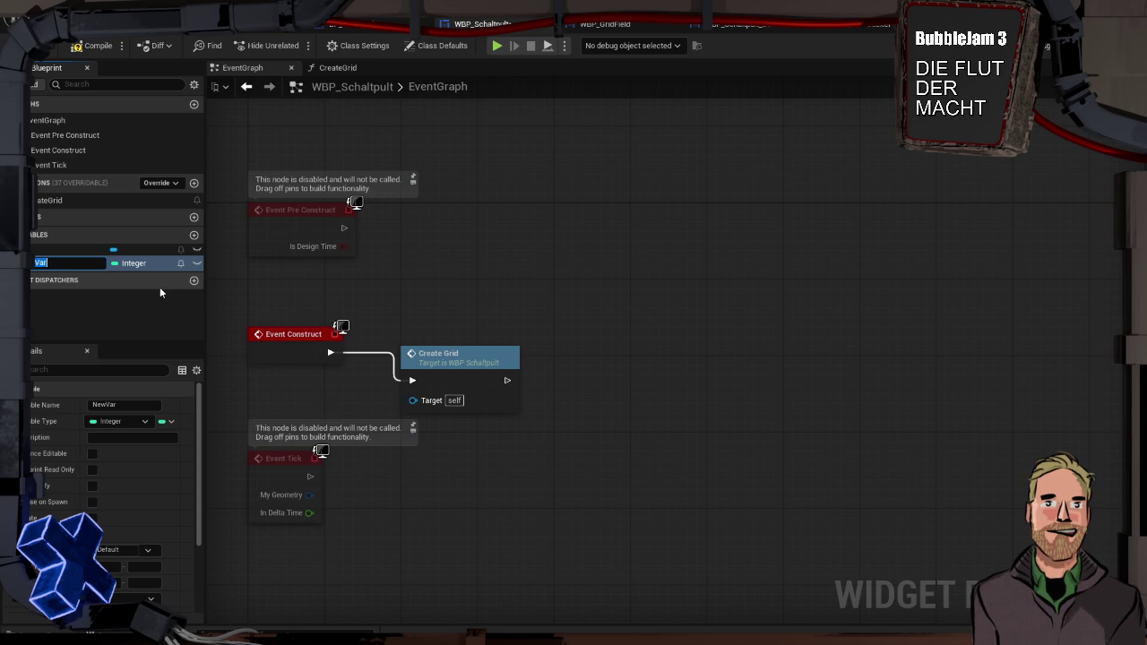
Rename the new variable to 'freie Felder' and make it an Integer array.
key("BackSpace")
type("Felder")
key("Return")
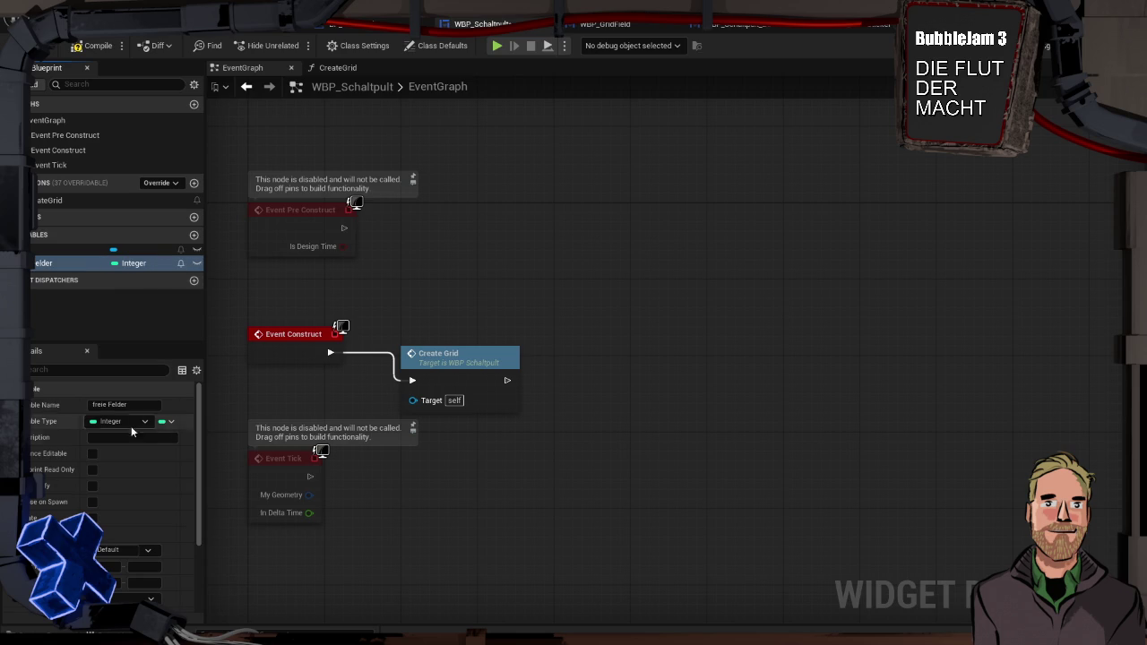
left_click(165, 421)
left_click(159, 456)
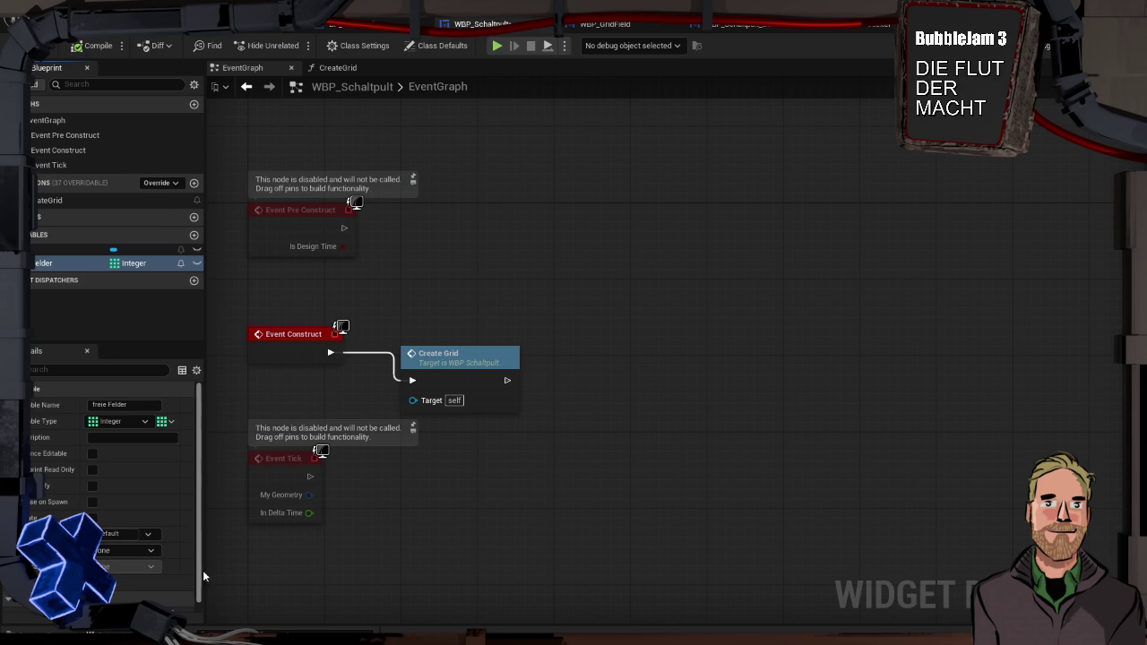
Place a Freie Felder getter in the EventGraph, then delete it as unneeded.
scroll(101, 548, "down", 1)
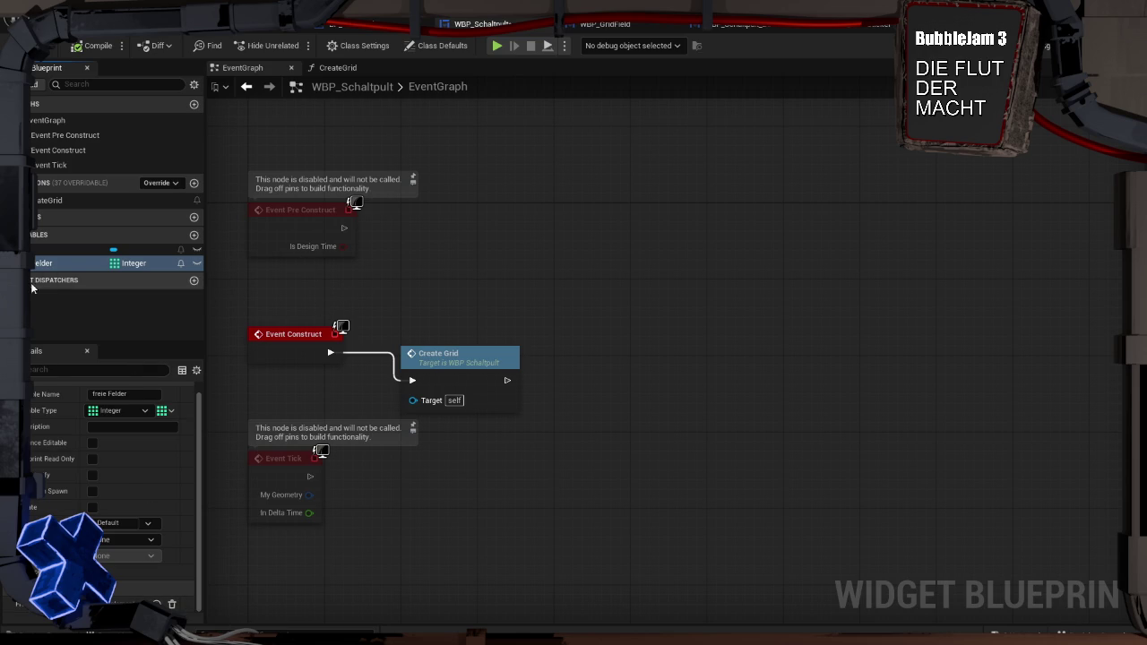
left_click_drag(43, 263, 304, 271)
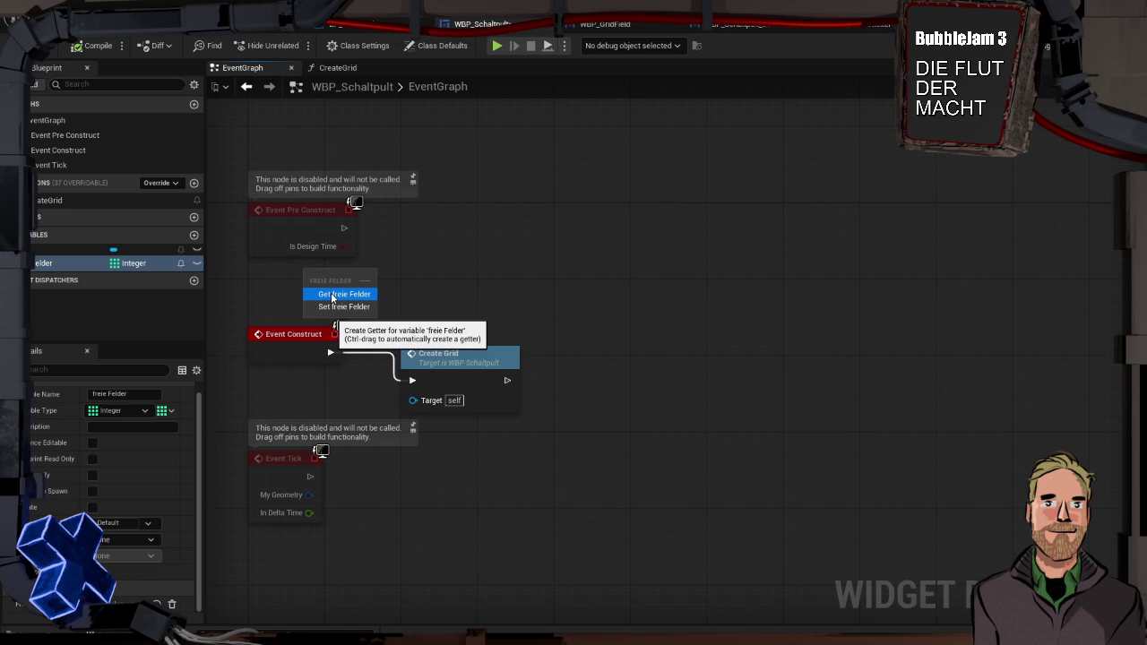
left_click(331, 296)
mouse_move(314, 278)
left_mouse_down()
mouse_move(425, 278)
mouse_move(290, 278)
left_mouse_up()
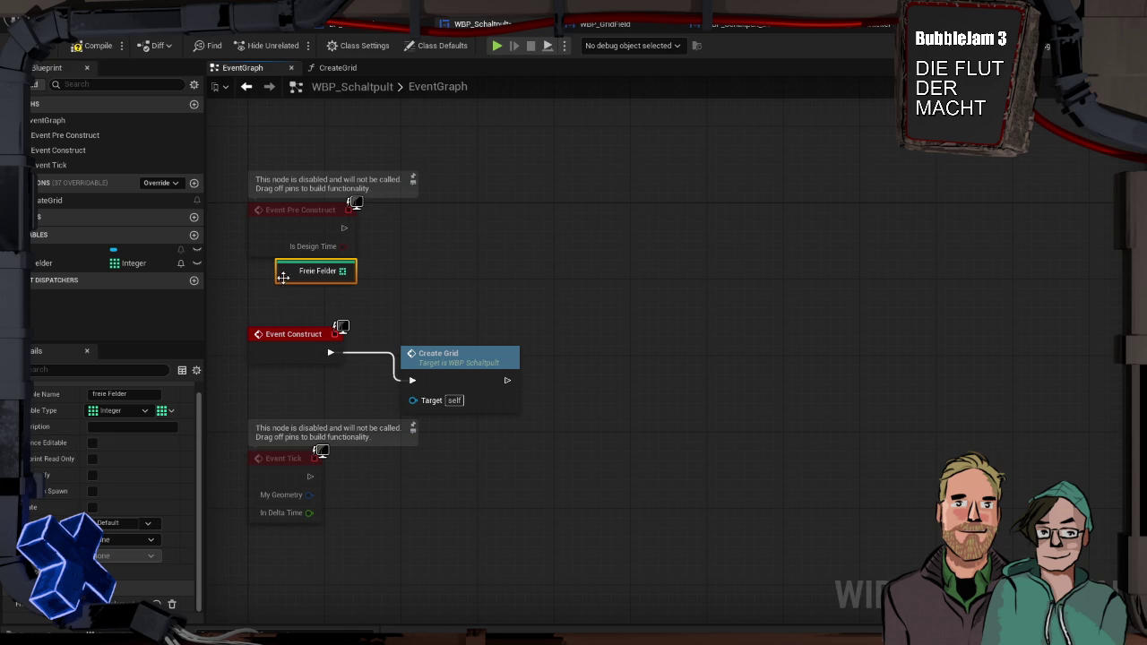
key("Delete")
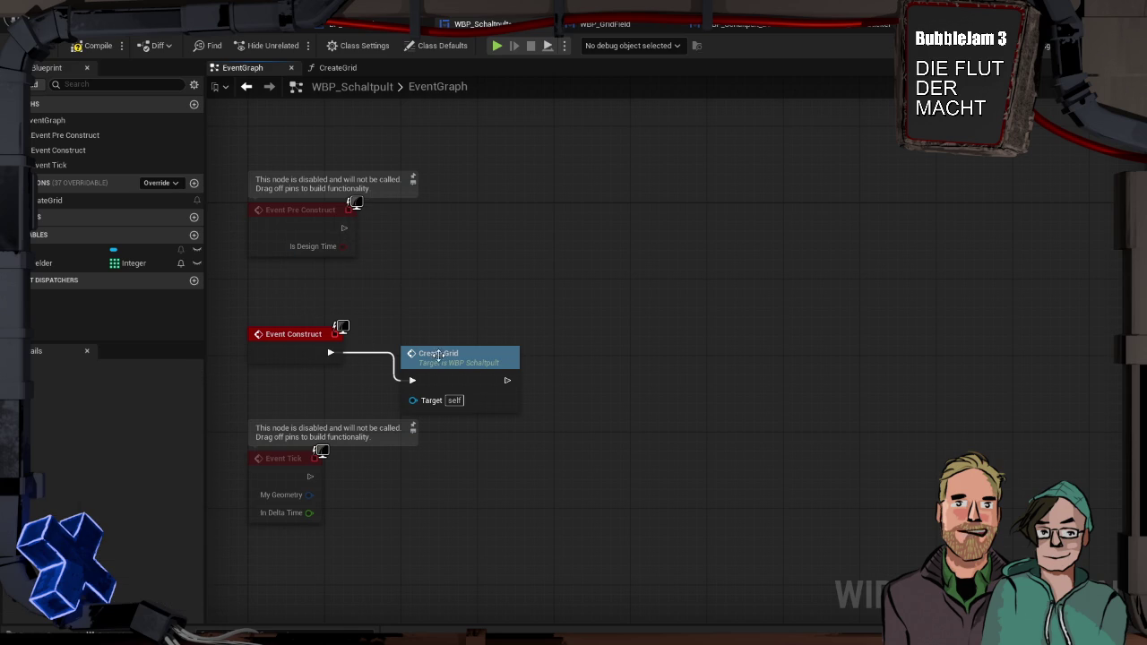
Open the CreateGrid function and rearrange its loop nodes to make room near the Counter increment.
left_click_drag(452, 362, 453, 343)
double_click(452, 343)
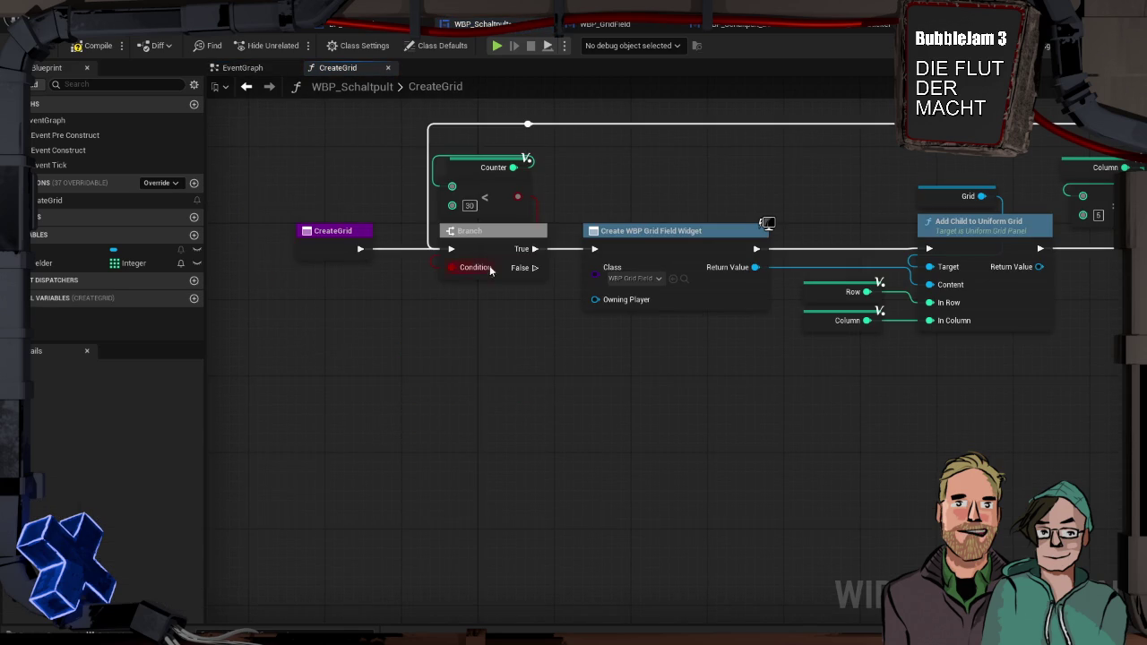
mouse_move(510, 305)
left_mouse_down()
mouse_move(496, 296)
mouse_move(448, 339)
mouse_move(225, 371)
mouse_move(226, 406)
mouse_move(290, 402)
left_mouse_up()
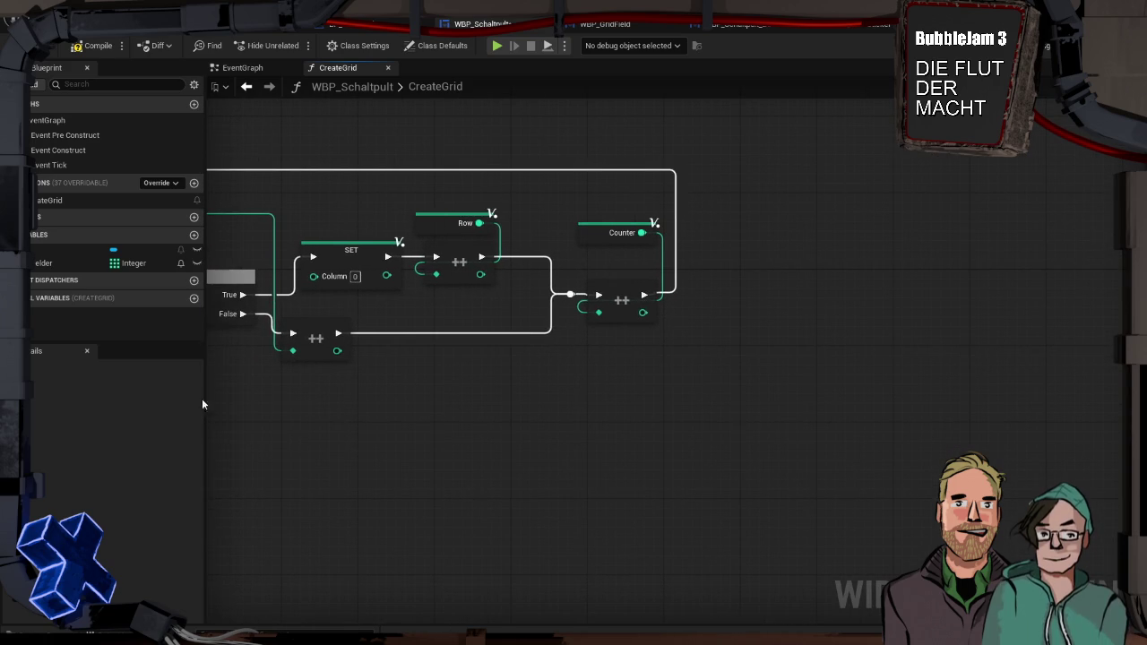
left_click_drag(686, 381, 588, 174)
mouse_move(371, 332)
left_mouse_down()
mouse_move(440, 377)
mouse_move(597, 371)
mouse_move(527, 370)
left_mouse_up()
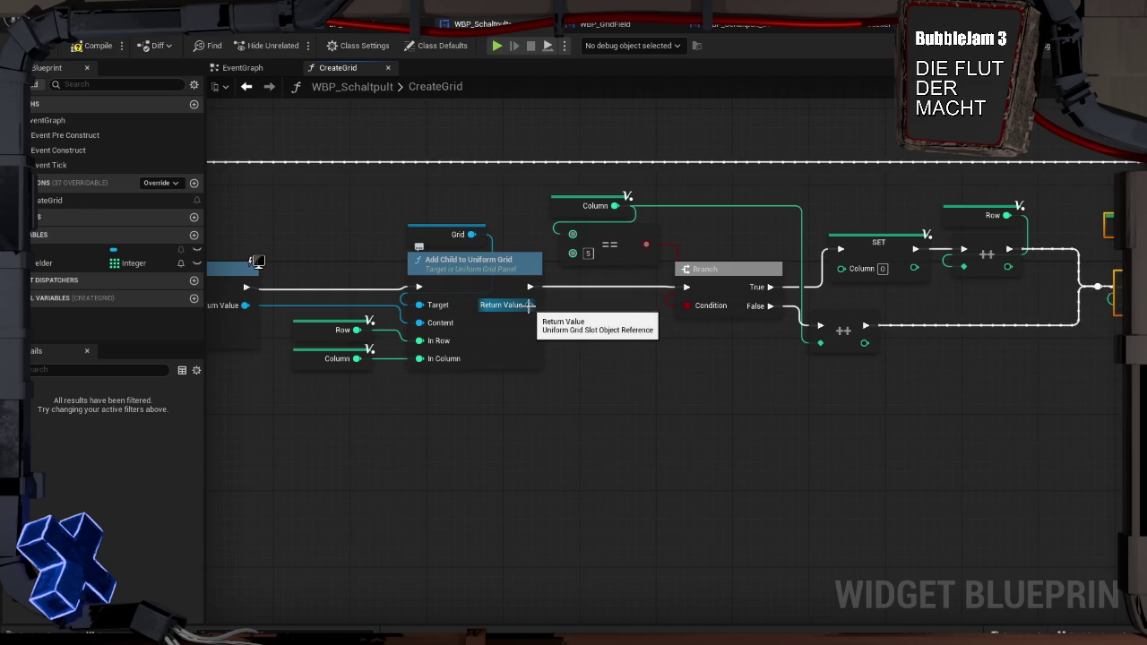
left_click(584, 354)
mouse_move(583, 357)
left_mouse_down()
mouse_move(768, 358)
mouse_move(807, 345)
mouse_move(531, 362)
mouse_move(724, 379)
left_mouse_up()
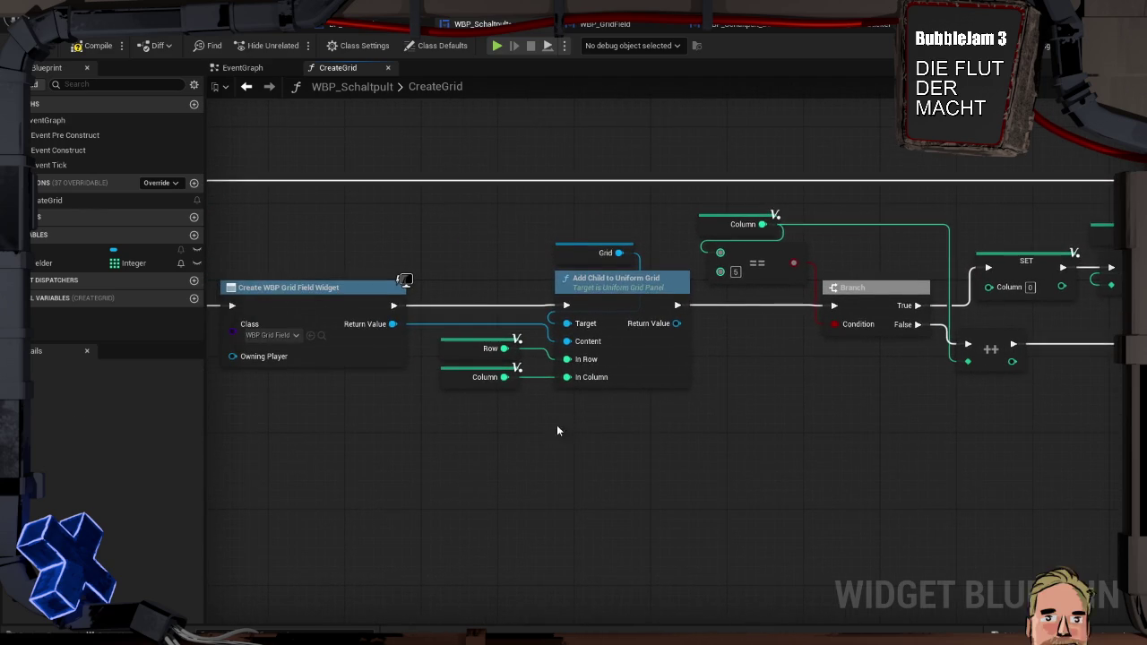
left_click_drag(586, 423, 842, 404)
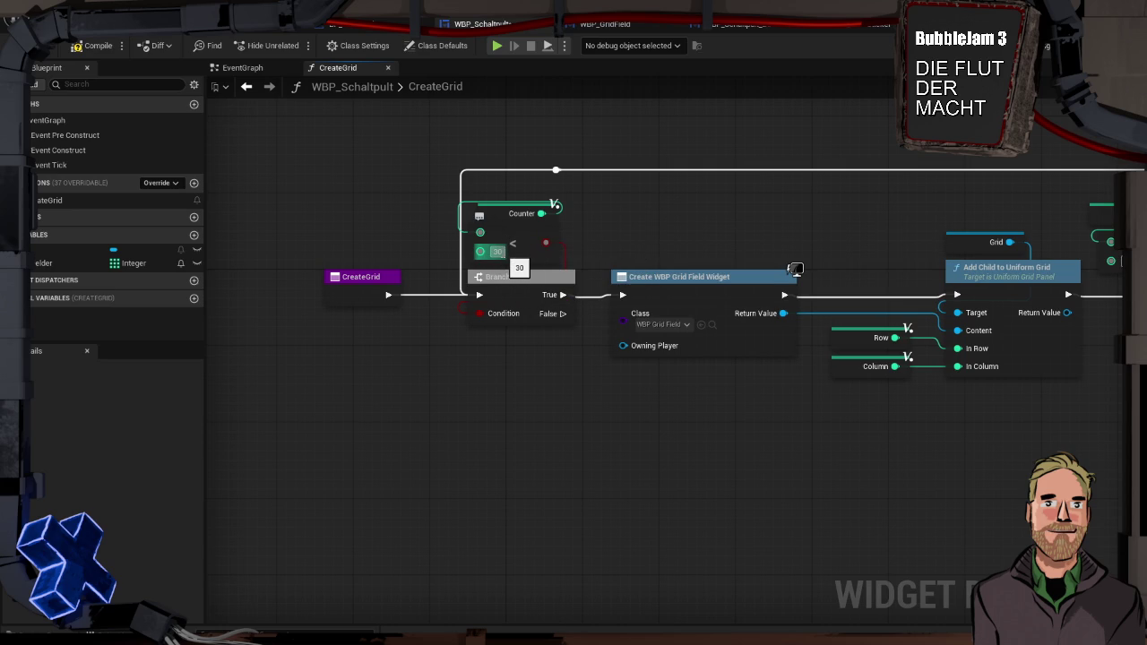
mouse_move(765, 412)
left_mouse_down()
mouse_move(762, 367)
mouse_move(580, 361)
left_mouse_up()
left_click_drag(566, 255, 751, 260)
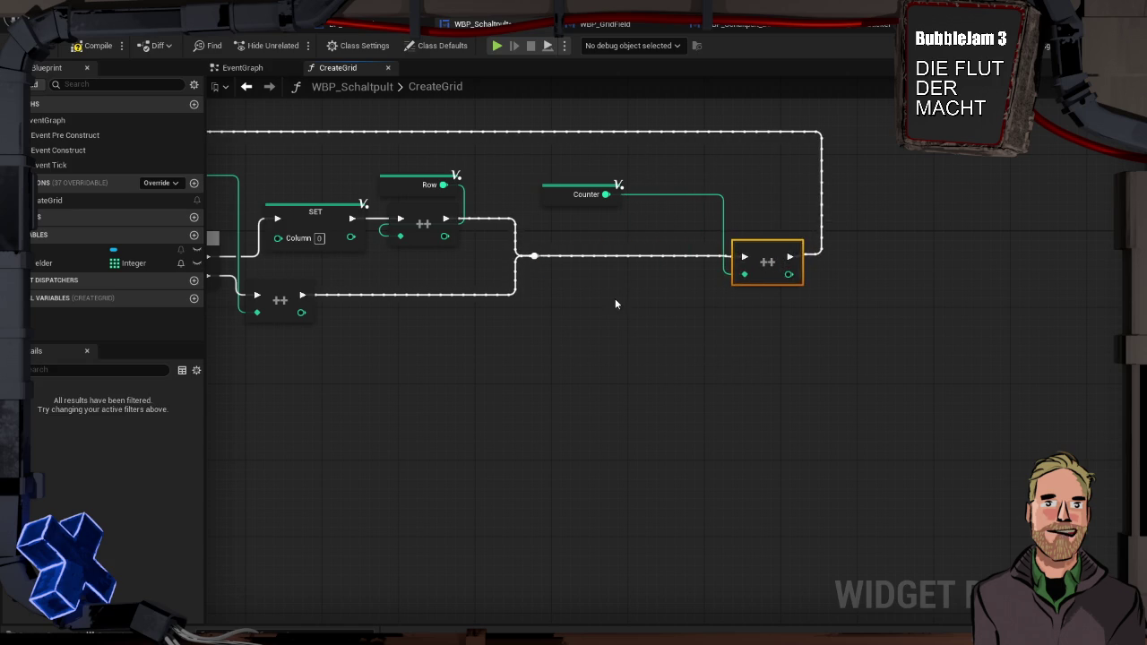
Insert a Freie Felder ADD node before the Counter increment, adding the Counter value to the array.
mouse_move(43, 262)
left_mouse_down()
mouse_move(269, 273)
mouse_move(546, 229)
mouse_move(587, 249)
left_mouse_up()
left_click(556, 236)
type("ad")
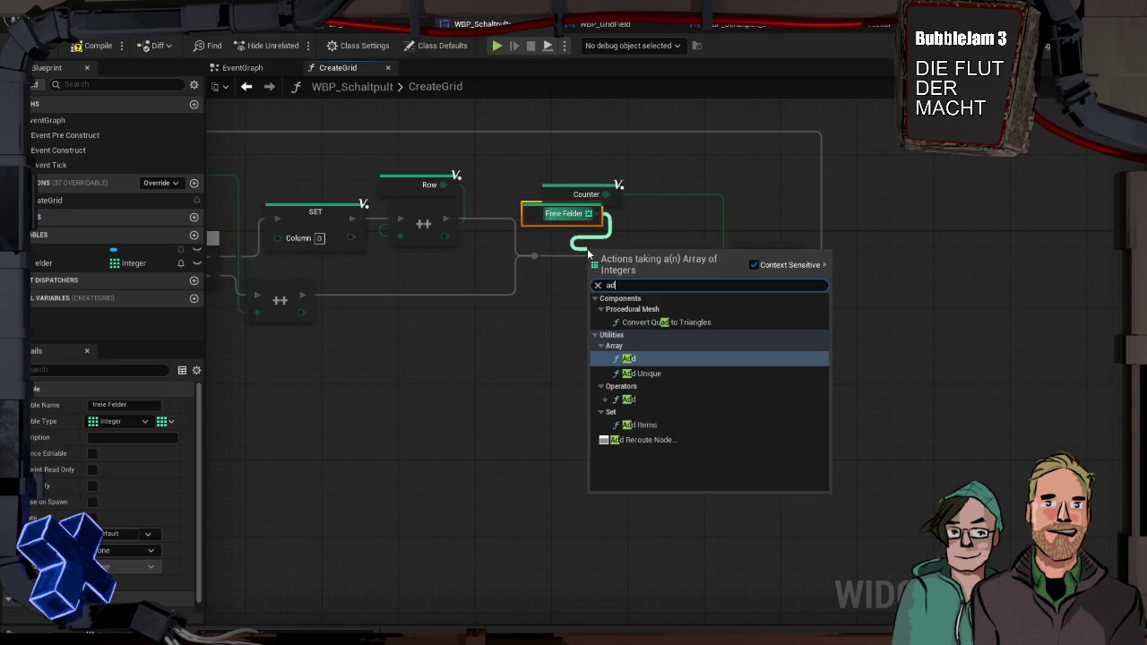
type("d")
key("Return")
left_click_drag(534, 257, 744, 258)
left_click_drag(605, 194, 591, 291)
left_click(90, 47)
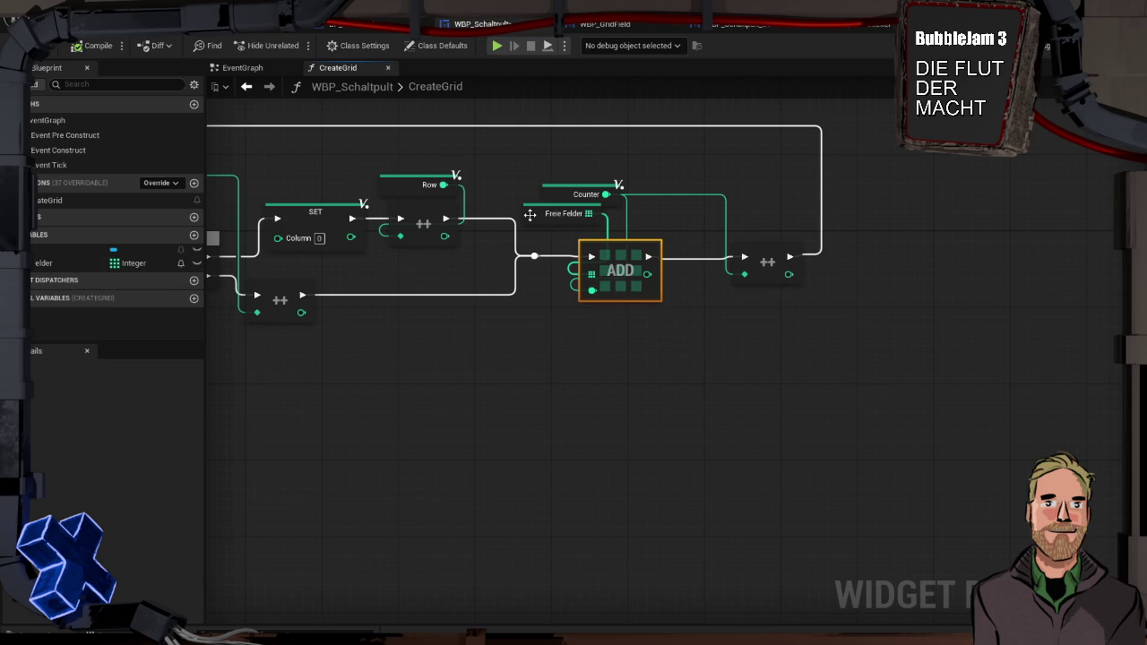
left_click_drag(534, 215, 551, 225)
Compile and save WBP_Schaltpult, and add a new function, NewFunction.
left_click(90, 50)
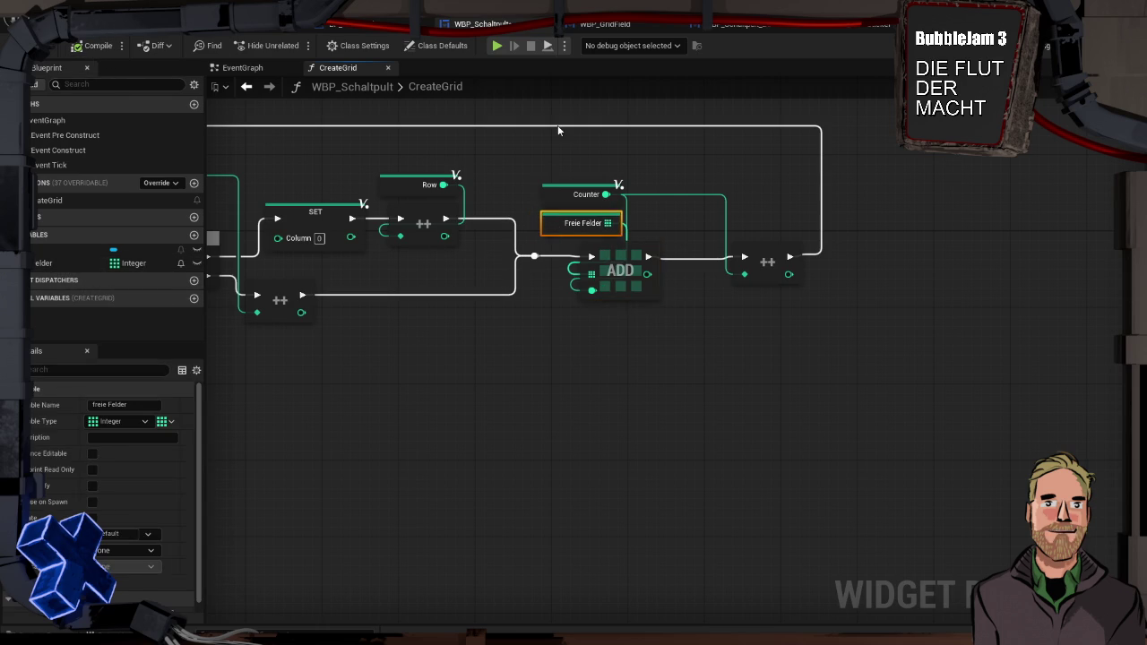
key("ctrl+s")
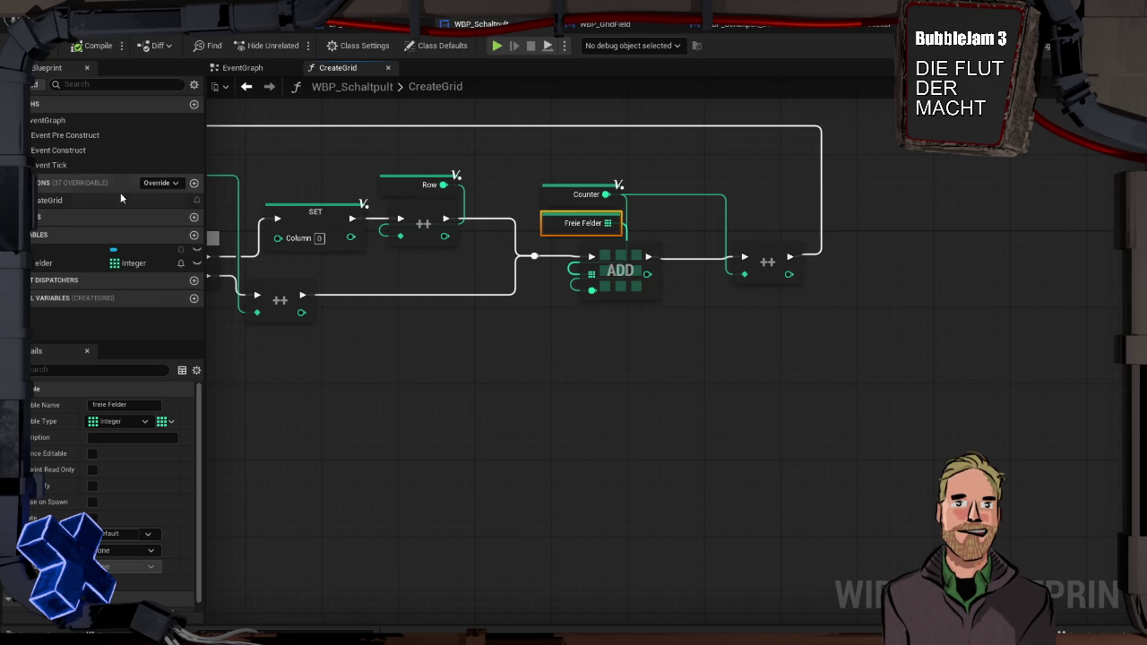
left_click(193, 183)
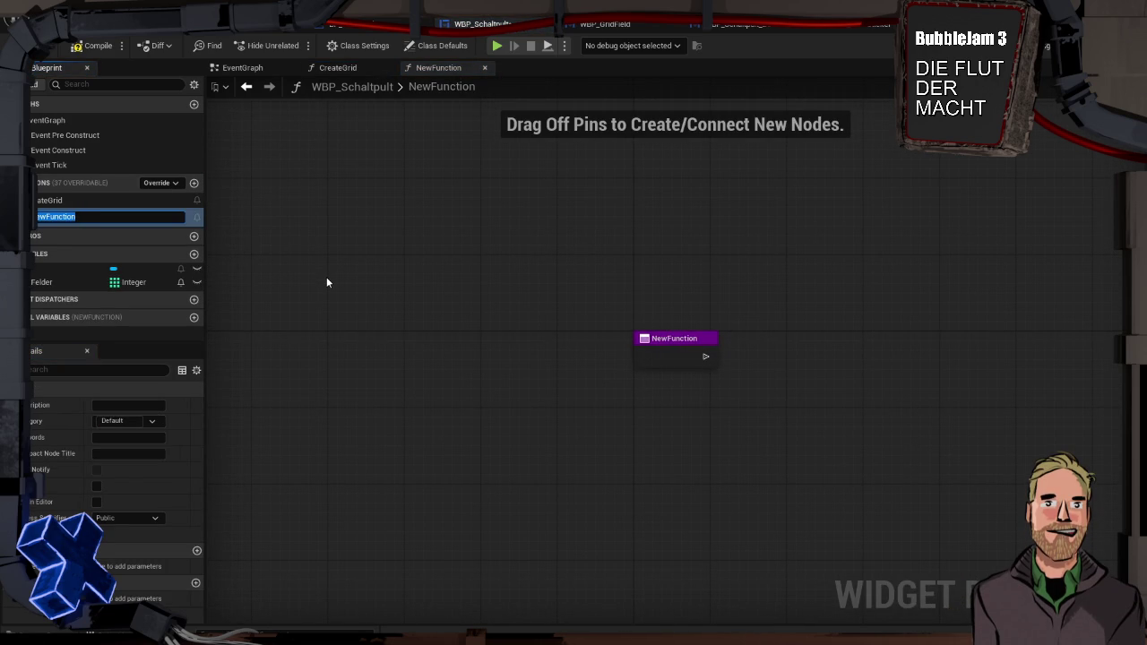
Rename the new function to CreateButtonForDoor.
type("Fe")
type("Butt")
key("BackSpace")
key("BackSpace")
key("BackSpace")
type("orDoor")
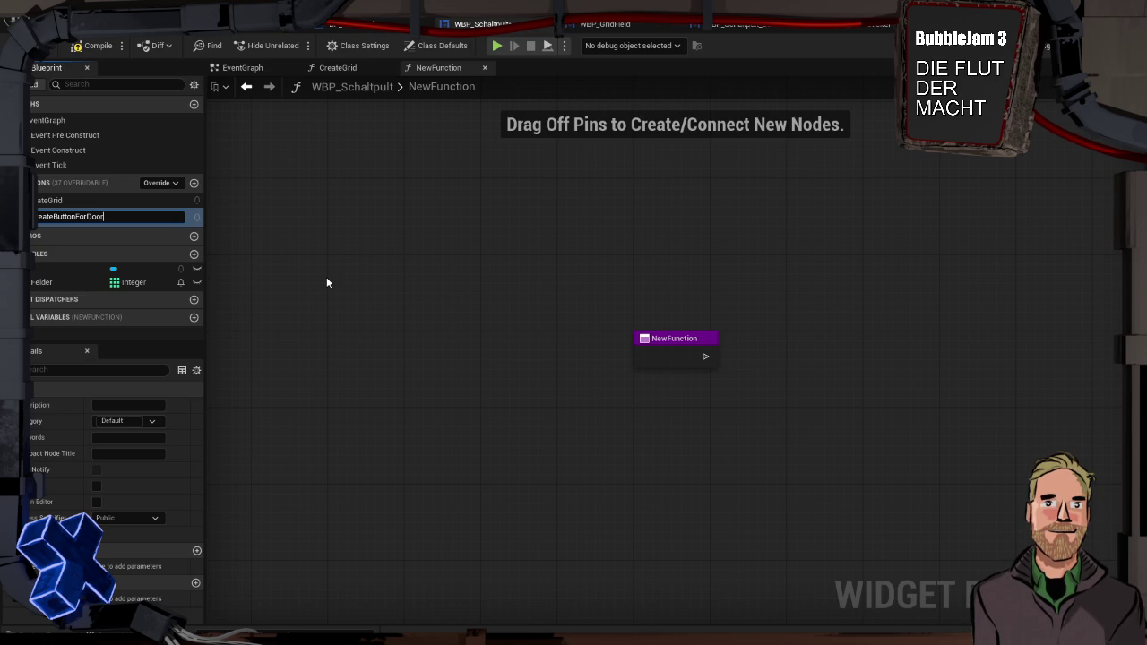
key("Return")
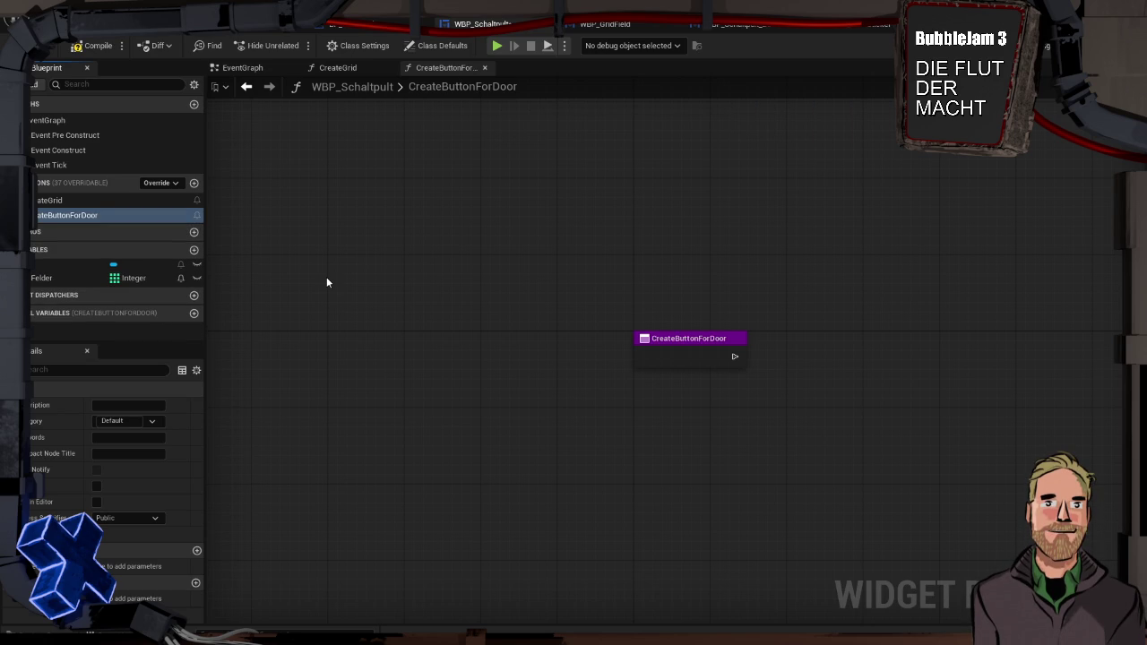
left_click_drag(530, 367, 374, 309)
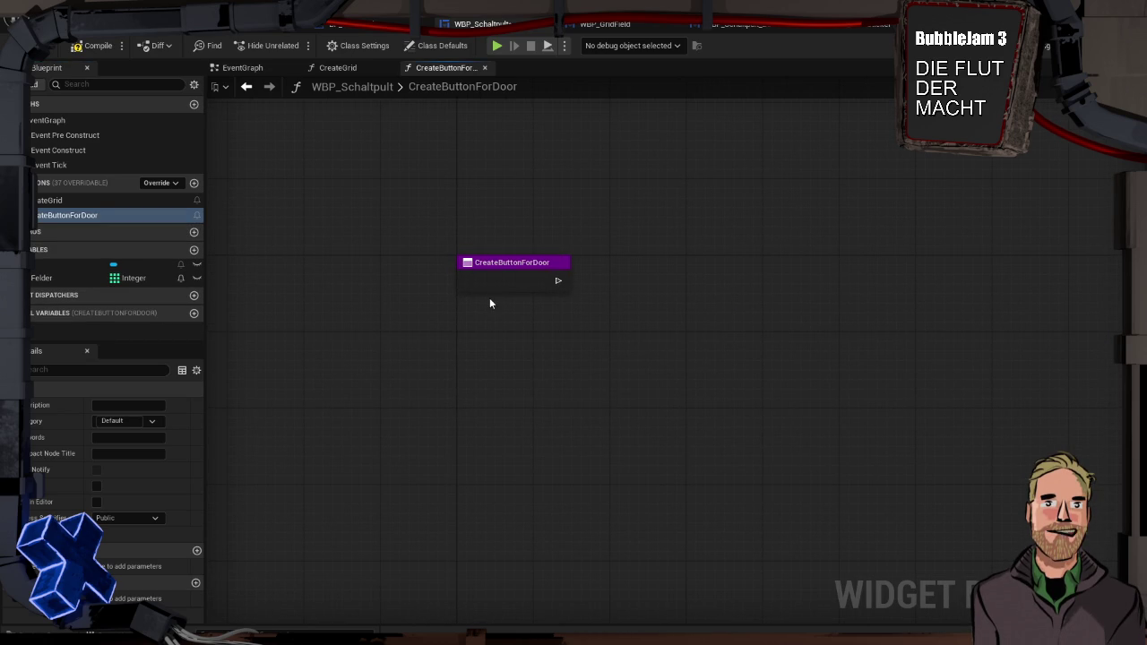
left_click_drag(489, 303, 451, 296)
mouse_move(522, 333)
left_mouse_down()
mouse_move(435, 321)
mouse_move(462, 324)
left_mouse_up()
Add a Freie Felder getter feeding a Random Array Item node.
mouse_move(51, 279)
left_mouse_down()
mouse_move(333, 231)
mouse_move(321, 217)
left_mouse_up()
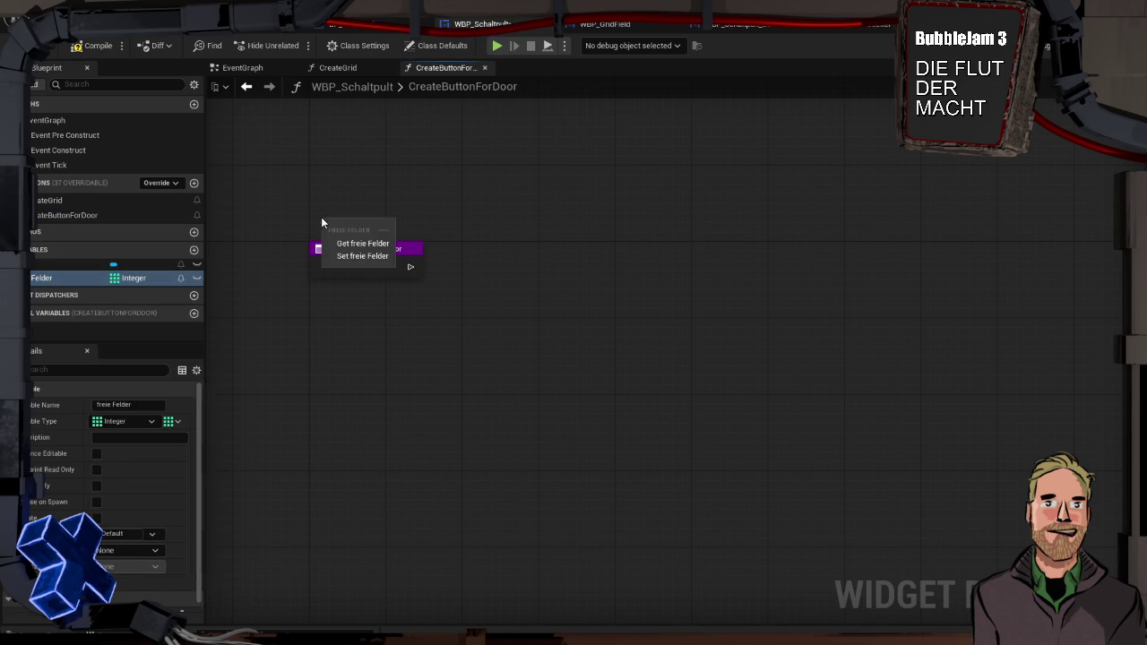
left_click(366, 247)
left_click_drag(384, 224, 501, 245)
type("rand")
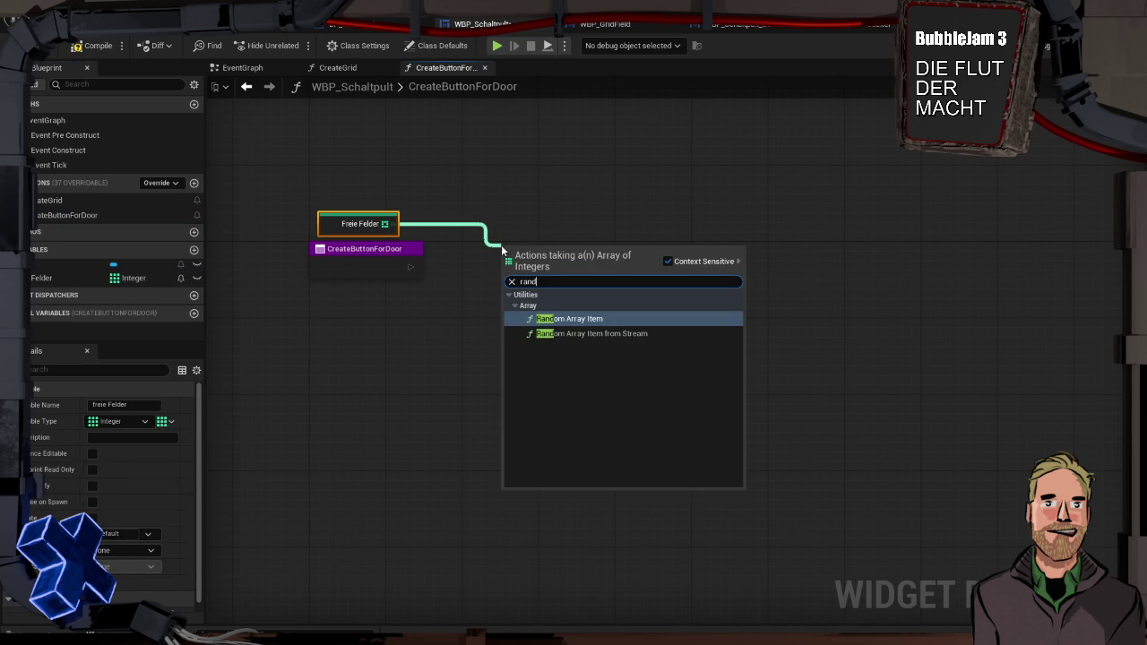
key("Return")
left_click_drag(498, 230, 489, 220)
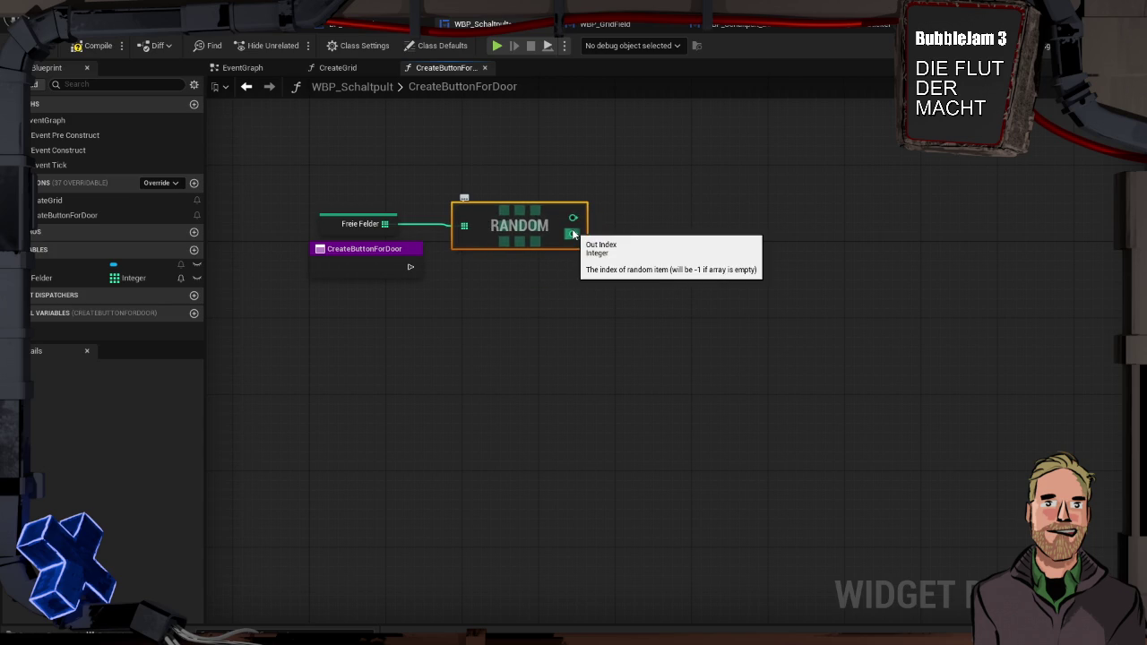
left_click_drag(572, 218, 617, 270)
key("Escape")
Add a Grid getter with a Get Child At node using the random index.
mouse_move(54, 264)
left_mouse_down()
mouse_move(607, 234)
mouse_move(717, 216)
left_mouse_up()
left_click(658, 249)
type("get")
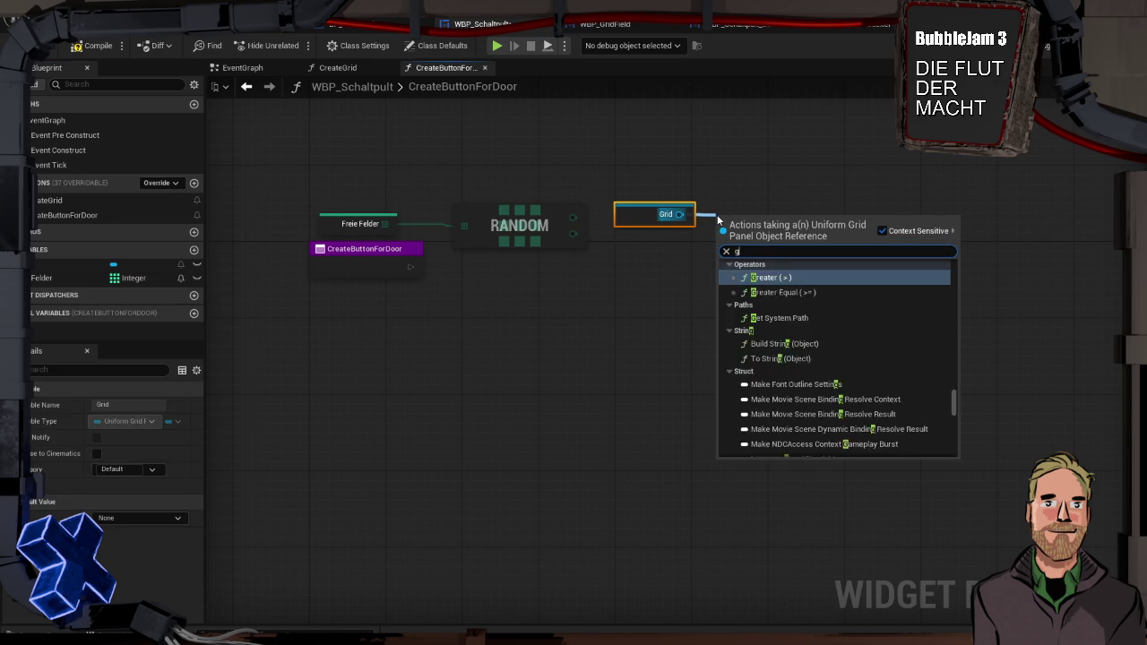
key("Return")
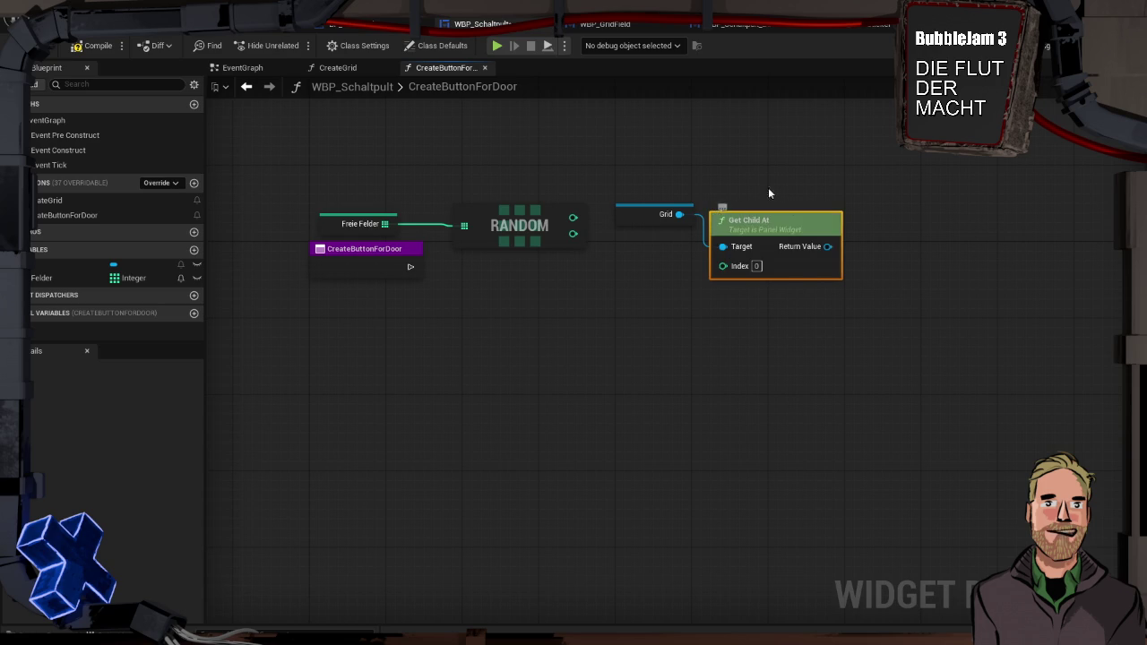
left_click_drag(754, 226, 659, 247)
mouse_move(572, 217)
left_mouse_down()
mouse_move(628, 283)
mouse_move(592, 335)
mouse_move(669, 226)
mouse_move(678, 182)
left_mouse_up()
left_click(652, 212)
left_click(660, 250, "ctrl")
Cast Get Child At's result to WBP_GridField.
mouse_move(574, 234)
left_mouse_down()
mouse_move(1006, 244)
mouse_move(999, 237)
left_mouse_up()
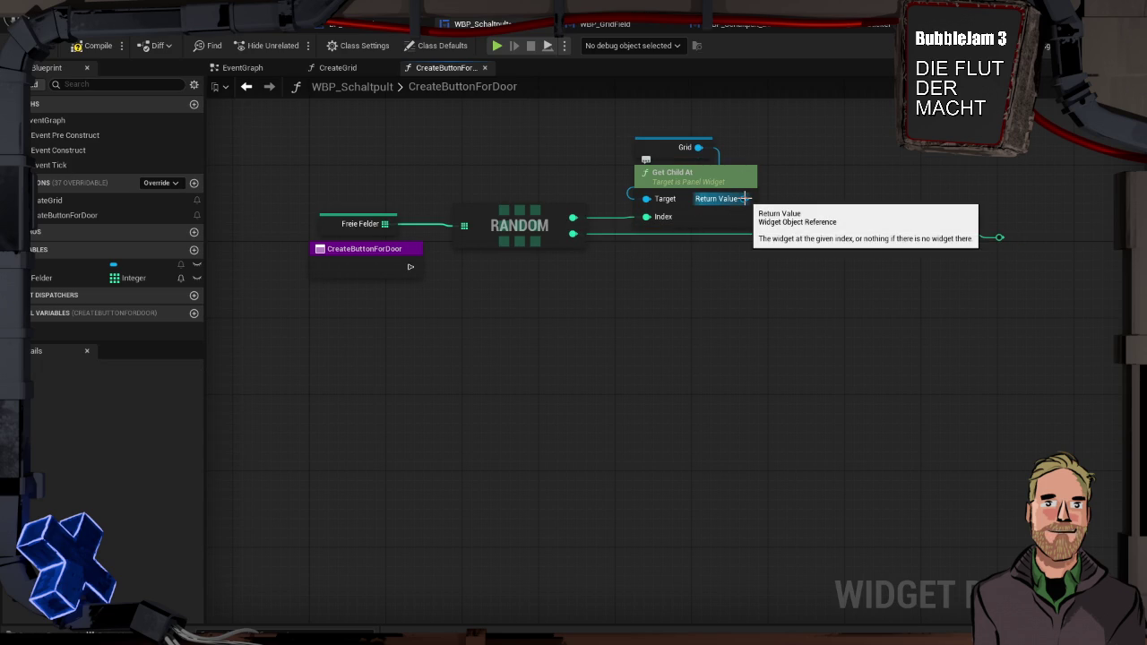
left_click_drag(744, 198, 790, 199)
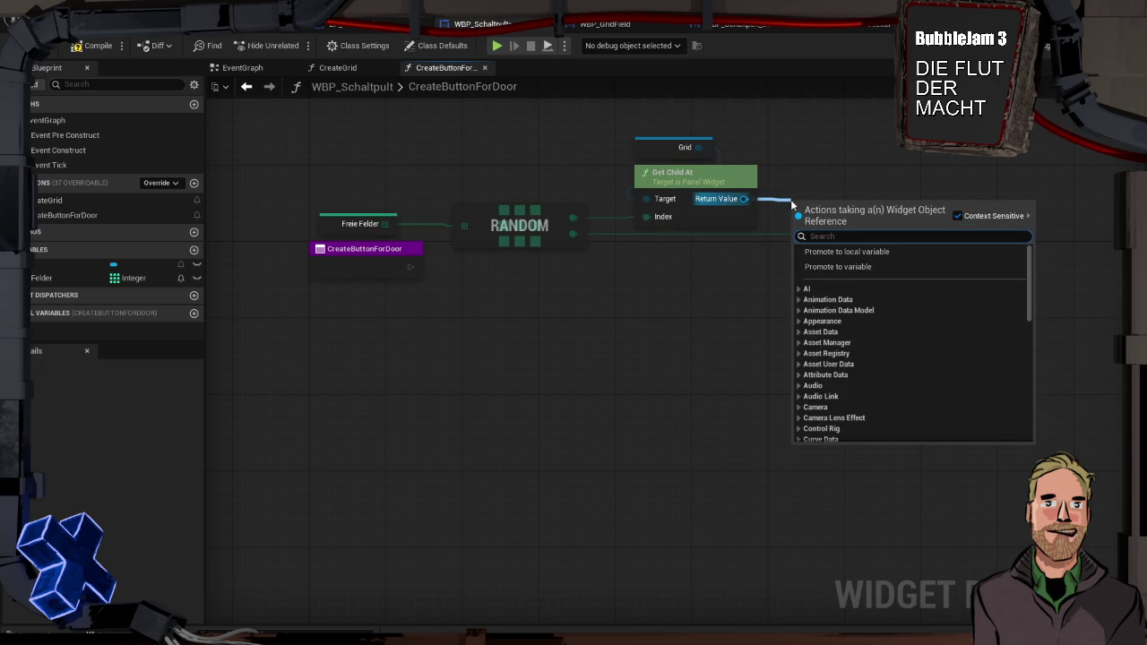
type("grid field")
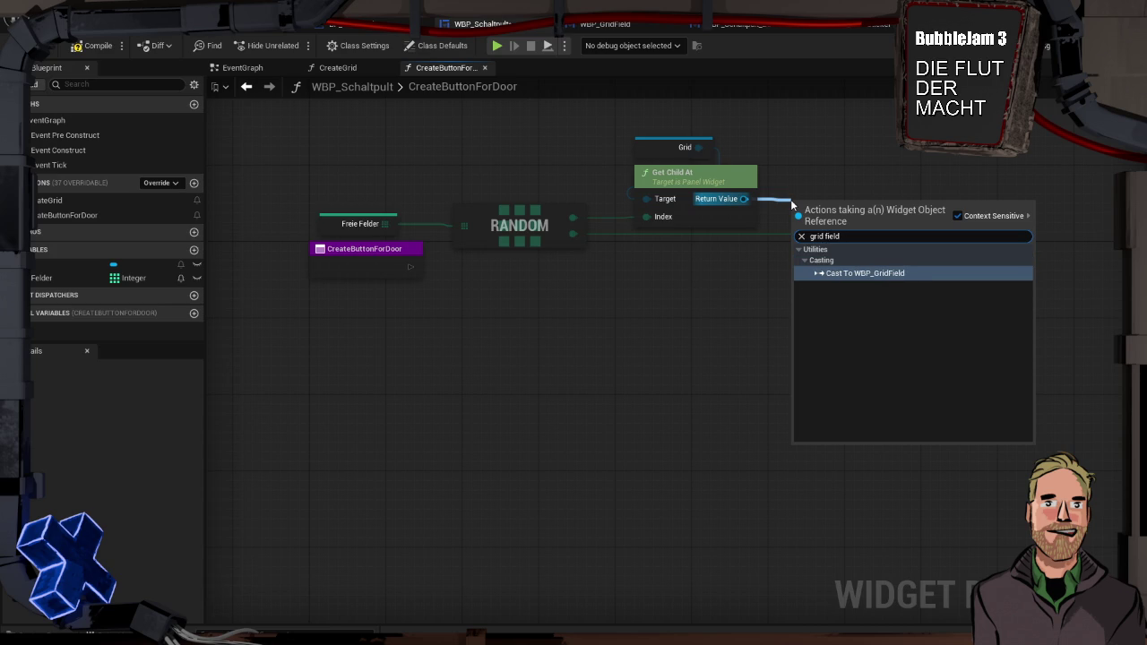
key("Return")
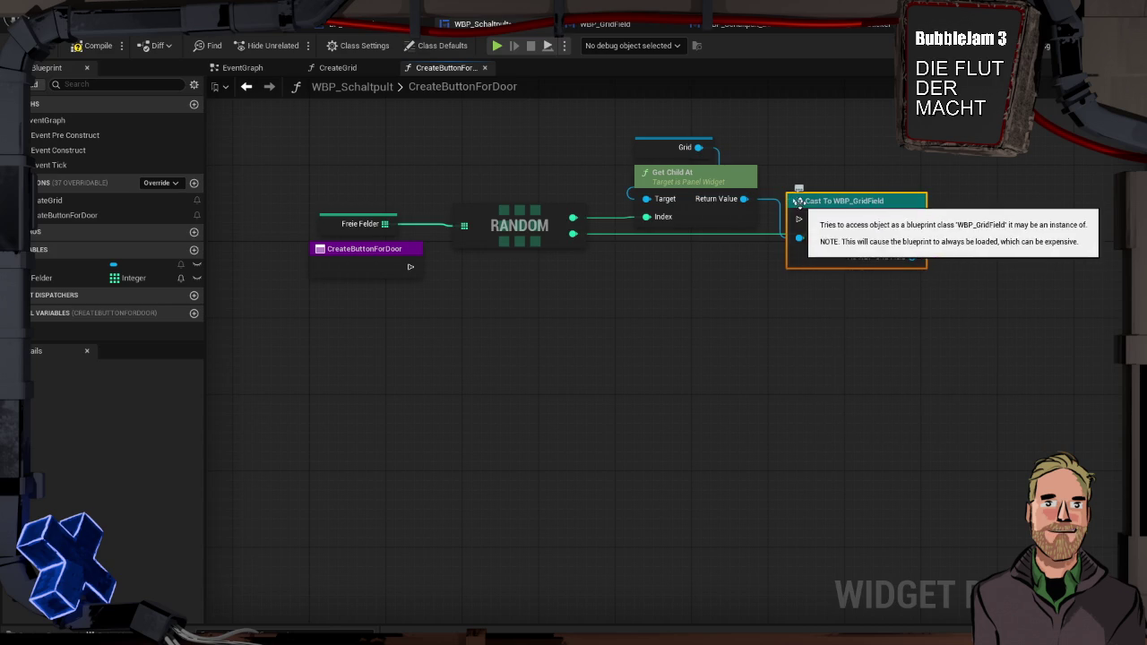
right_click(796, 202)
left_click(817, 199)
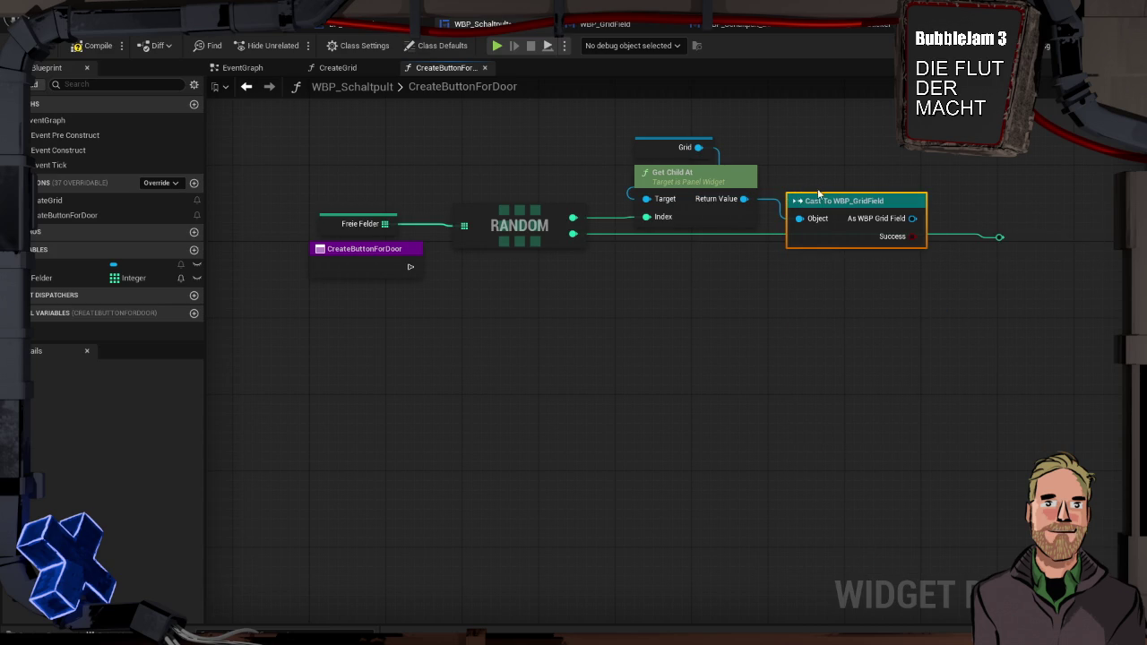
left_click_drag(829, 202, 809, 184)
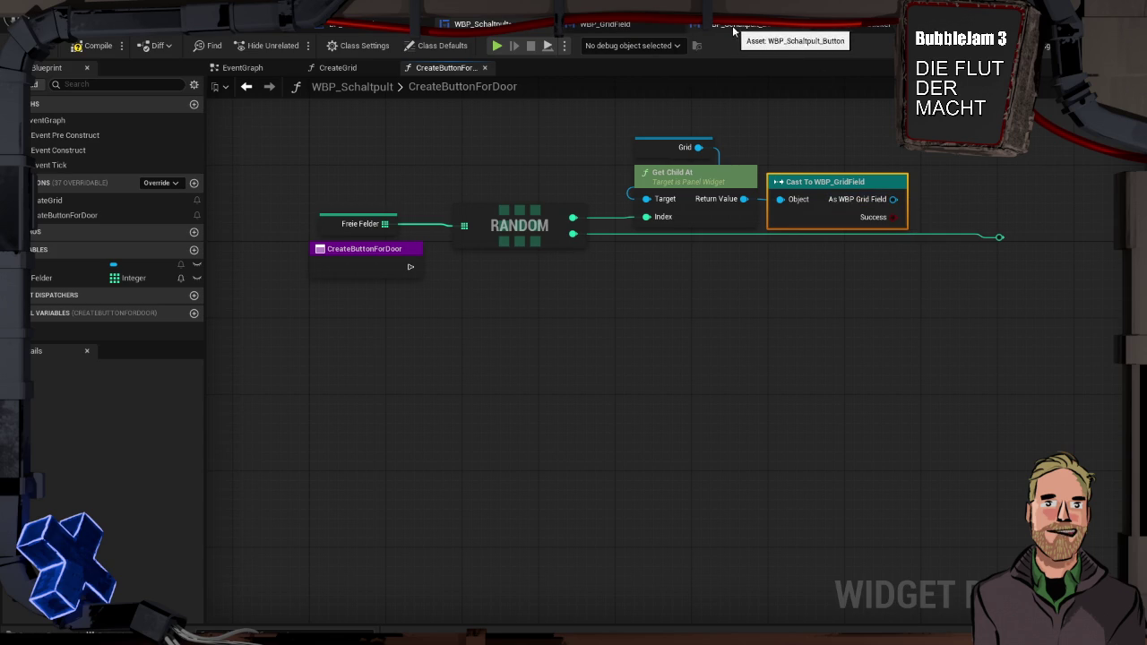
Get the cast grid field's Overlay, add Add Child to Overlay, then start a Create Widget node from the entry.
mouse_move(893, 199)
left_mouse_down()
mouse_move(770, 271)
mouse_move(743, 263)
left_mouse_up()
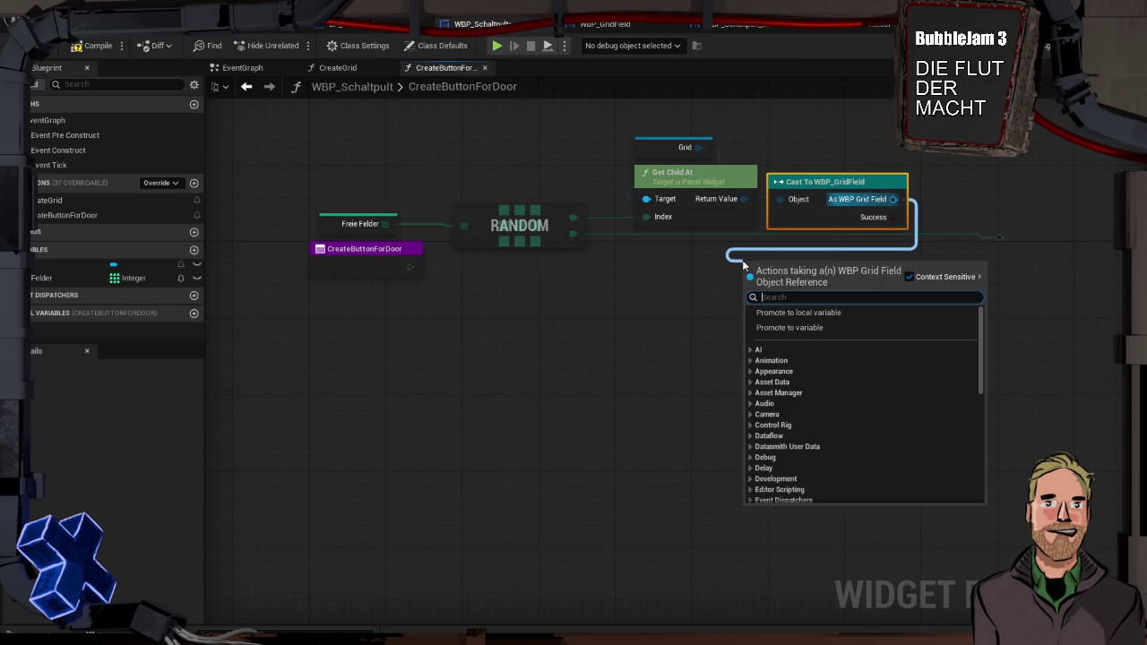
type("overlay")
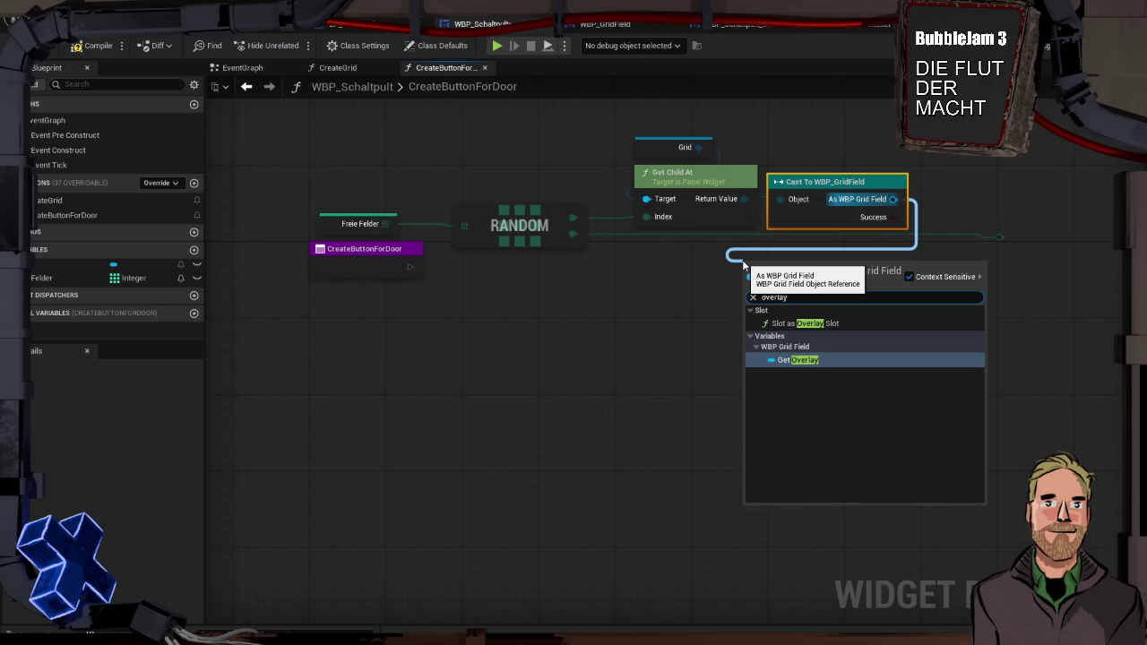
key("Return")
mouse_move(819, 273)
left_mouse_down()
mouse_move(723, 249)
mouse_move(799, 276)
left_mouse_up()
type("add")
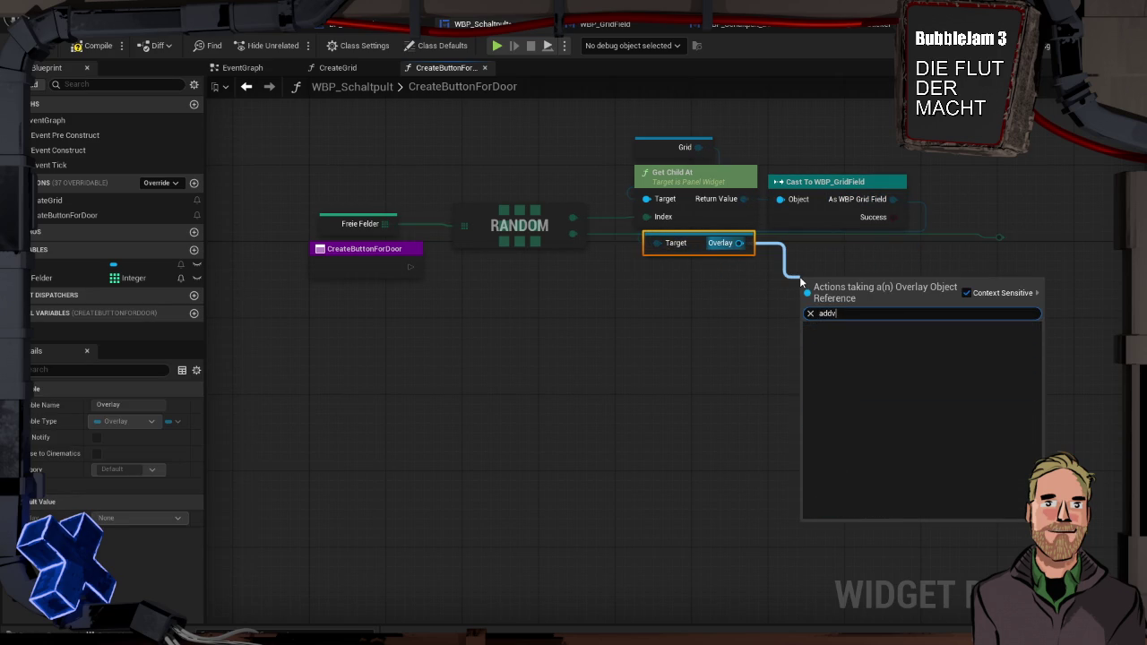
type(" ch")
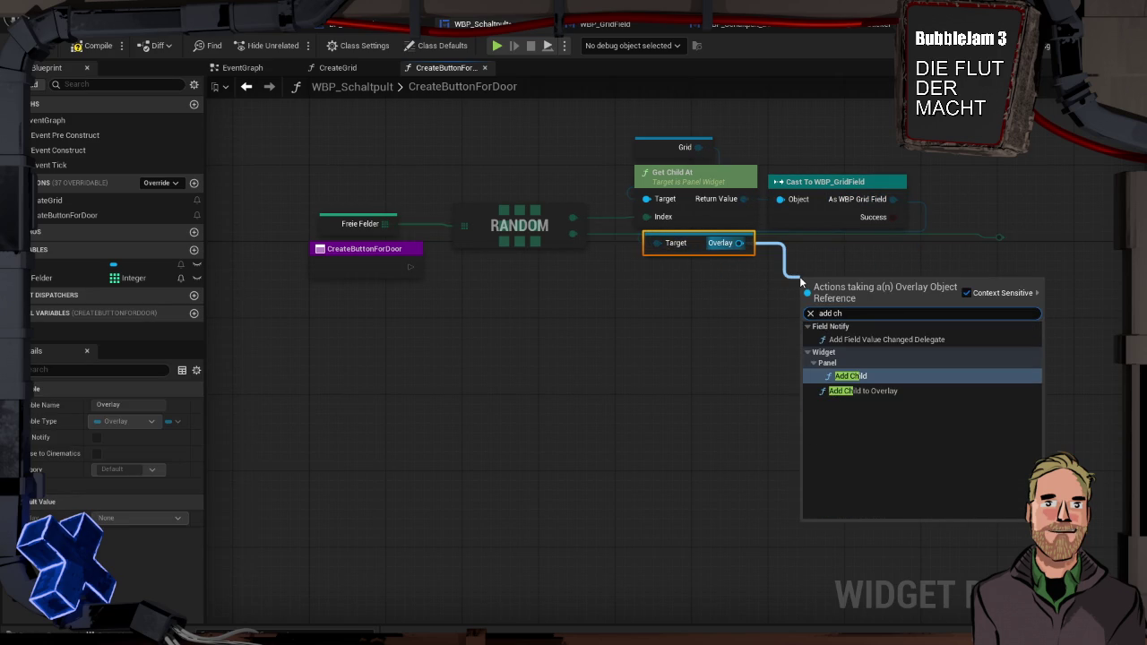
key("Down")
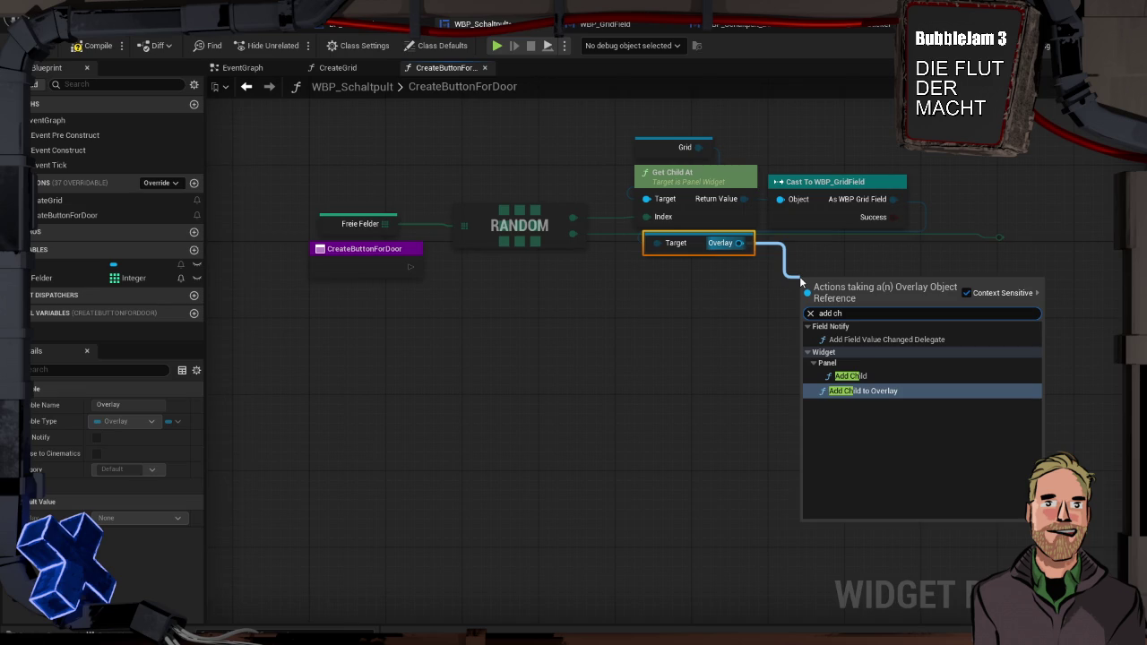
key("Return")
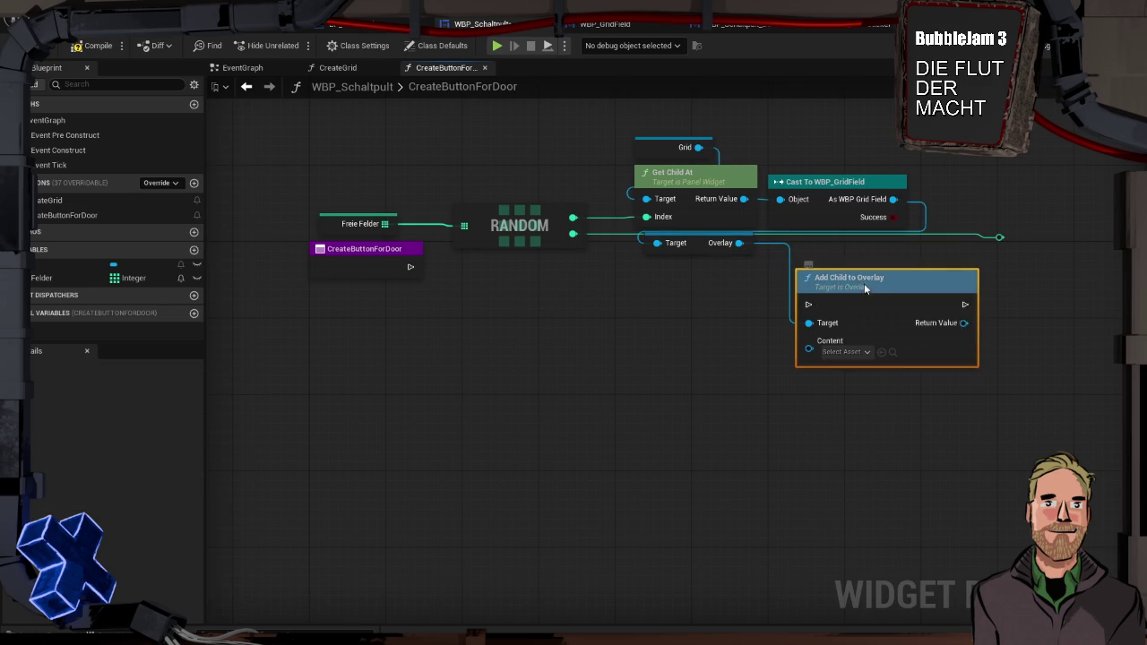
left_click_drag(865, 283, 845, 253)
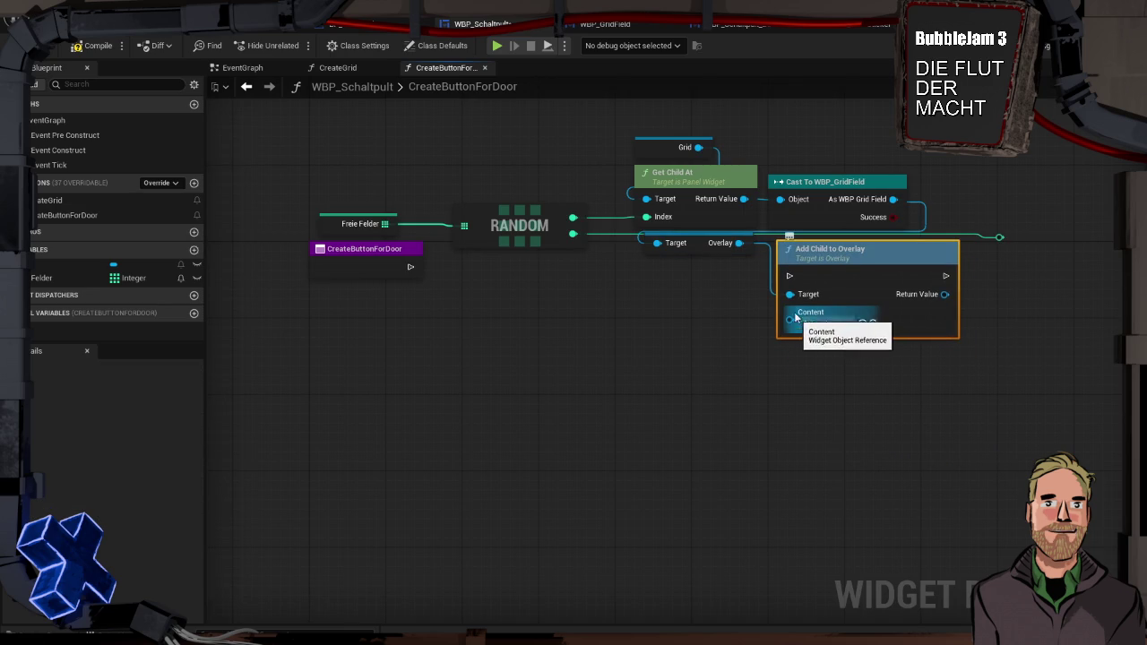
left_click_drag(409, 267, 465, 300)
type("create widget")
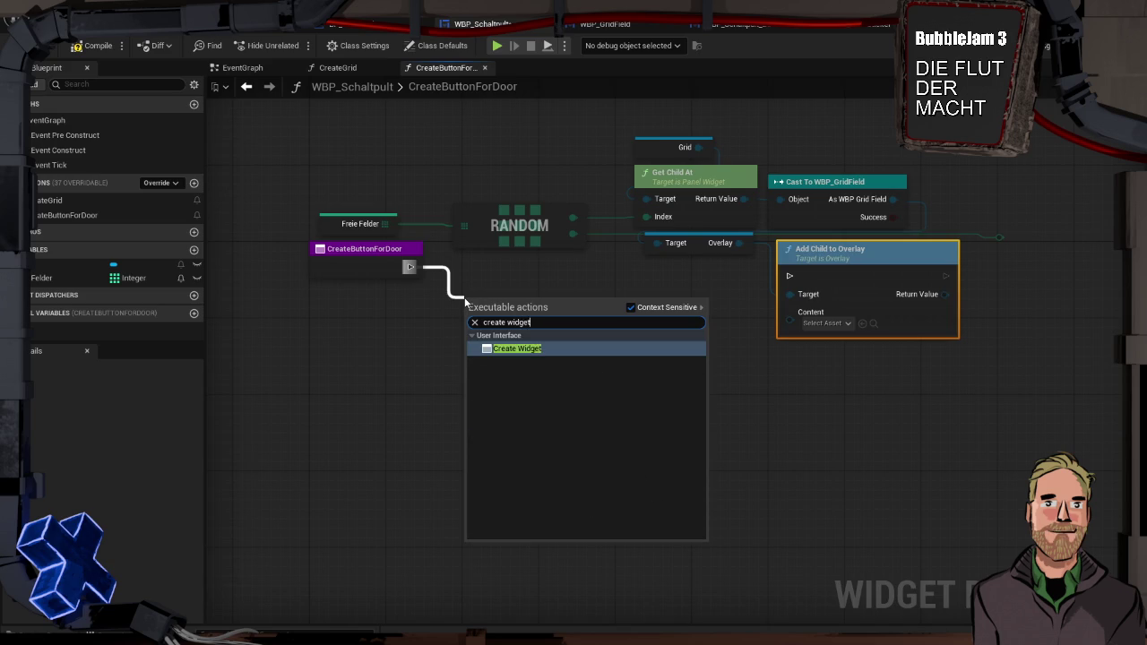
Add a Create Widget node creating WBP_Schaltpult_Button widgets.
left_click(516, 348)
left_click(510, 344)
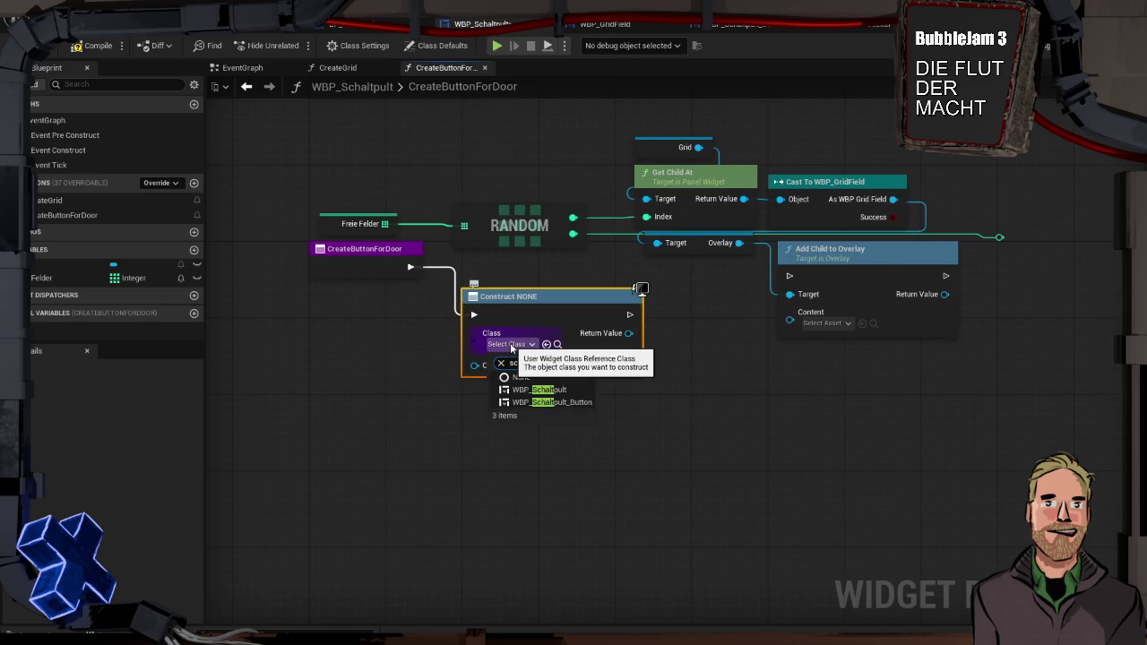
left_click(555, 402)
left_click_drag(559, 302, 607, 281)
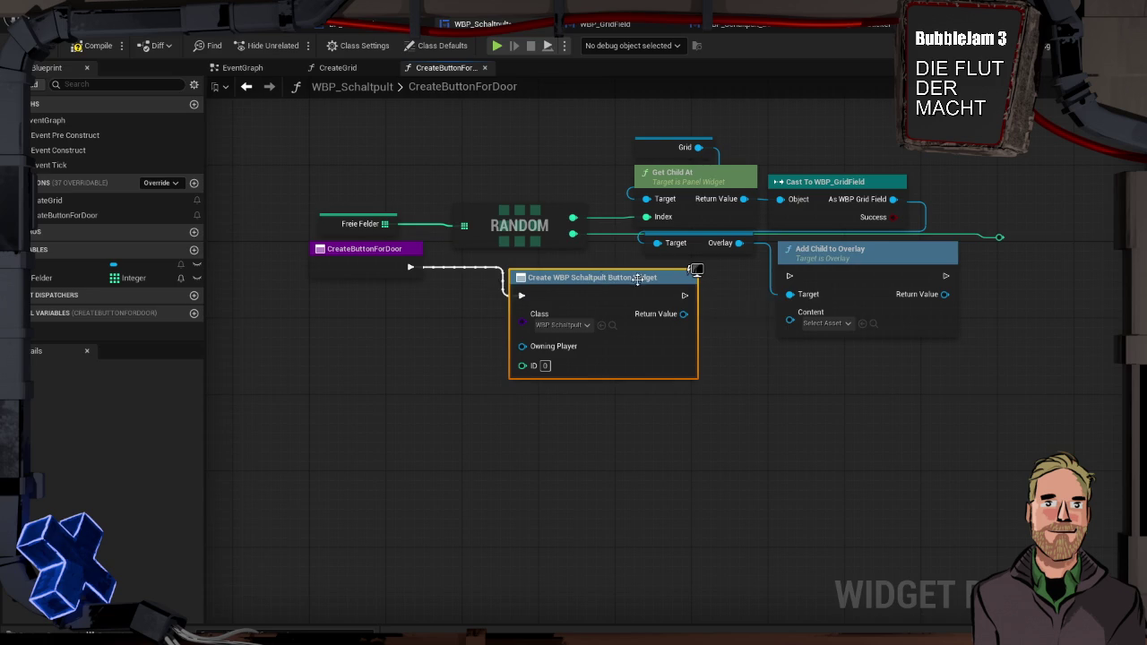
Wire the new button's exec and Return Value into Add Child to Overlay, and expose ID as a function input.
left_click_drag(684, 295, 789, 275)
left_click_drag(646, 281, 657, 271)
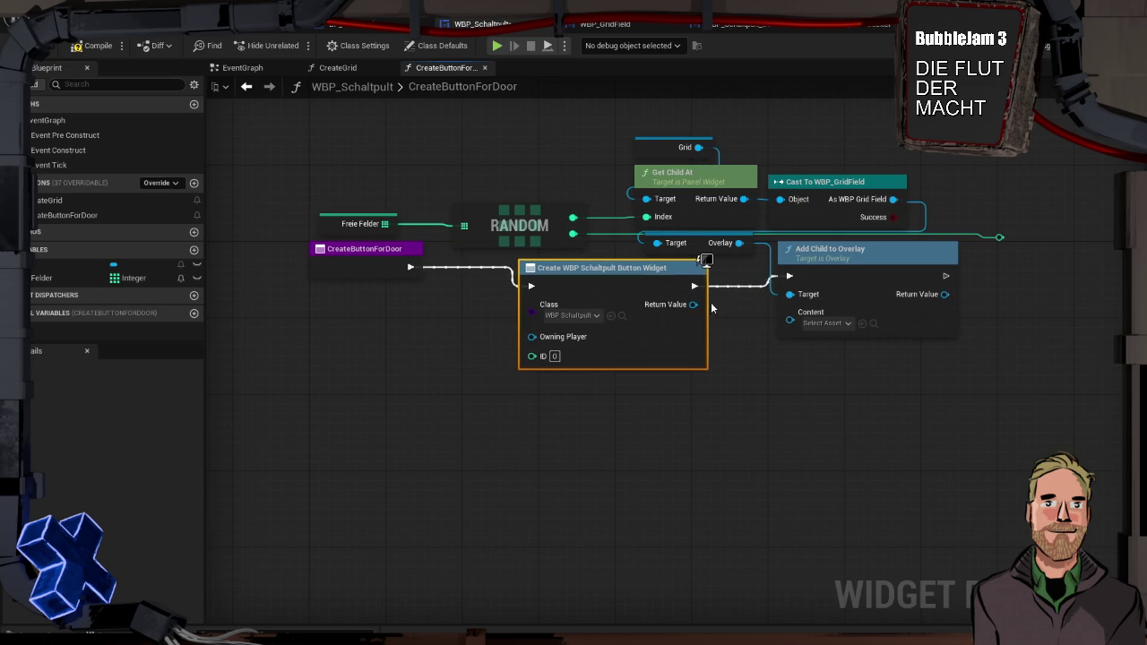
left_click_drag(693, 305, 788, 313)
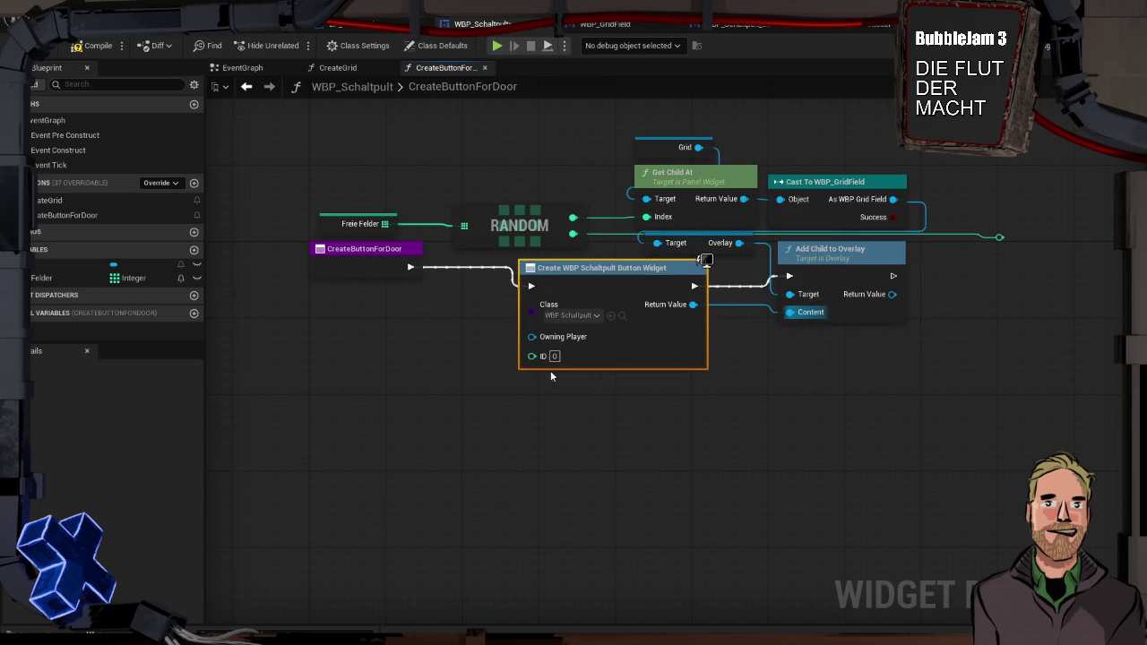
left_click_drag(532, 356, 360, 265)
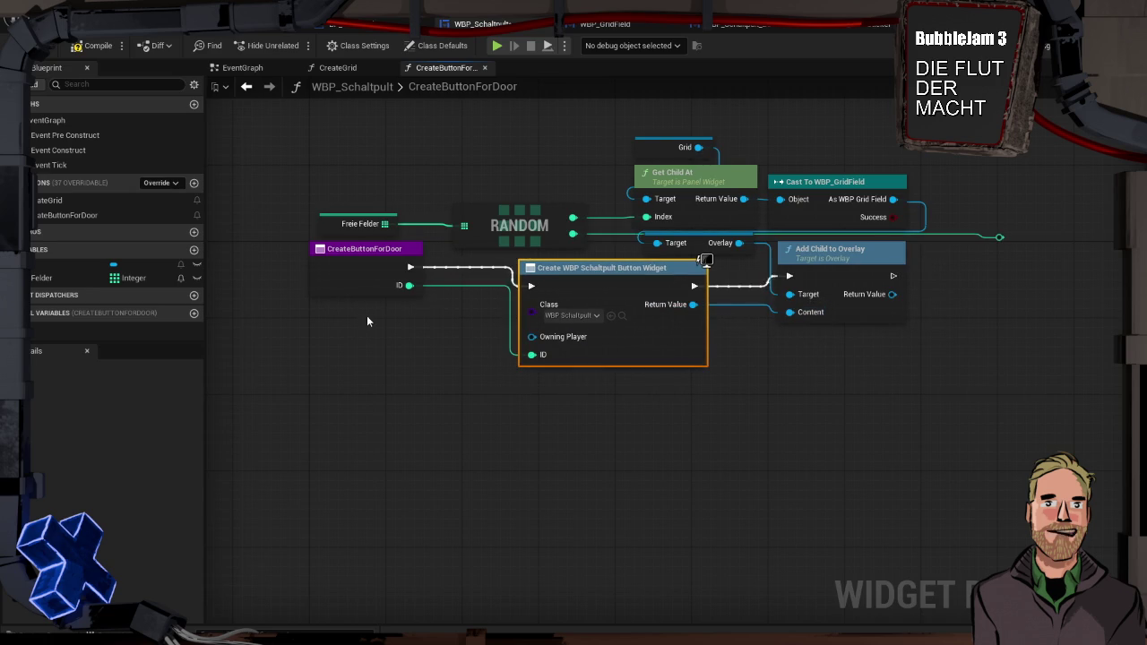
left_click(456, 330)
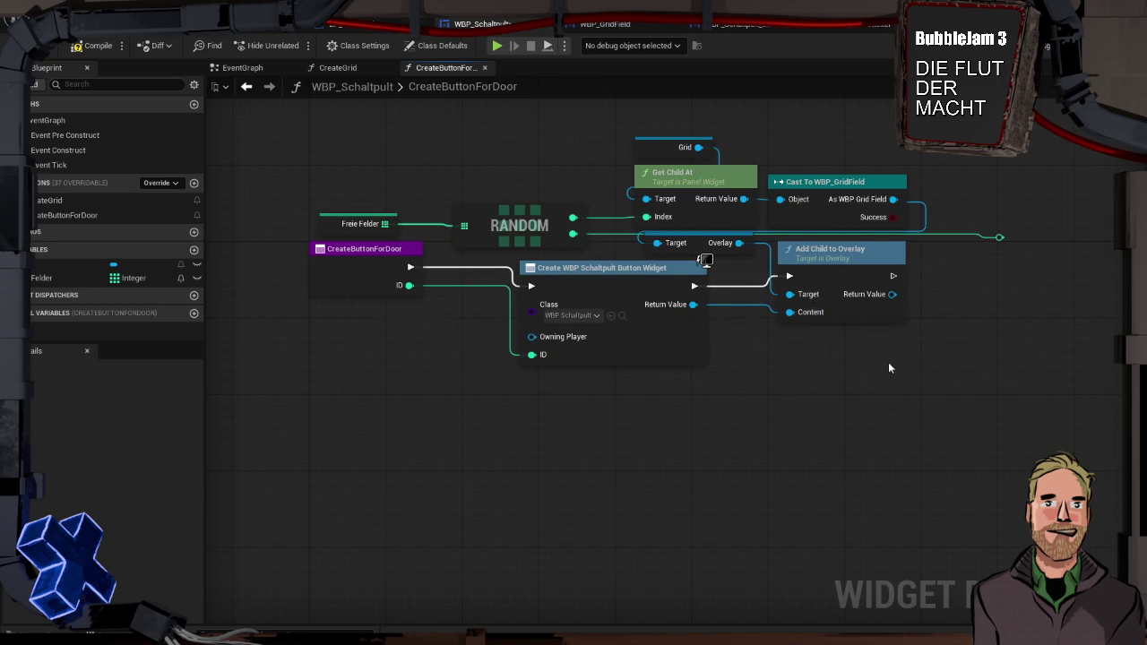
left_click_drag(884, 354, 710, 394)
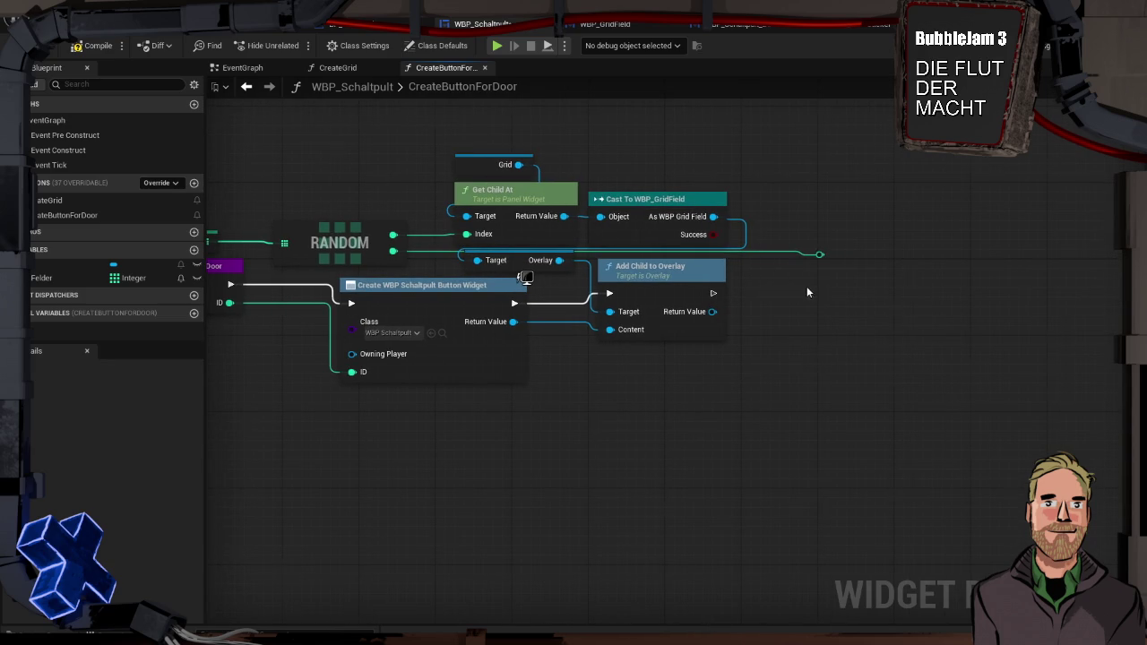
left_click_drag(282, 294, 381, 295)
Add a Freie Felder Remove Index for the random index after Add Child to Overlay, then compile and save.
left_click_drag(304, 242, 882, 285)
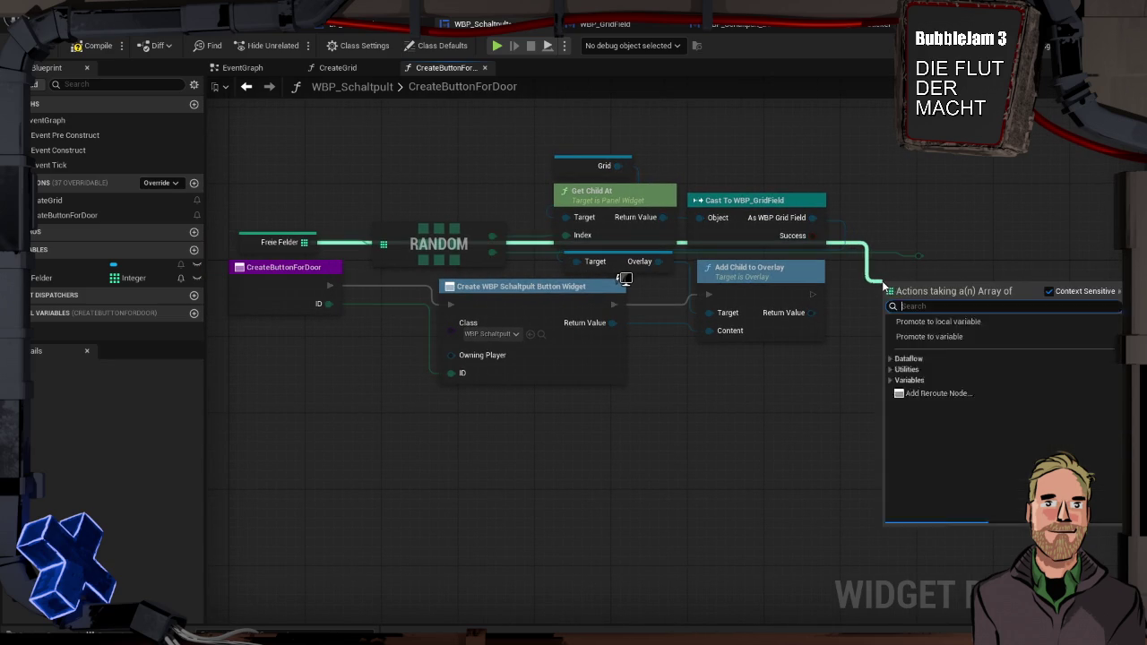
type("remove")
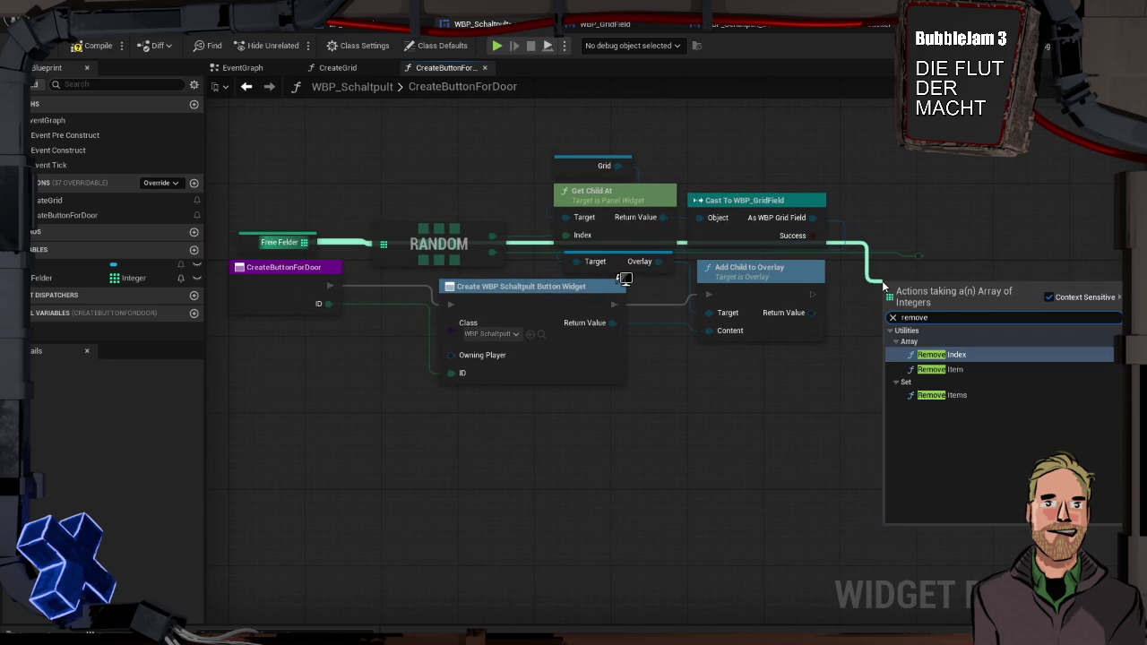
key("Return")
mouse_move(813, 293)
left_mouse_down()
mouse_move(891, 295)
mouse_move(901, 267)
mouse_move(854, 276)
mouse_move(891, 329)
left_mouse_up()
double_click(917, 257)
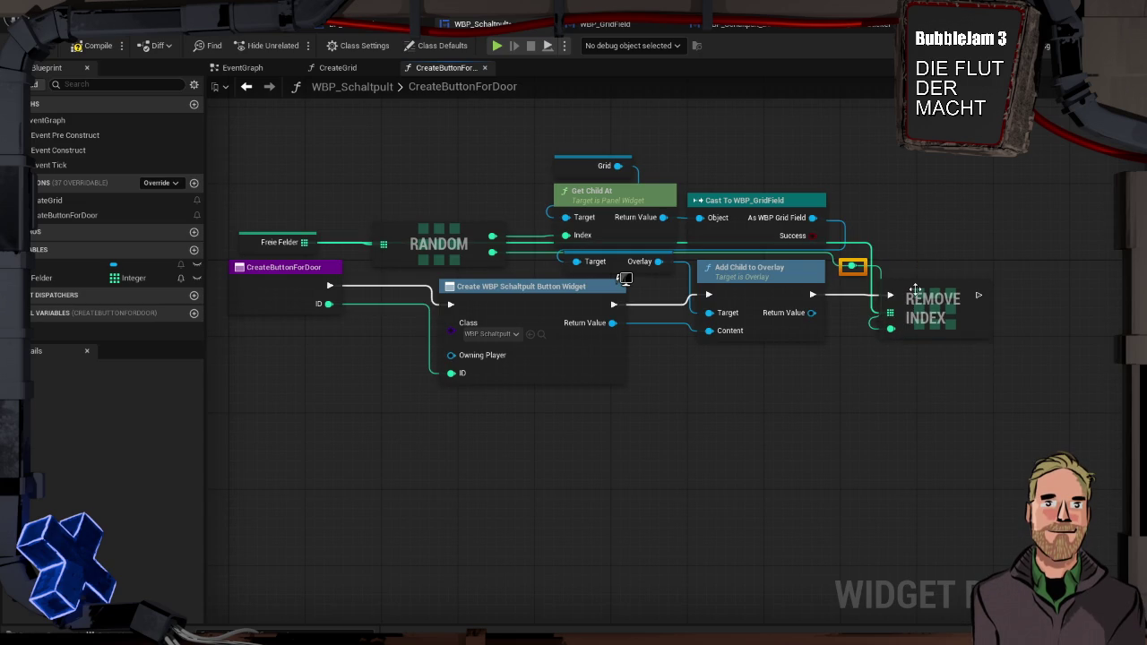
left_click_drag(915, 288, 935, 278)
left_click(835, 357)
left_click_drag(688, 395, 786, 389)
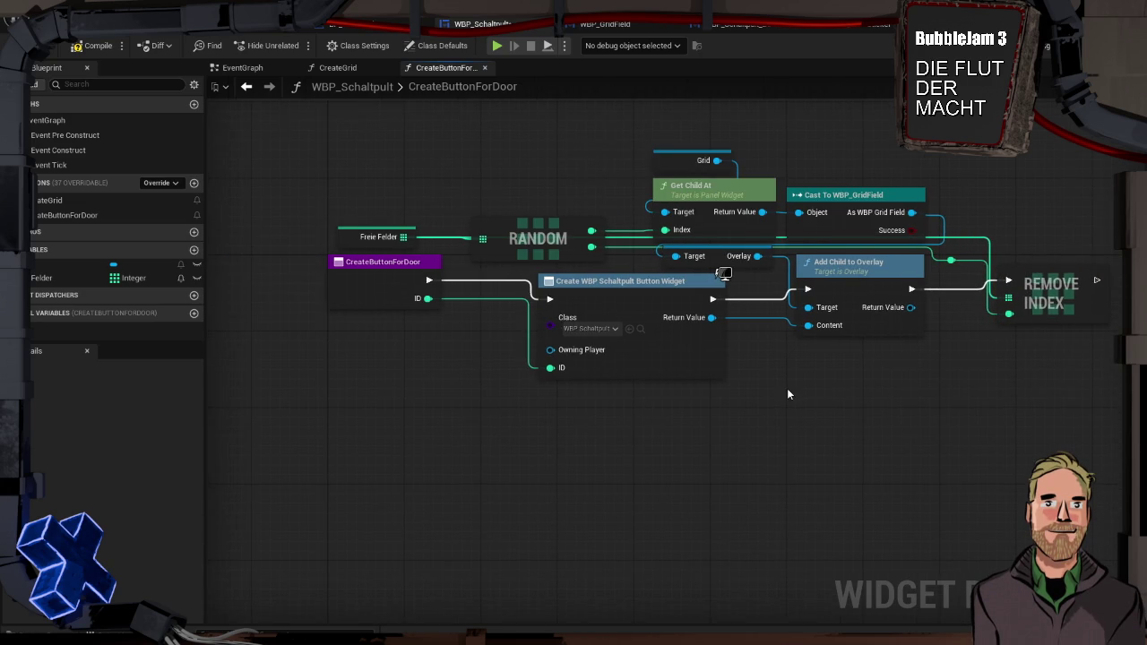
left_click(94, 45)
left_click(93, 47)
Open the BPI_Schaltraum_GameInstance blueprint from the Game folder in the Content Drawer.
key("ctrl+space")
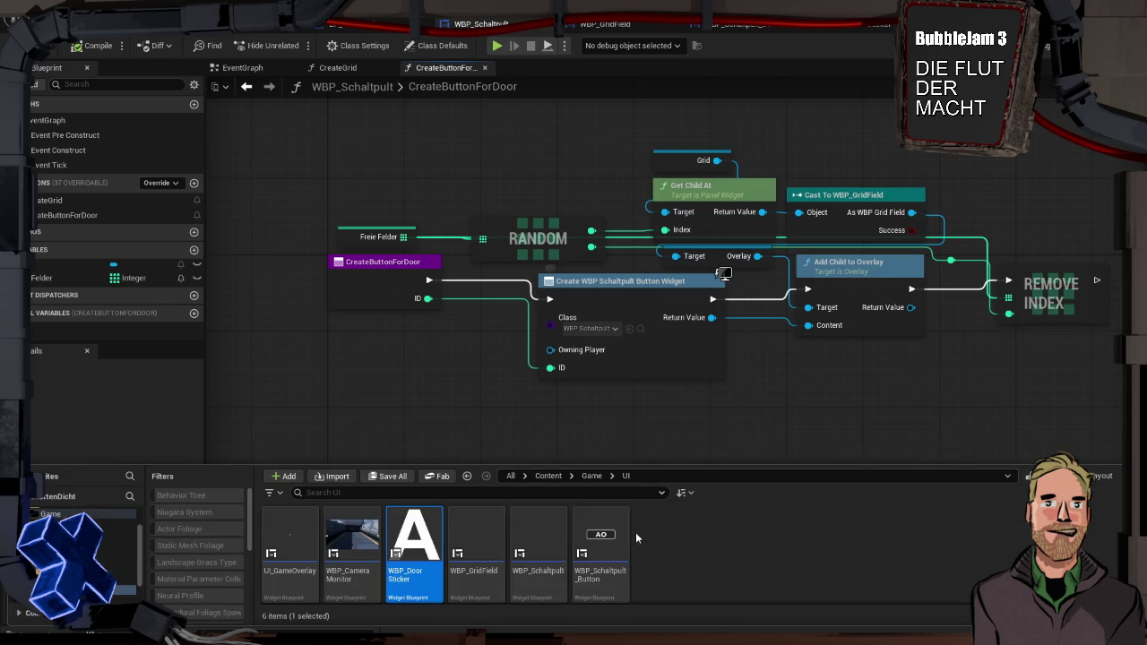
left_click(52, 513)
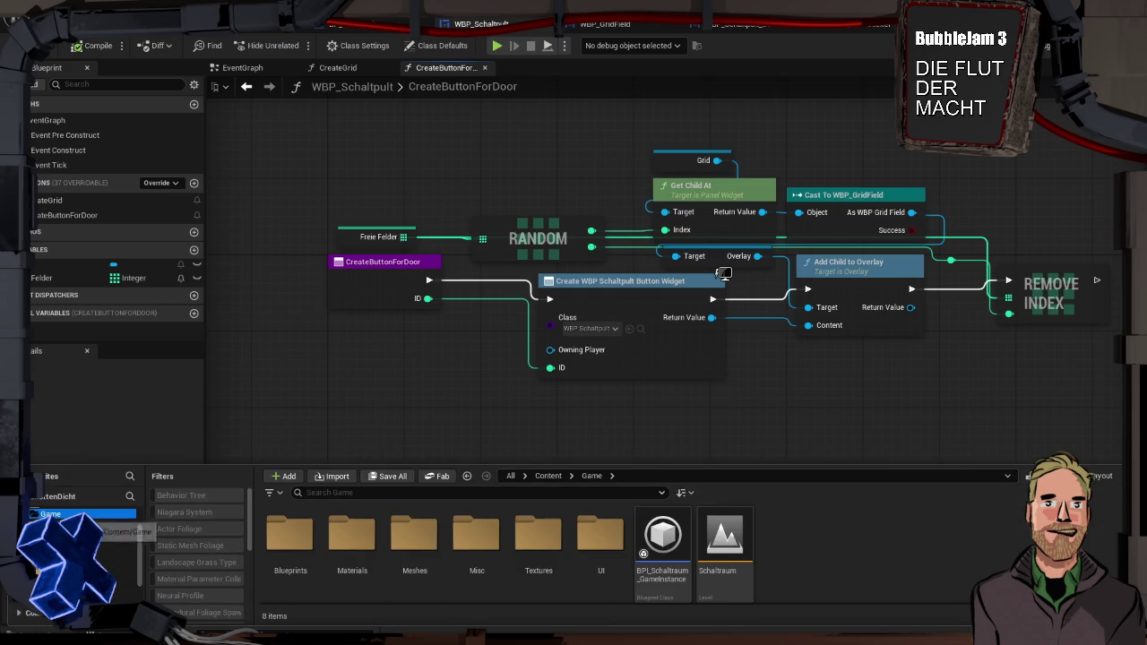
left_click(658, 530)
double_click(658, 531)
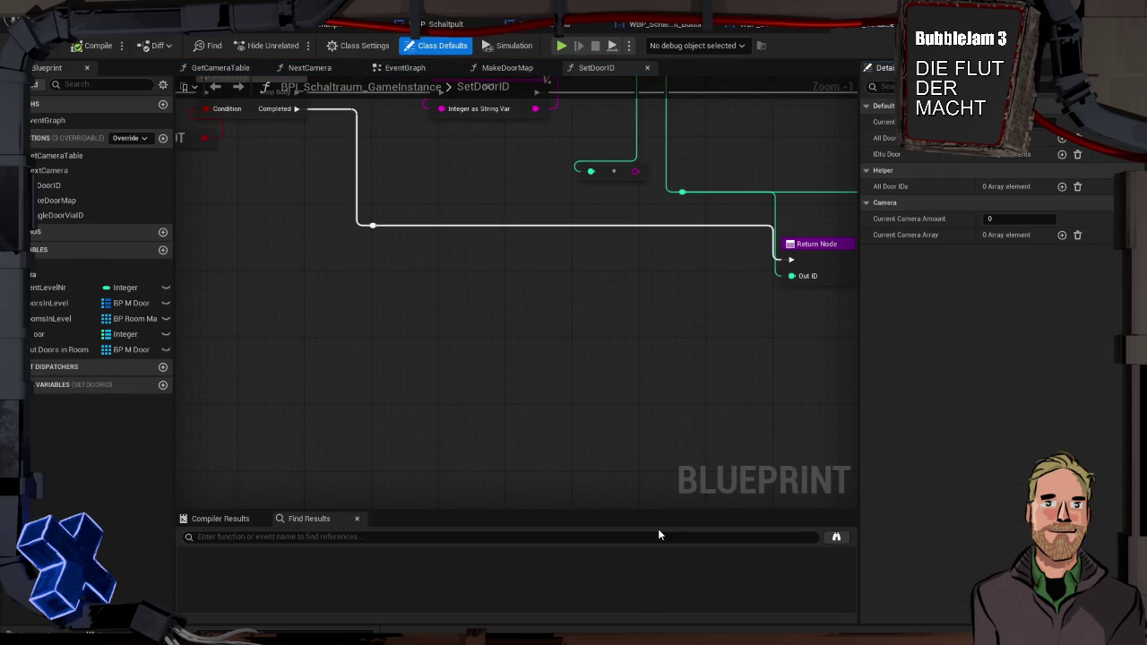
mouse_move(559, 331)
left_mouse_down()
mouse_move(660, 405)
mouse_move(748, 430)
left_mouse_up()
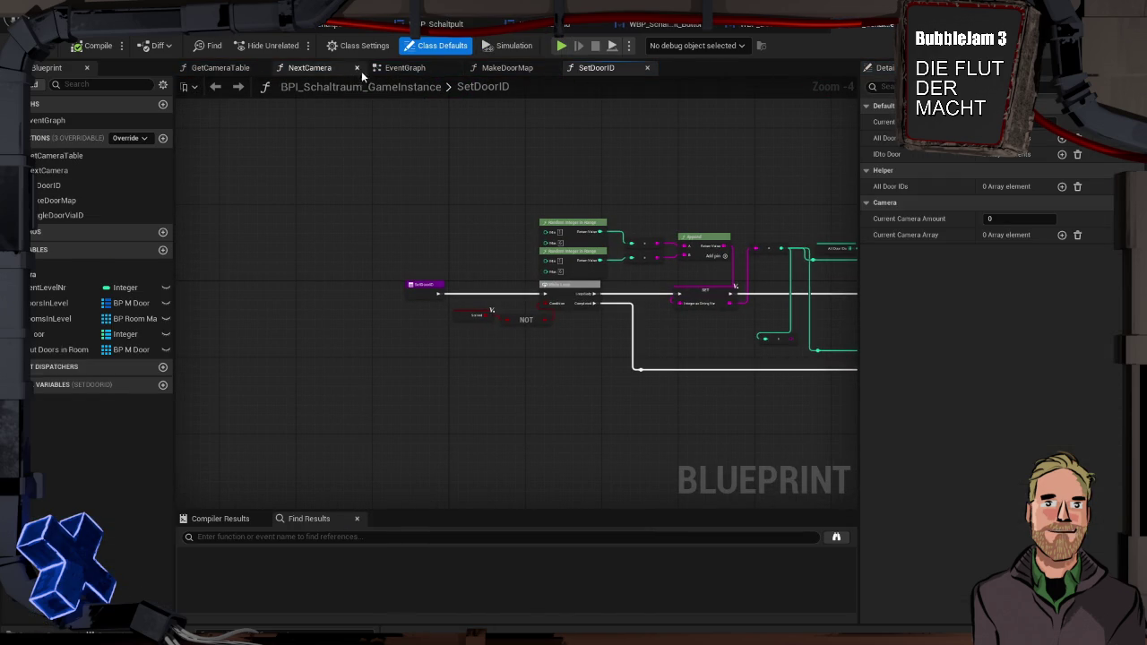
Switch to the EventGraph and inspect Event Init, the CLEAR nodes and Fetch Room Data.
double_click(69, 120)
scroll(552, 337, "up", 6)
left_click_drag(556, 329, 539, 458)
scroll(538, 458, "down", 2)
left_click_drag(562, 348, 405, 341)
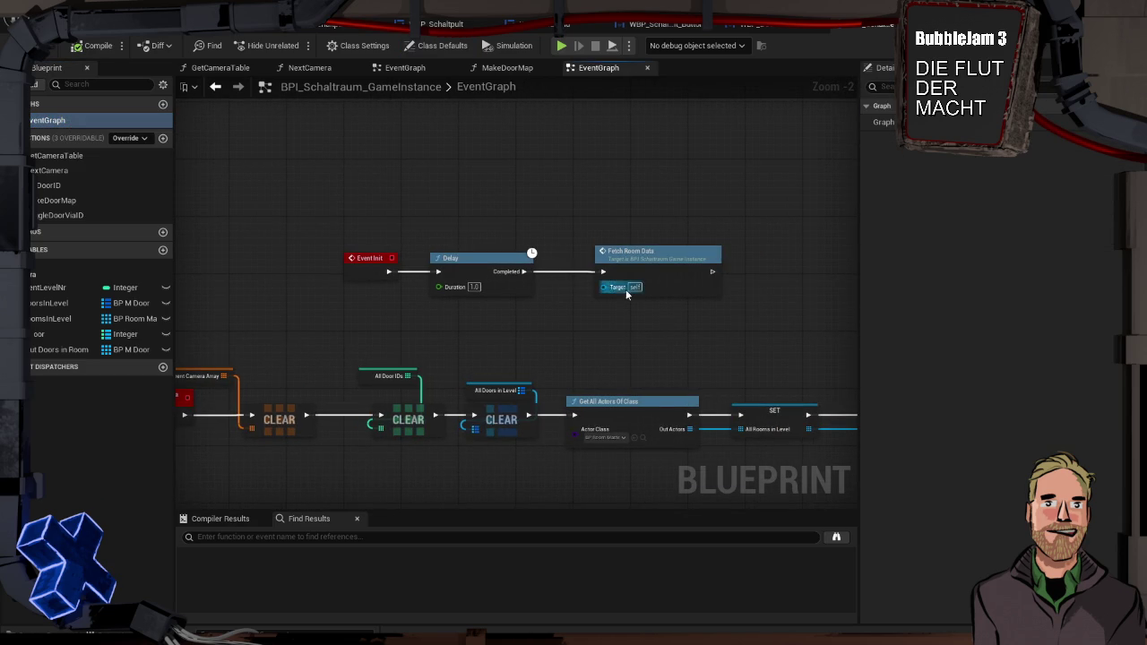
left_click_drag(619, 298, 857, 206)
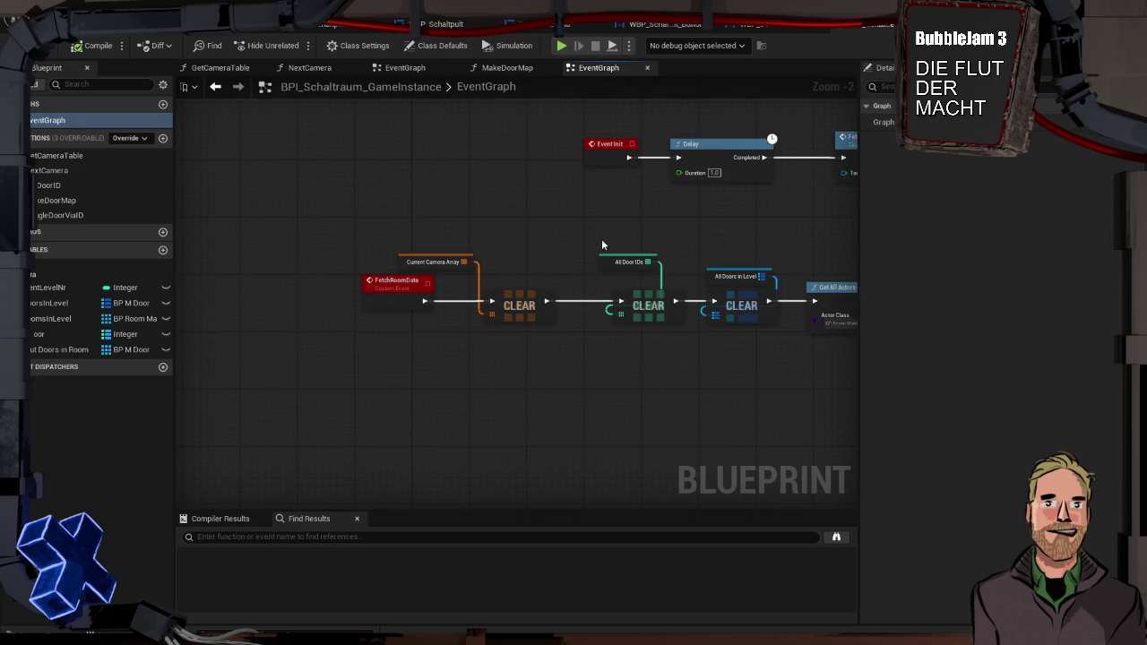
left_click_drag(600, 243, 294, 197)
Inspect Fetch Doors, Make Door Map and the For Each Loop with its SET nodes.
scroll(294, 197, "down", 2)
mouse_move(483, 257)
left_mouse_down()
mouse_move(578, 230)
mouse_move(558, 302)
mouse_move(587, 315)
left_mouse_up()
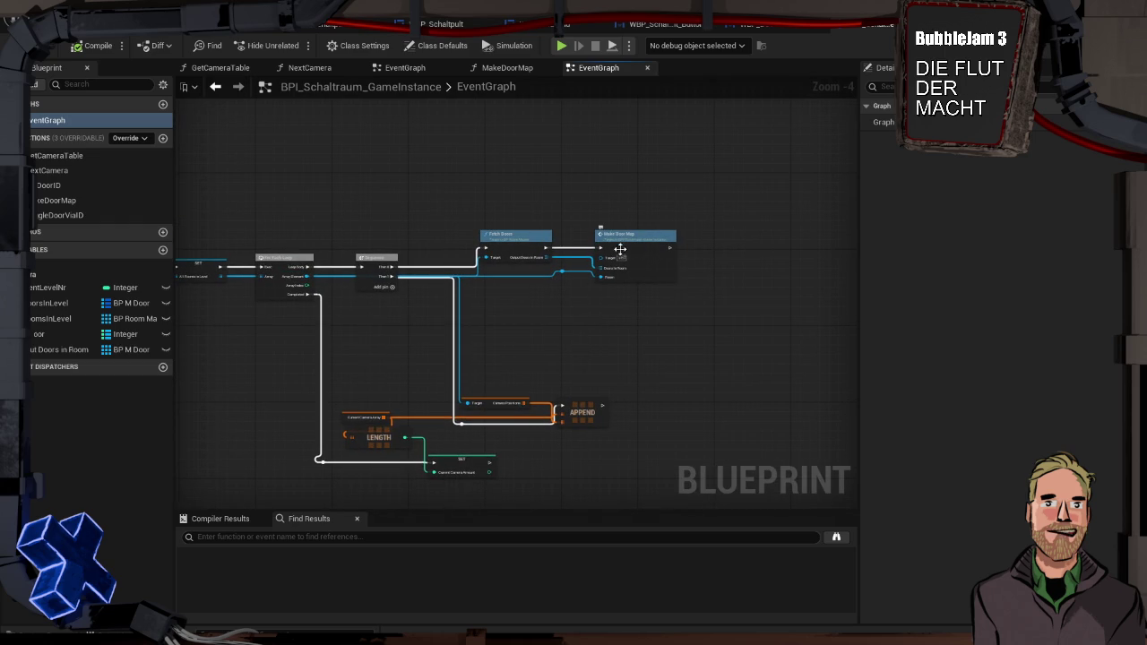
mouse_move(499, 326)
left_mouse_down()
mouse_move(877, 323)
mouse_move(525, 302)
left_mouse_up()
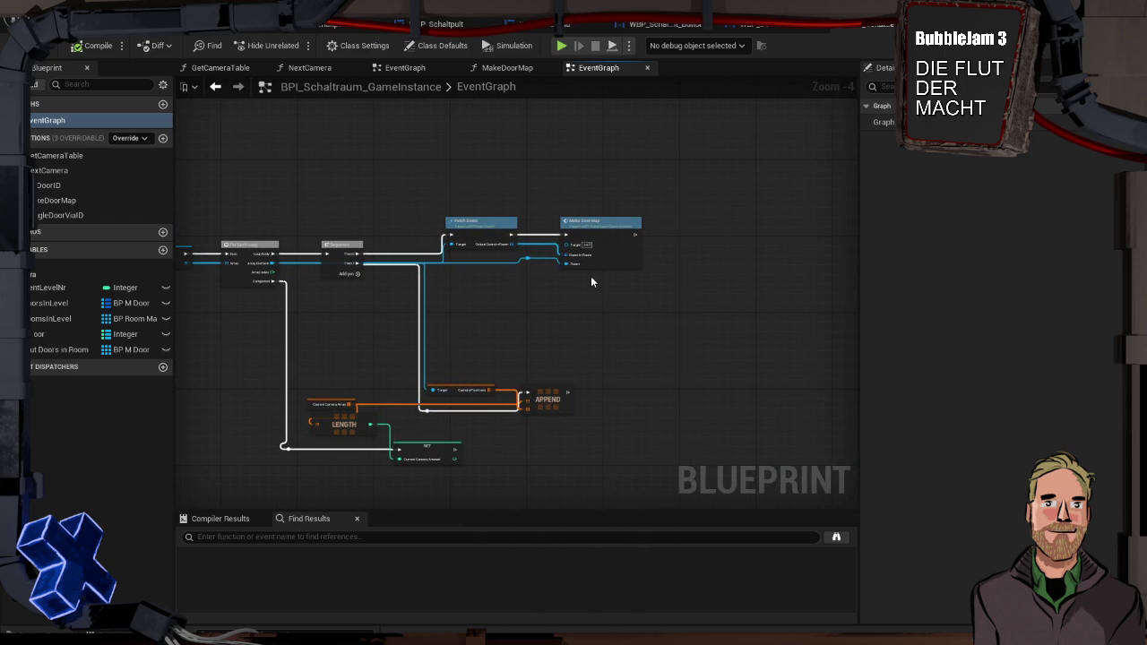
mouse_move(562, 324)
left_mouse_down()
mouse_move(699, 179)
mouse_move(746, 235)
left_mouse_up()
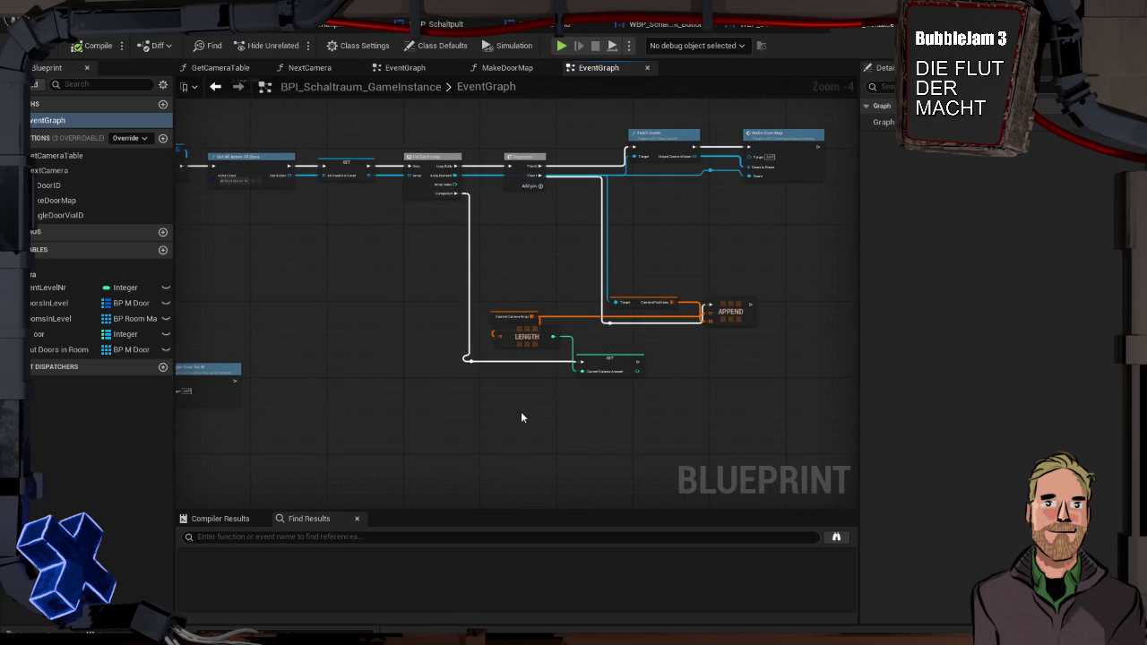
scroll(523, 416, "up", 2)
scroll(536, 394, "down", 2)
mouse_move(510, 389)
left_mouse_down()
mouse_move(529, 404)
mouse_move(612, 384)
mouse_move(869, 390)
mouse_move(812, 390)
left_mouse_up()
scroll(612, 230, "up", 3)
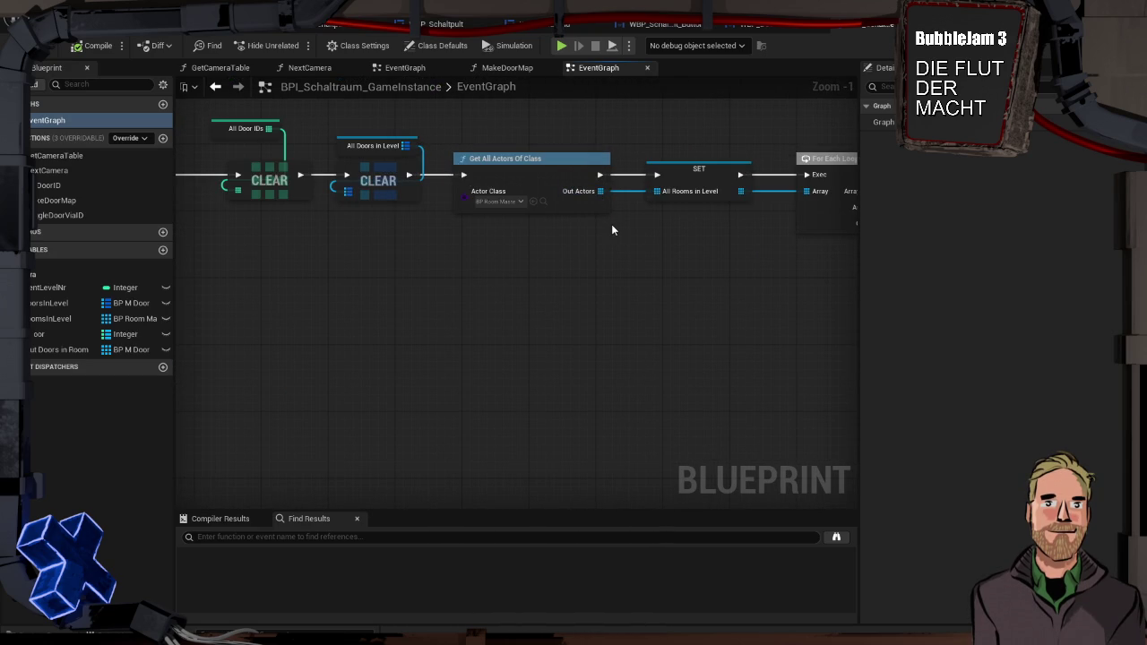
mouse_move(642, 242)
left_mouse_down()
mouse_move(416, 241)
mouse_move(402, 191)
mouse_move(389, 189)
mouse_move(668, 269)
mouse_move(308, 172)
left_mouse_up()
mouse_move(481, 233)
left_mouse_down()
mouse_move(352, 254)
mouse_move(328, 229)
mouse_move(295, 271)
mouse_move(248, 197)
mouse_move(361, 102)
mouse_move(402, 284)
mouse_move(705, 279)
mouse_move(591, 236)
mouse_move(514, 243)
mouse_move(416, 184)
mouse_move(284, 311)
mouse_move(461, 251)
mouse_move(630, 422)
mouse_move(658, 412)
mouse_move(481, 404)
mouse_move(491, 410)
left_mouse_up()
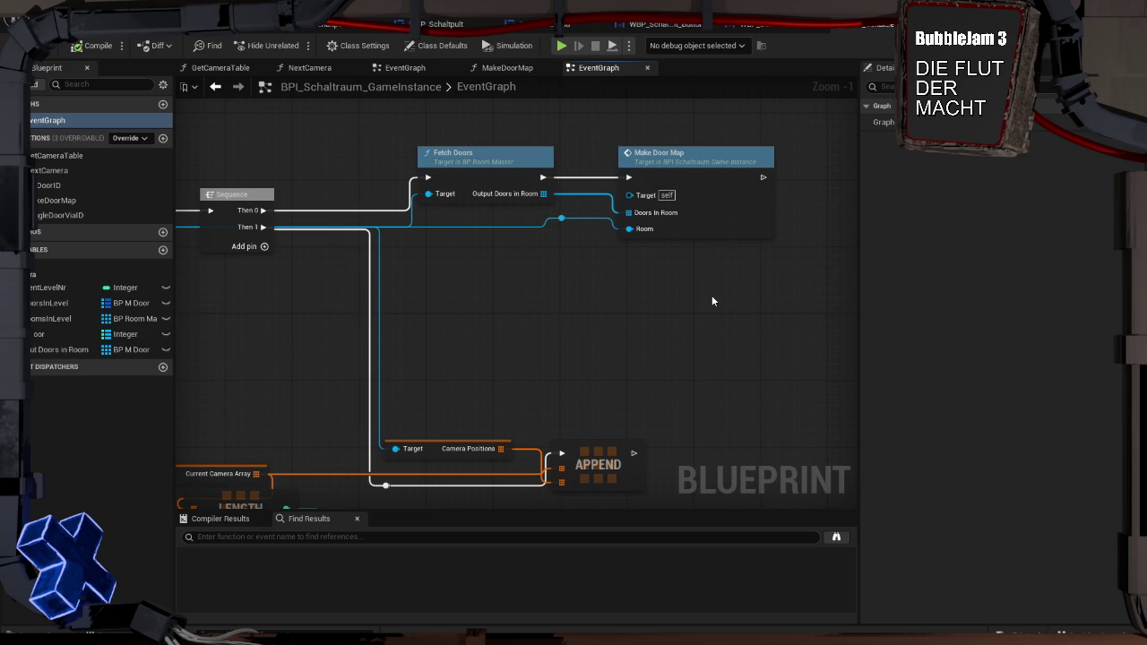
mouse_move(655, 289)
left_mouse_down()
mouse_move(992, 271)
mouse_move(864, 270)
left_mouse_up()
mouse_move(680, 140)
left_mouse_down()
mouse_move(575, 135)
mouse_move(1079, 157)
left_mouse_up()
mouse_move(1095, 255)
left_mouse_down()
mouse_move(636, 237)
mouse_move(660, 238)
mouse_move(632, 252)
mouse_move(503, 265)
mouse_move(545, 263)
mouse_move(622, 149)
left_mouse_up()
mouse_move(635, 279)
left_mouse_down()
mouse_move(621, 239)
mouse_move(709, 164)
left_mouse_up()
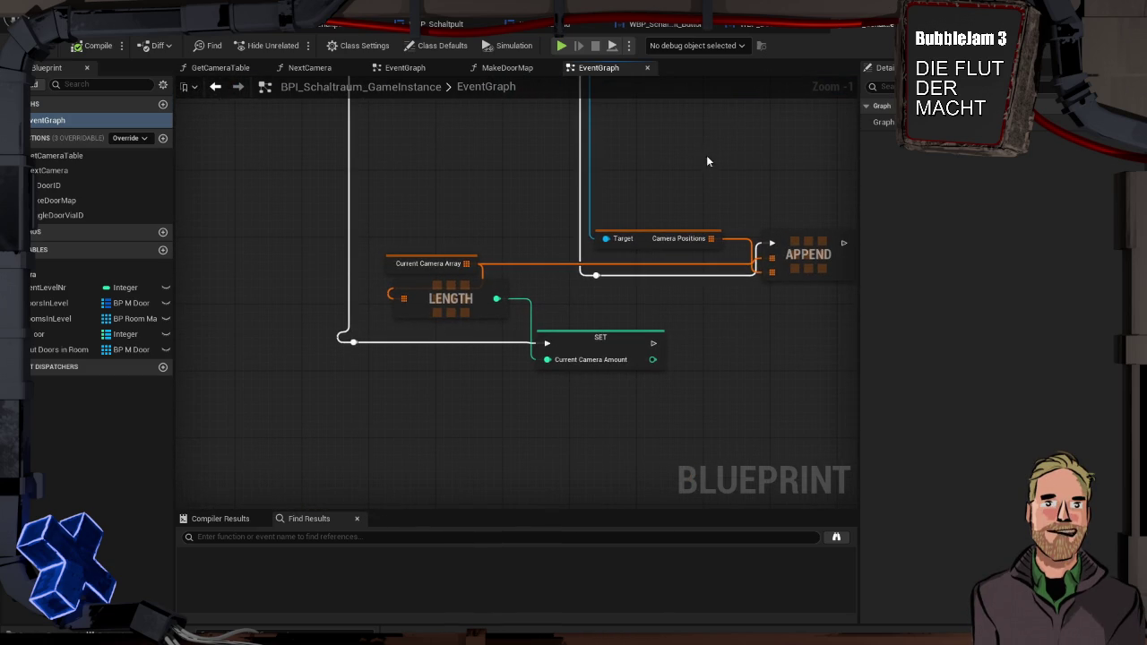
mouse_move(327, 171)
left_mouse_down()
mouse_move(625, 282)
mouse_move(785, 310)
mouse_move(512, 225)
mouse_move(425, 212)
mouse_move(473, 191)
left_mouse_up()
scroll(512, 225, "down", 1)
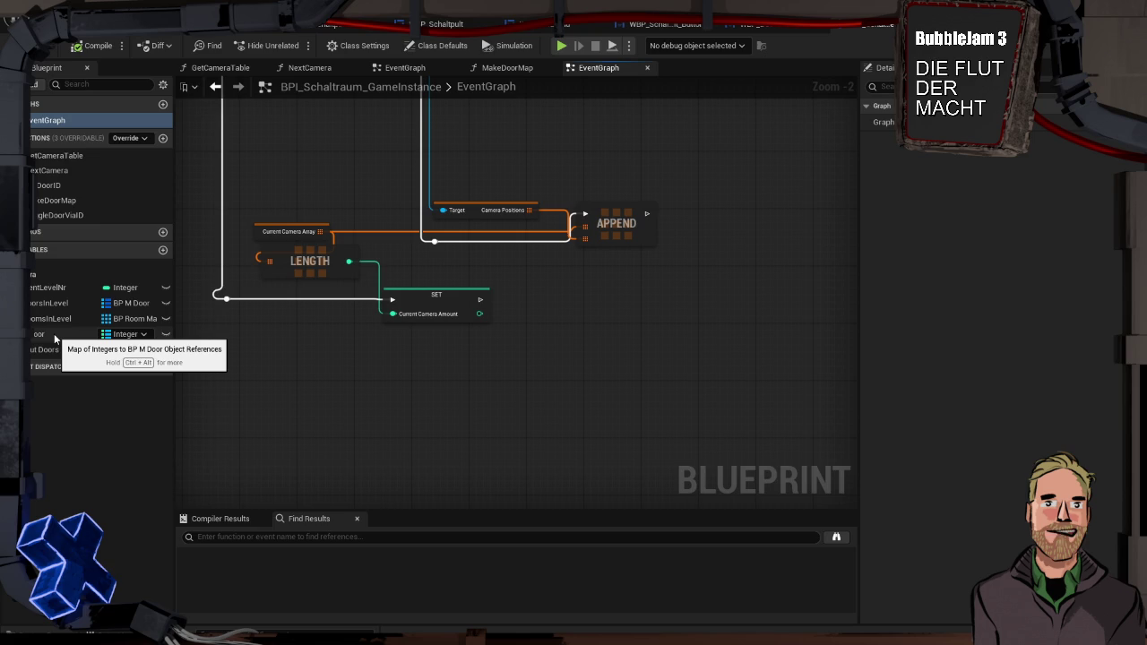
Add an IDtoDoor getter with a Keys node placed beside the SET.
mouse_move(54, 338)
left_mouse_down()
mouse_move(421, 401)
mouse_move(426, 342)
left_mouse_up()
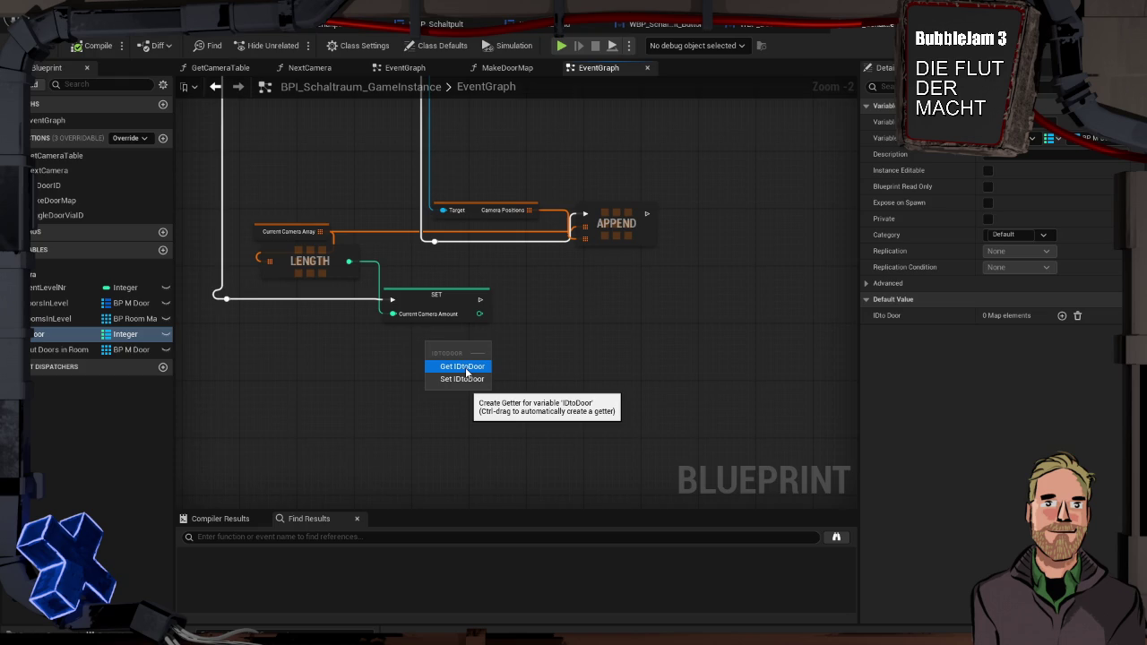
left_click(465, 367)
left_click_drag(467, 347, 541, 339)
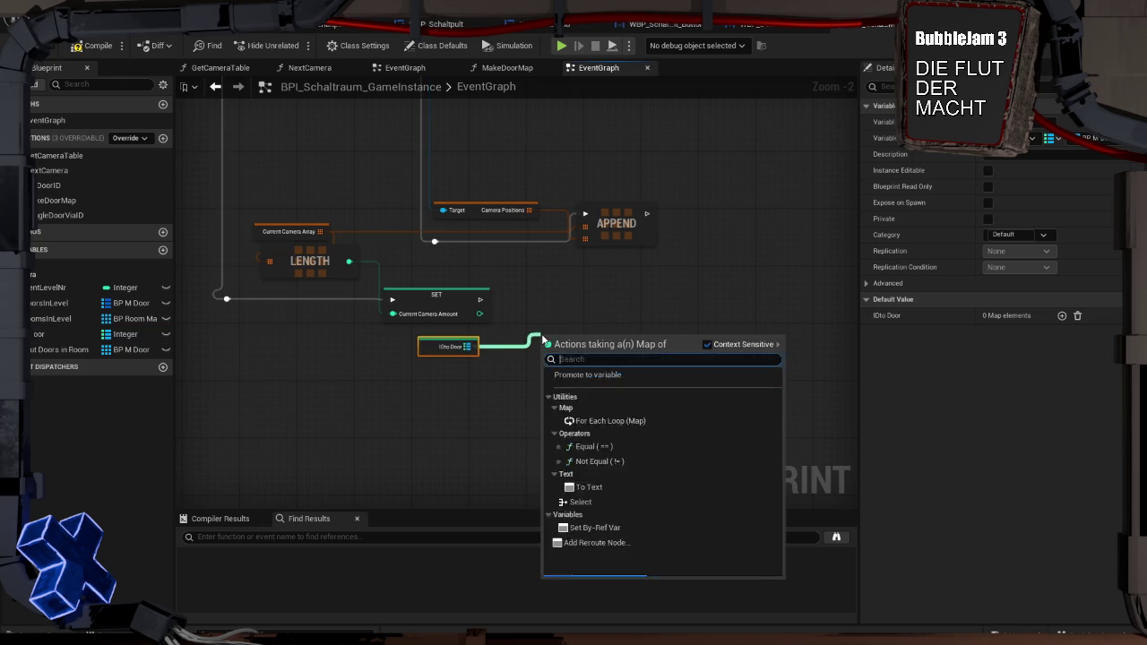
type("key")
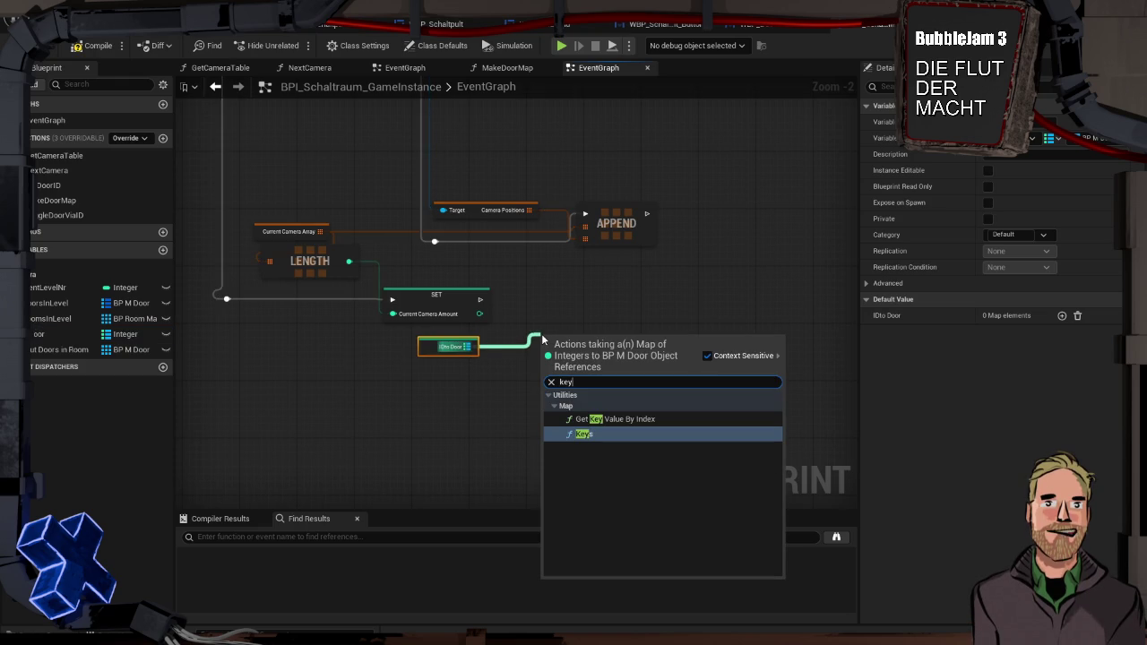
key("Return")
mouse_move(542, 328)
left_mouse_down()
mouse_move(541, 285)
mouse_move(528, 300)
left_mouse_up()
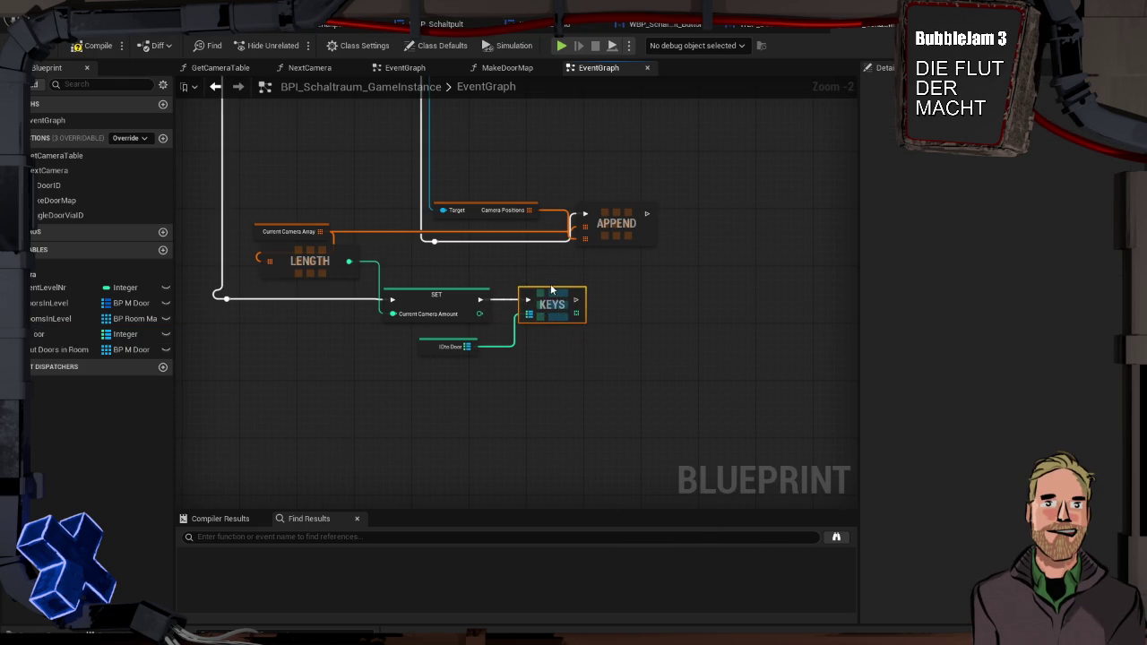
Add a For Each Loop on the key array and move it further right.
mouse_move(573, 333)
left_mouse_down()
mouse_move(432, 322)
mouse_move(499, 319)
mouse_move(526, 300)
left_mouse_up()
left_click(604, 304)
scroll(490, 305, "up", 2)
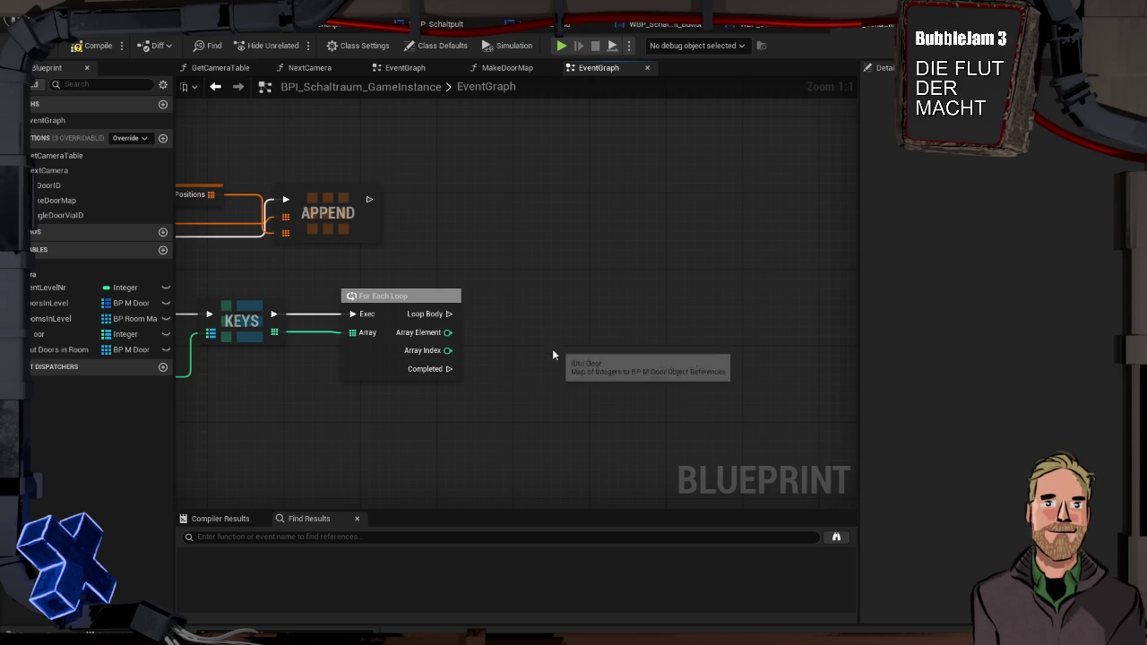
right_click(508, 281)
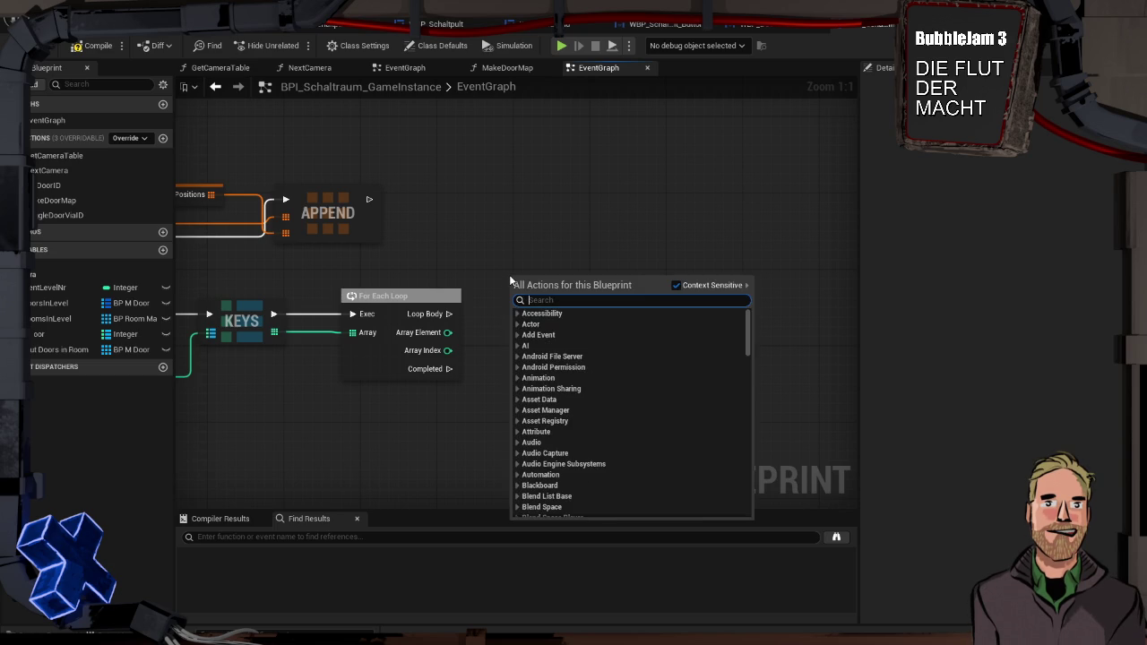
left_click(500, 237)
left_click_drag(396, 441, 535, 414)
left_click_drag(522, 269, 841, 266)
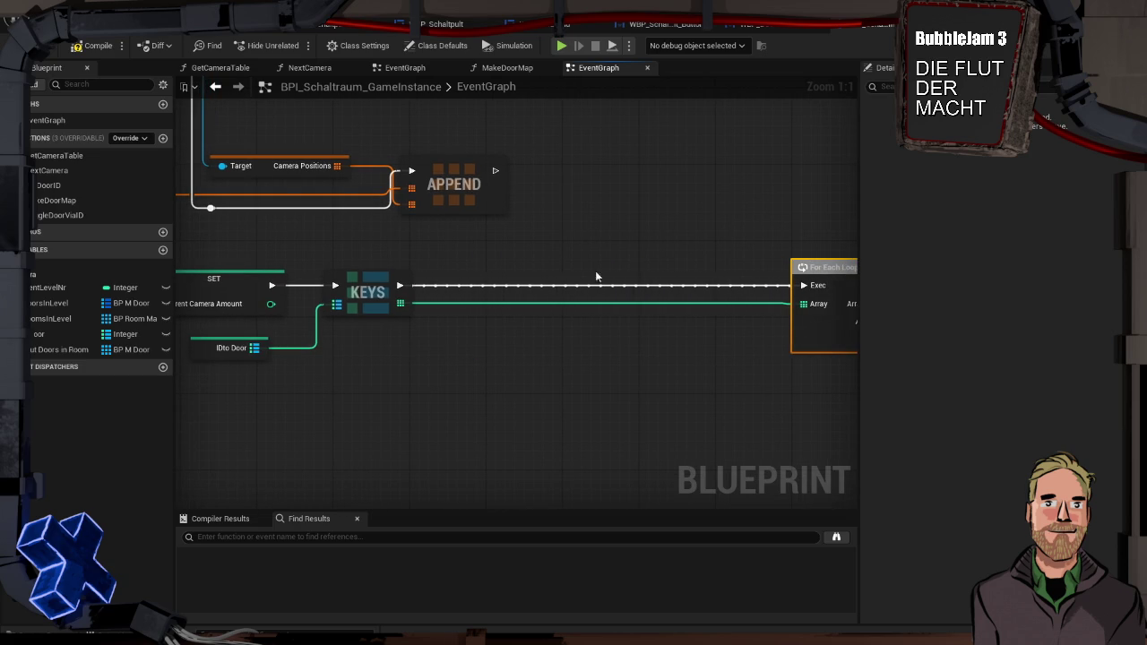
left_click_drag(396, 285, 463, 289)
Add Get Actor Of Class for BP_Schaltpult and line it up beside the For Each Loop.
type("actor")
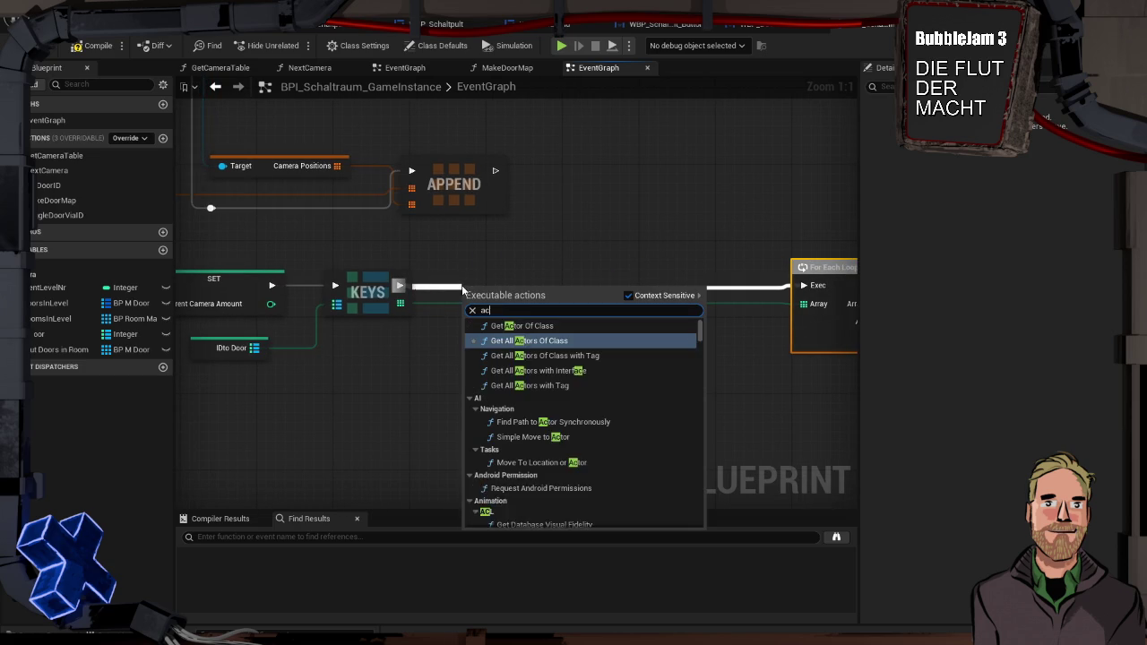
key("Return")
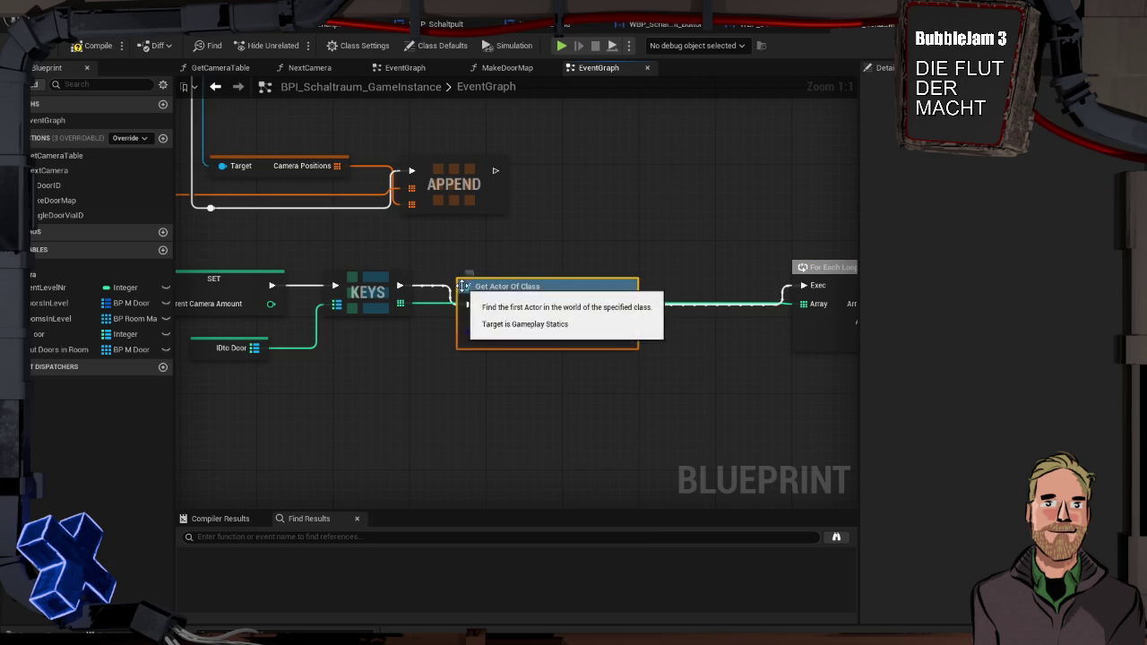
left_click(504, 334)
type("schalt")
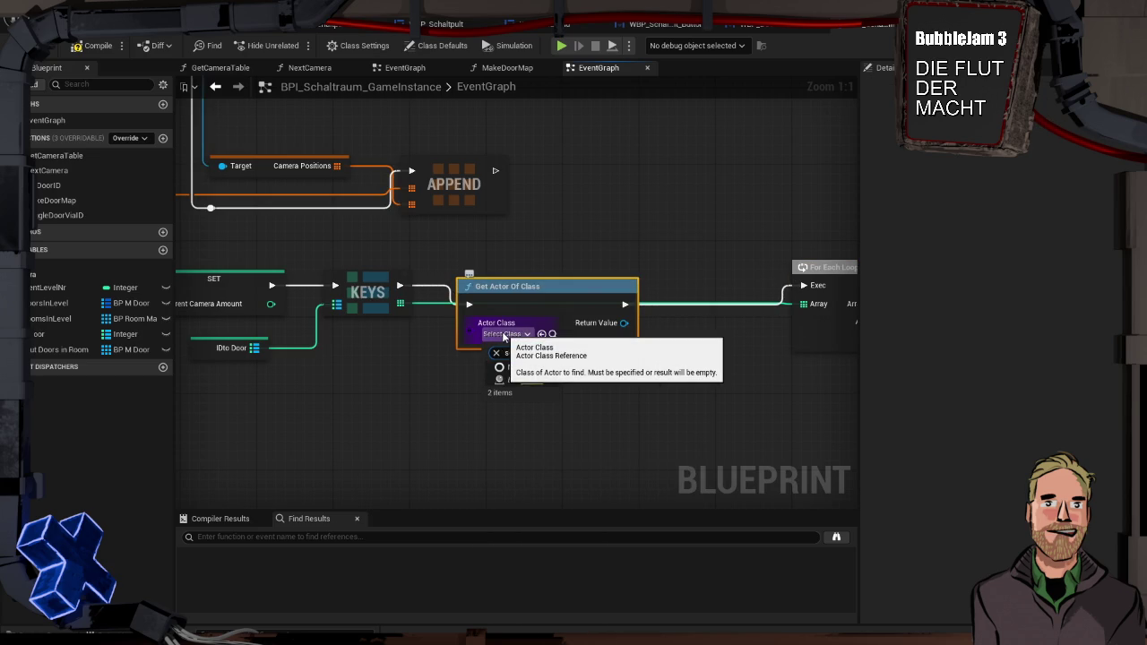
left_click(543, 391)
left_click_drag(558, 288, 578, 269)
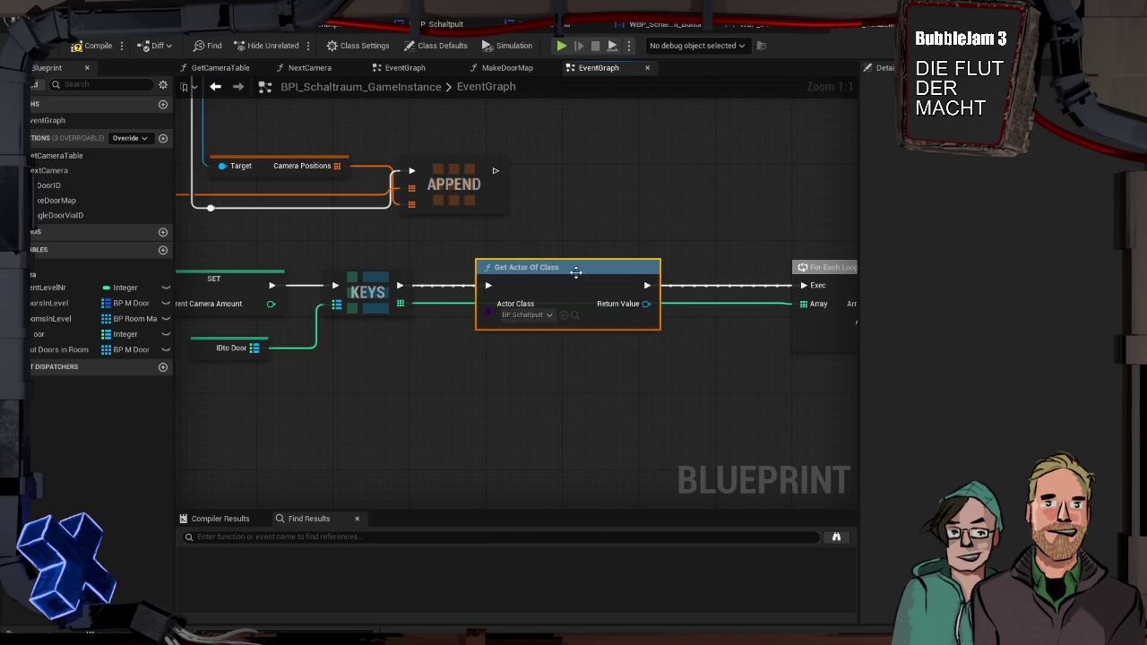
left_click_drag(645, 312, 460, 312)
mouse_move(496, 278)
left_mouse_down()
mouse_move(548, 274)
mouse_move(447, 275)
left_mouse_up()
From the found actor, add a Get Widget node for the WBP Schaltpult component.
left_click_drag(308, 311, 630, 284)
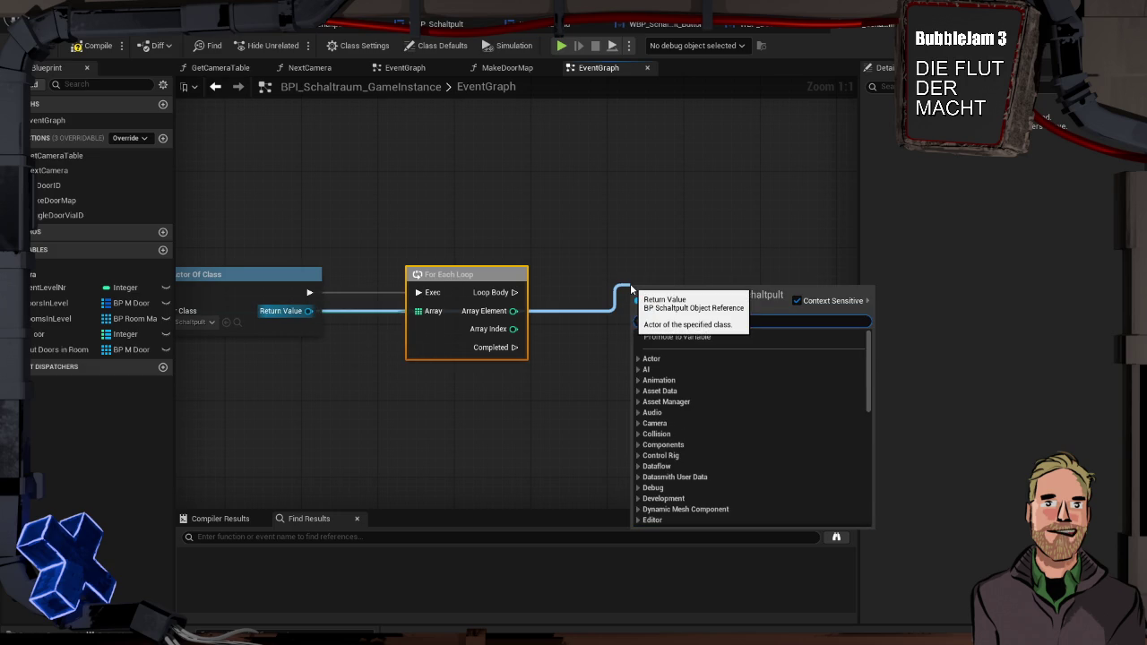
type("creat")
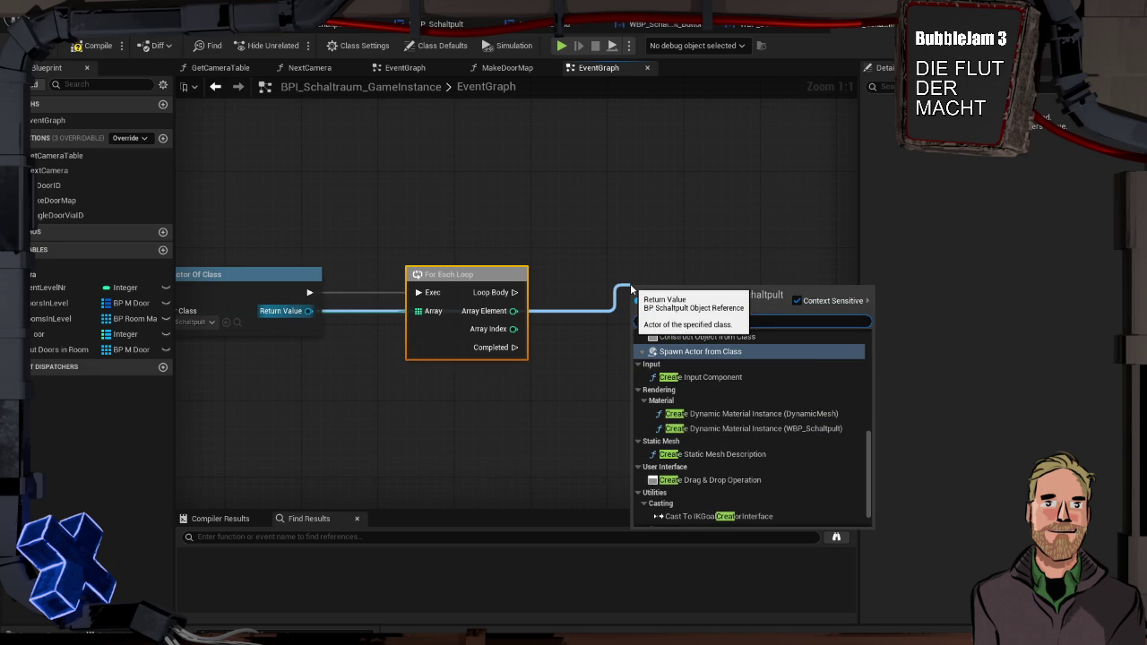
left_click(696, 219)
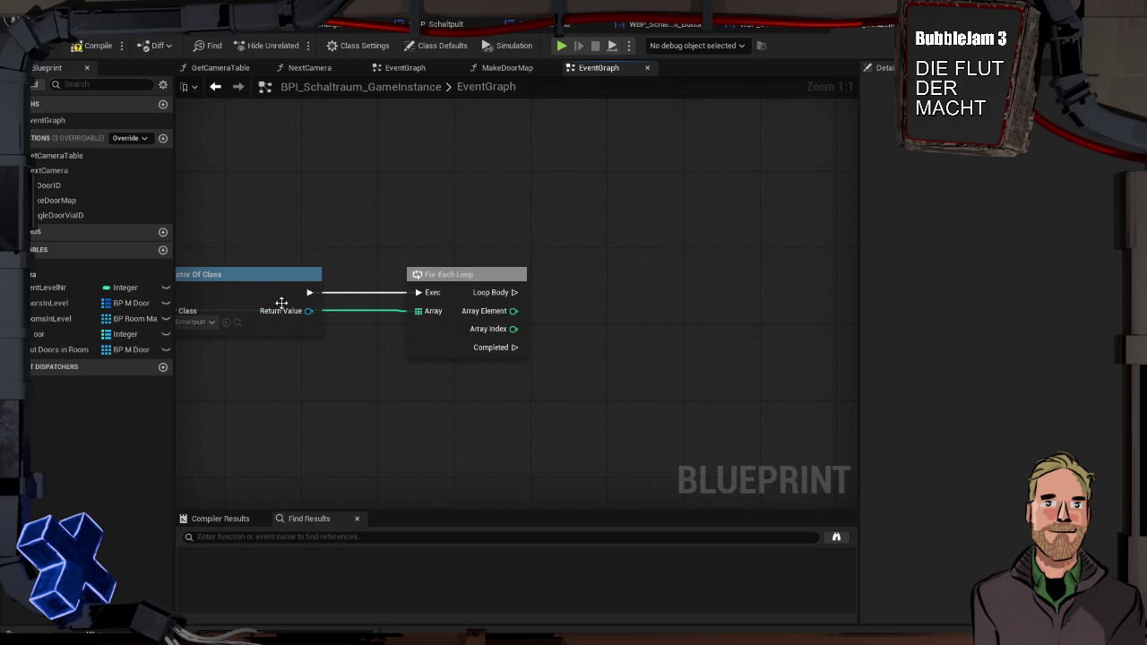
mouse_move(308, 311)
left_mouse_down()
mouse_move(339, 235)
mouse_move(360, 217)
left_mouse_up()
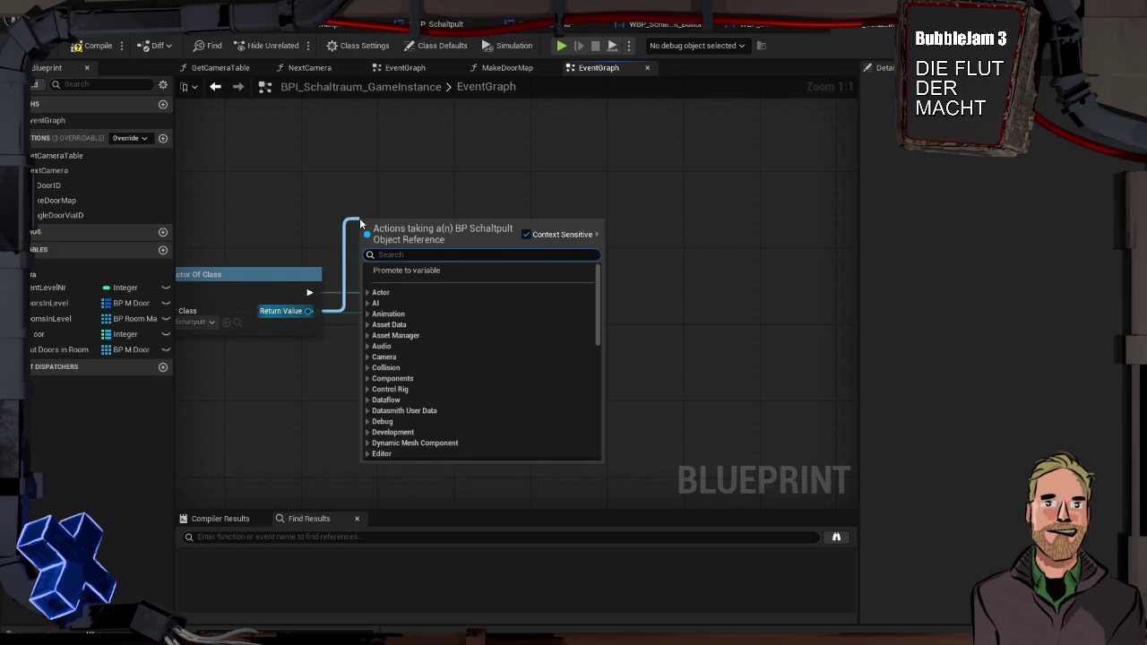
type("widget")
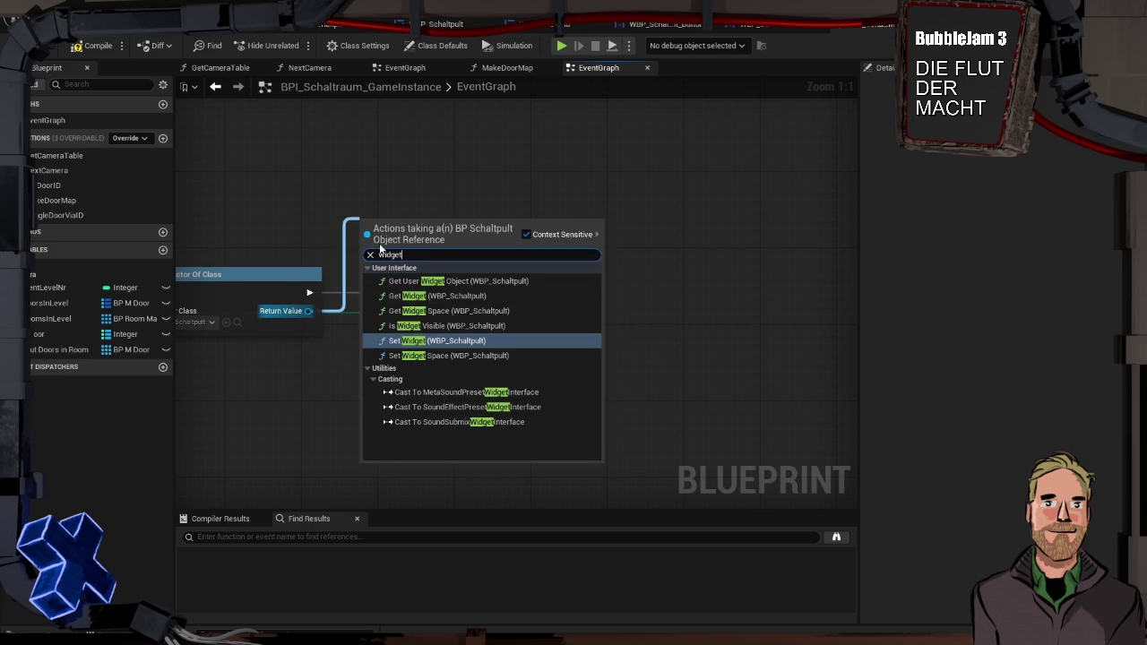
left_click(484, 296)
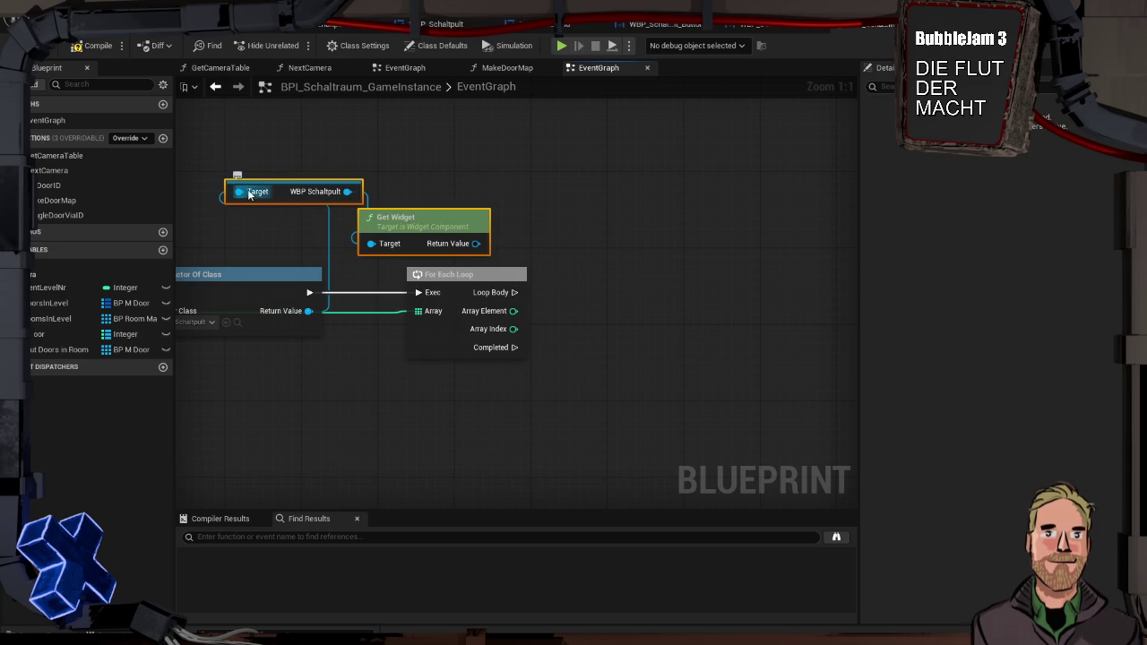
mouse_move(281, 193)
left_mouse_down()
mouse_move(405, 193)
mouse_move(384, 212)
mouse_move(381, 173)
left_mouse_up()
left_click(410, 220, "shift")
Cast the widget to WBP_Schaltpult as a pure cast and arrange the widget nodes.
left_click_drag(446, 195, 401, 226)
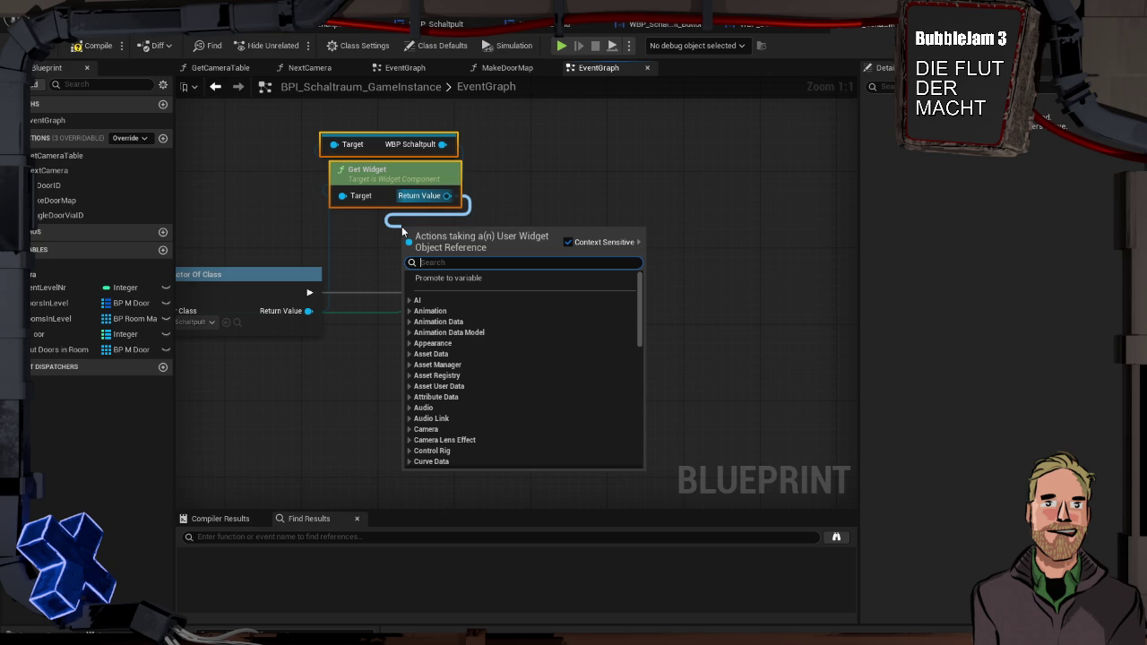
type("wbp sch")
left_click(521, 299)
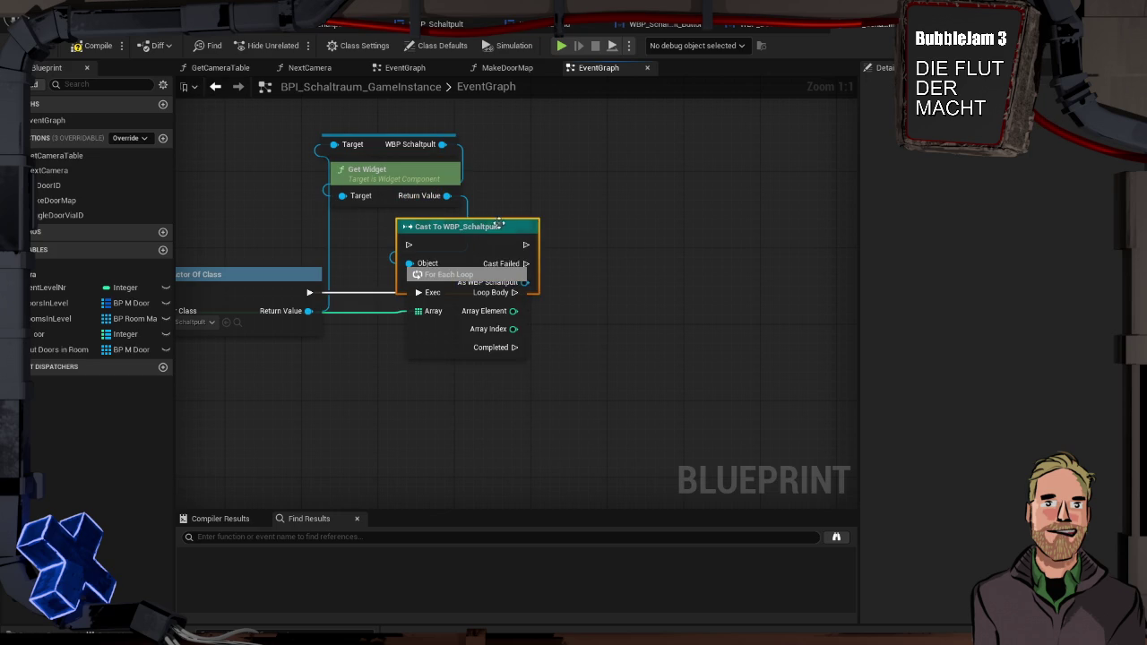
right_click(498, 224)
right_click(473, 237)
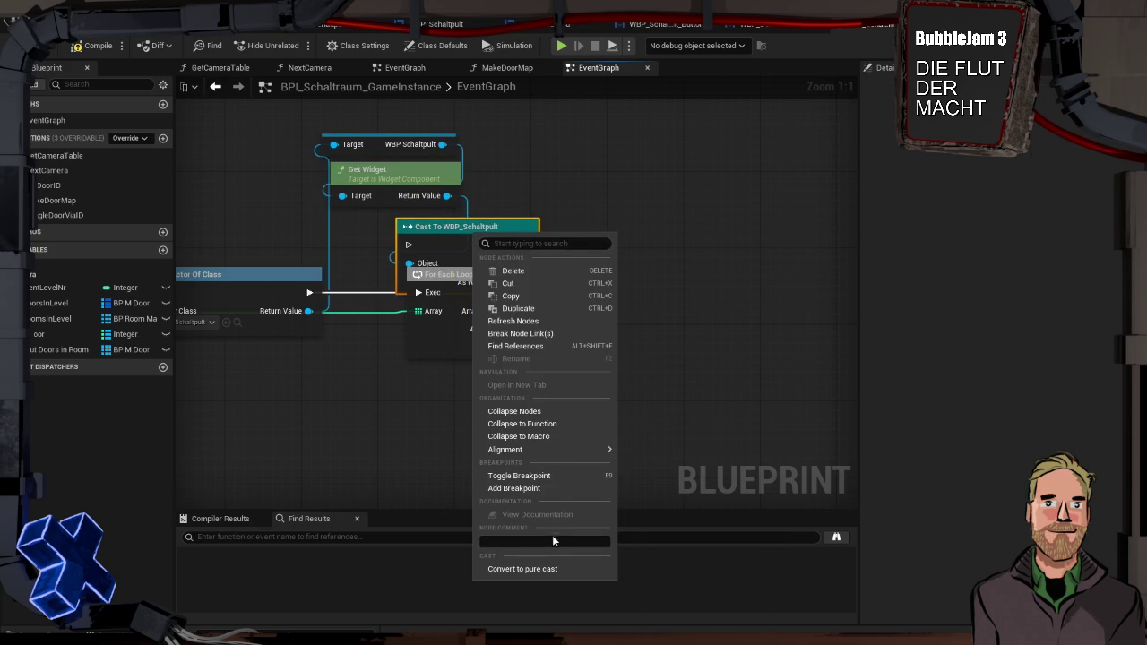
left_click(522, 568)
left_click_drag(443, 230, 383, 220)
left_click_drag(376, 124, 470, 262)
mouse_move(421, 224)
left_mouse_down()
mouse_move(461, 215)
mouse_move(590, 301)
left_mouse_up()
Call Create Button for Door in the Loop Body with Array Element as ID, then compile.
type("create")
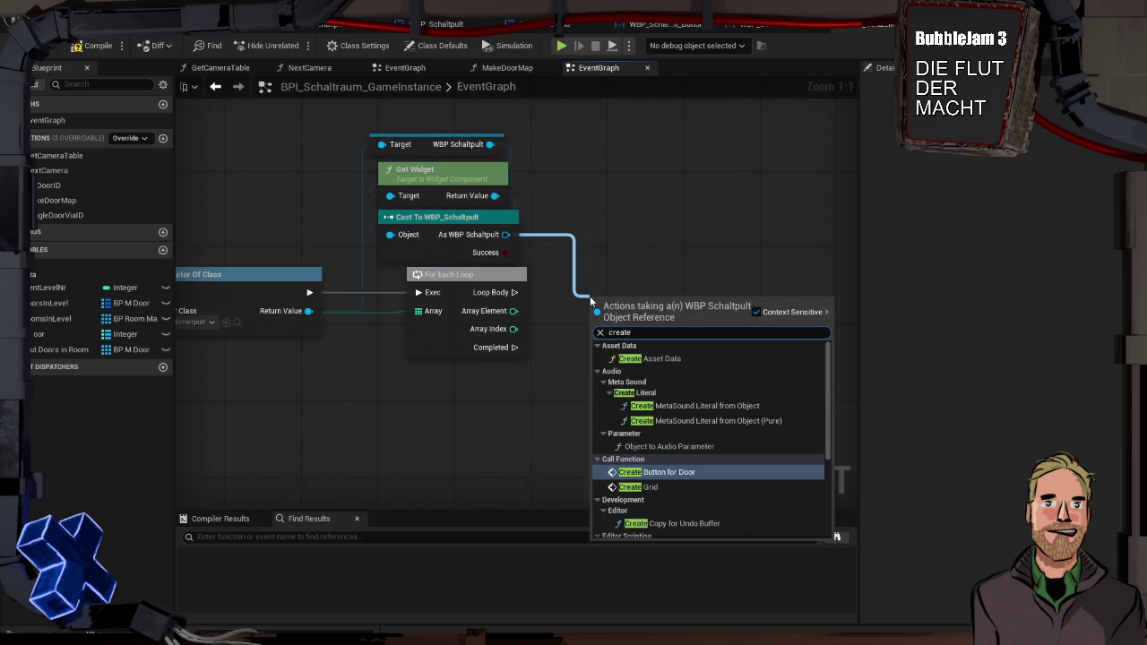
key("Return")
left_click_drag(514, 292, 596, 328)
mouse_move(600, 309)
left_mouse_down()
mouse_move(602, 281)
mouse_move(586, 271)
left_mouse_up()
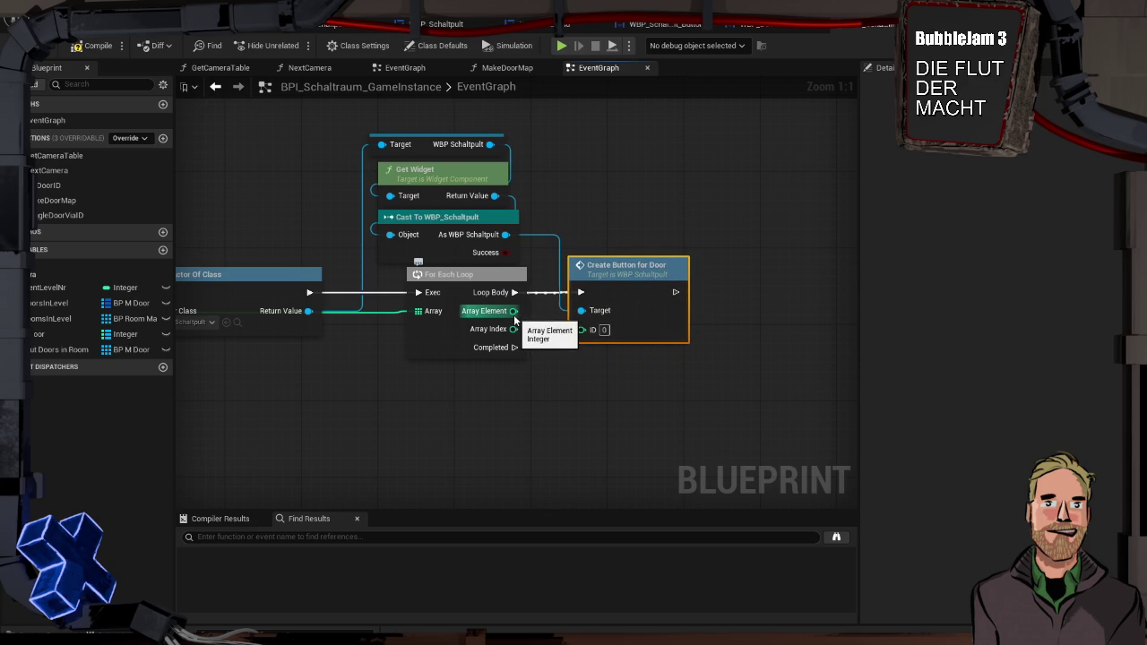
left_click_drag(513, 311, 584, 329)
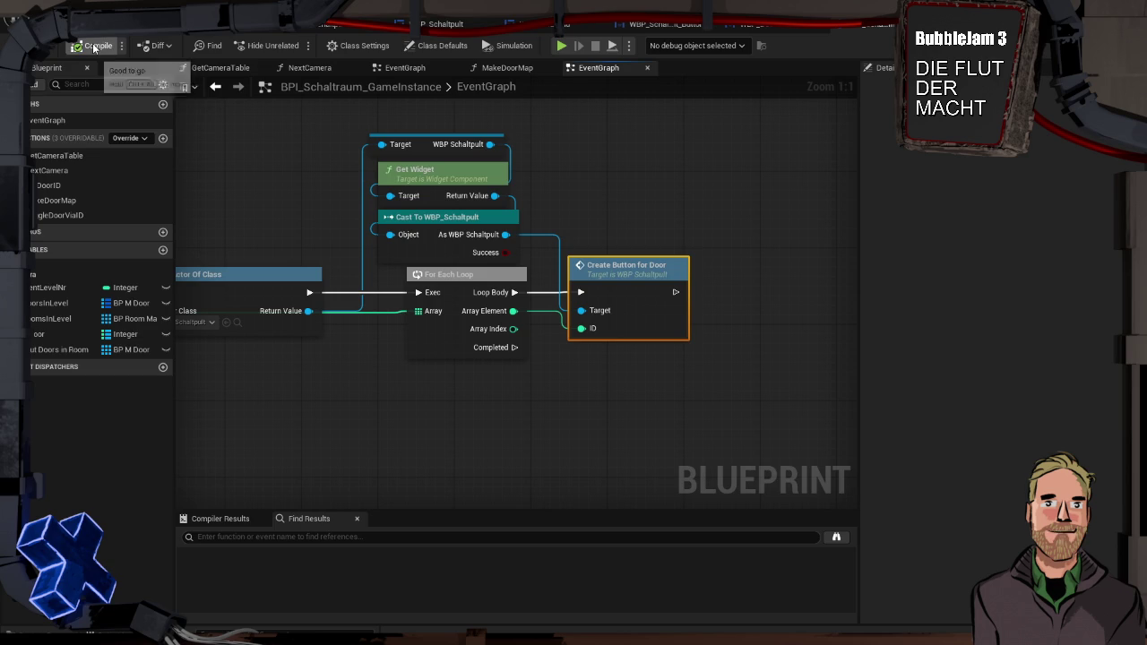
left_click(94, 46)
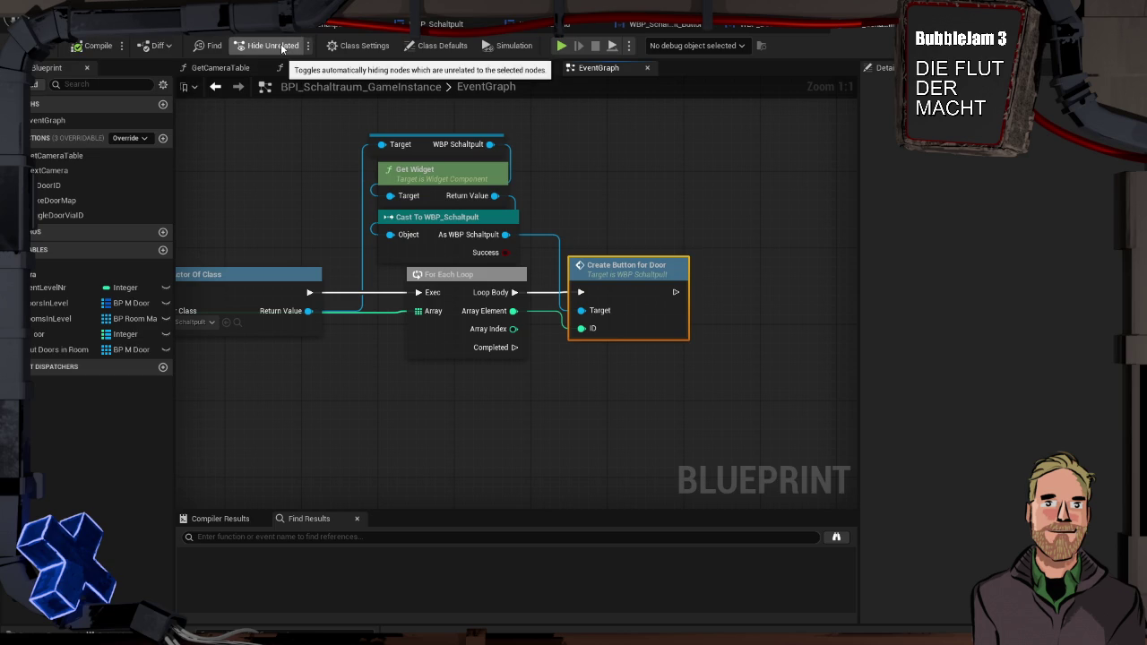
Play-test, then delete the WBP_Schaltpult_Button placeholder from the WBP_GridField hierarchy.
key("alt+p")
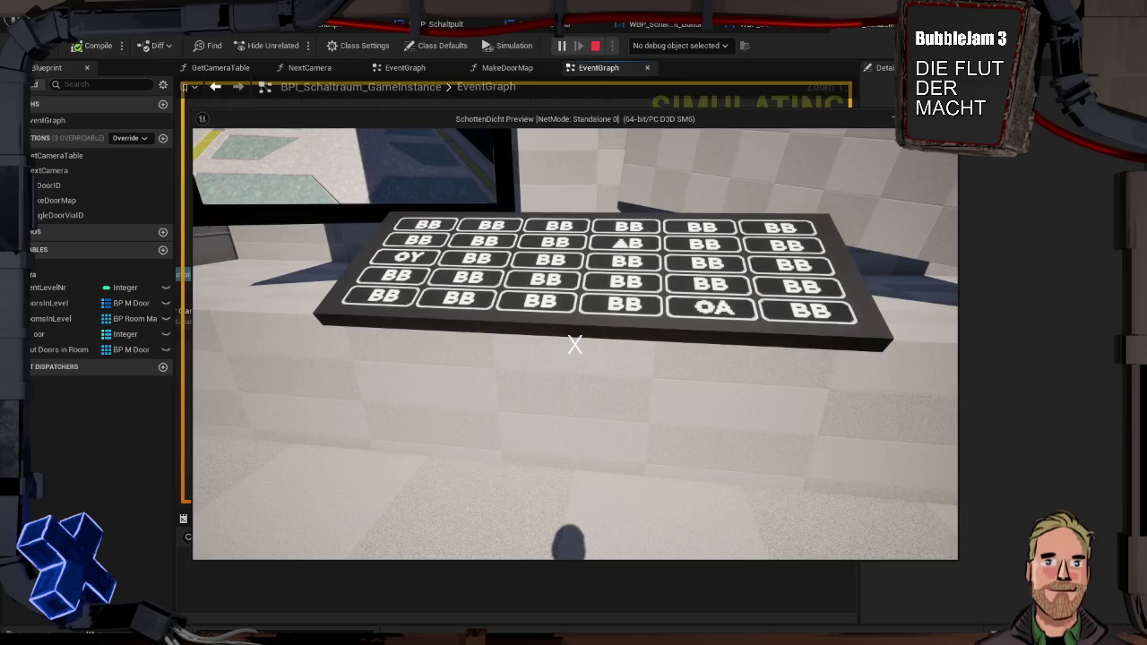
key("Escape")
left_click(572, 29)
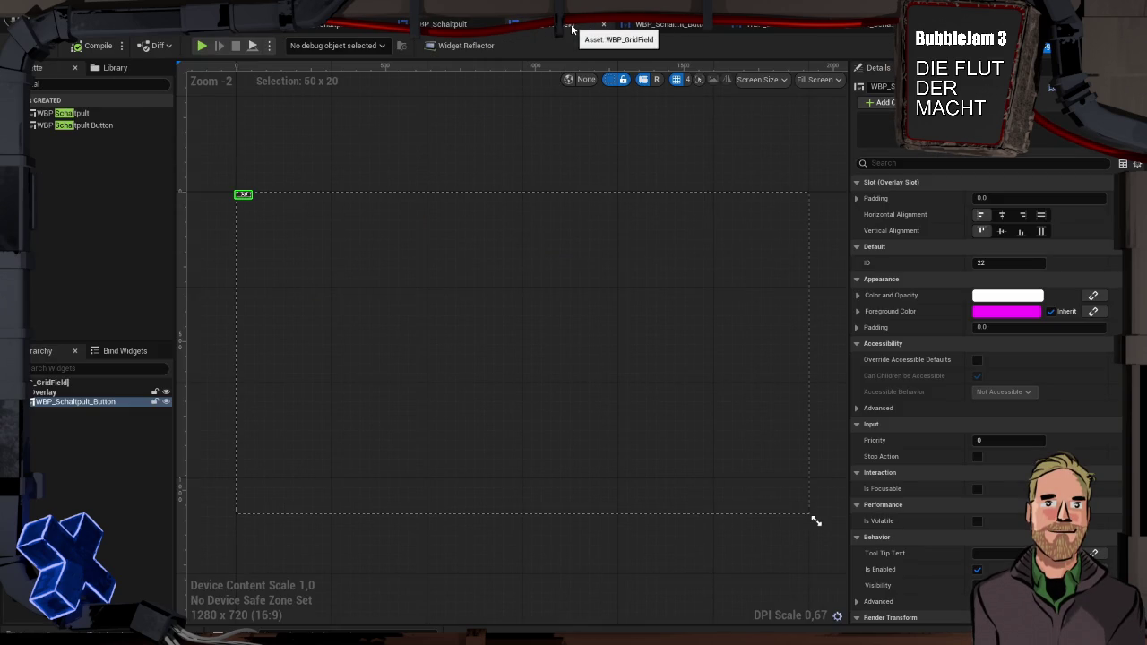
left_click(104, 431)
left_click(103, 402)
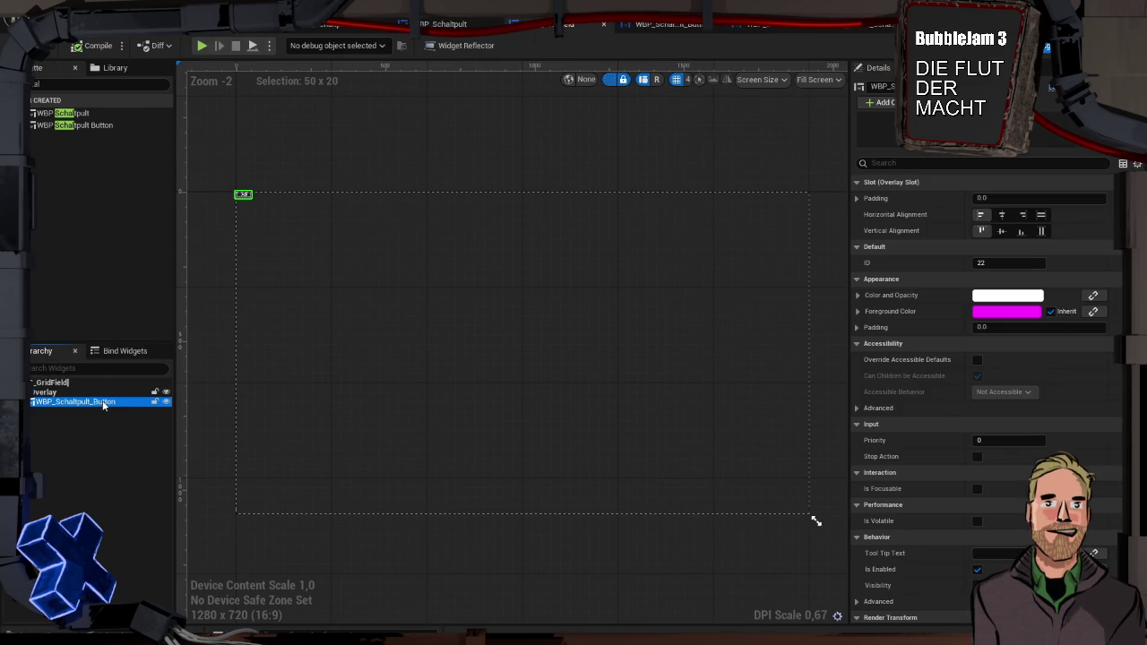
key("Delete")
Run a play-test again without the placeholder button.
key("alt+p")
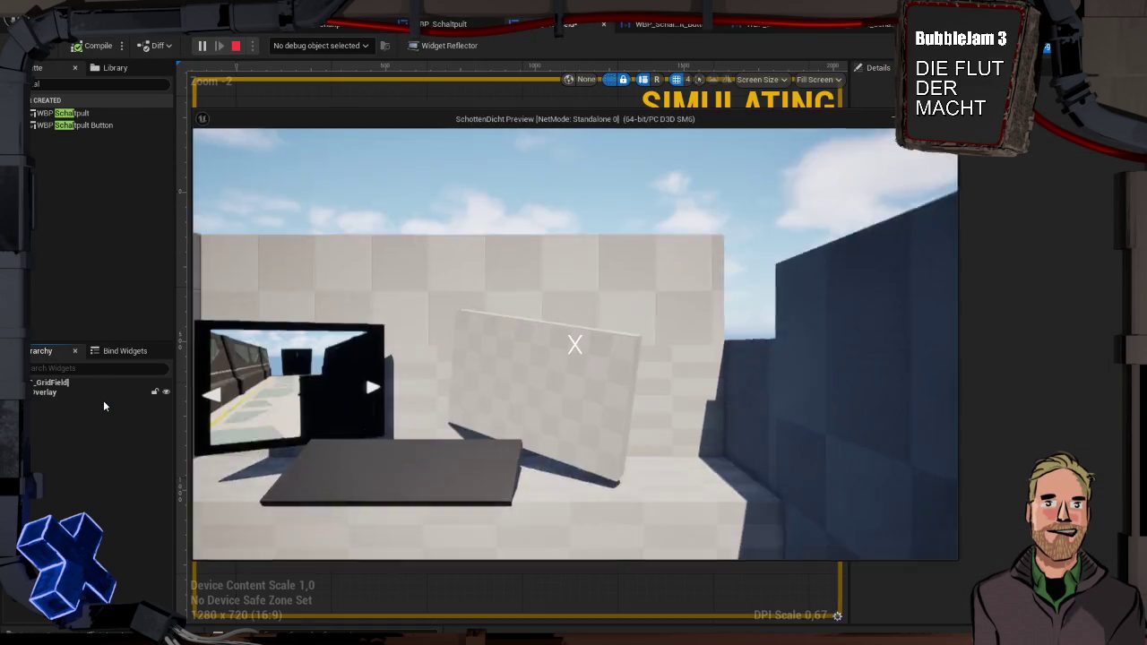
left_click(267, 345)
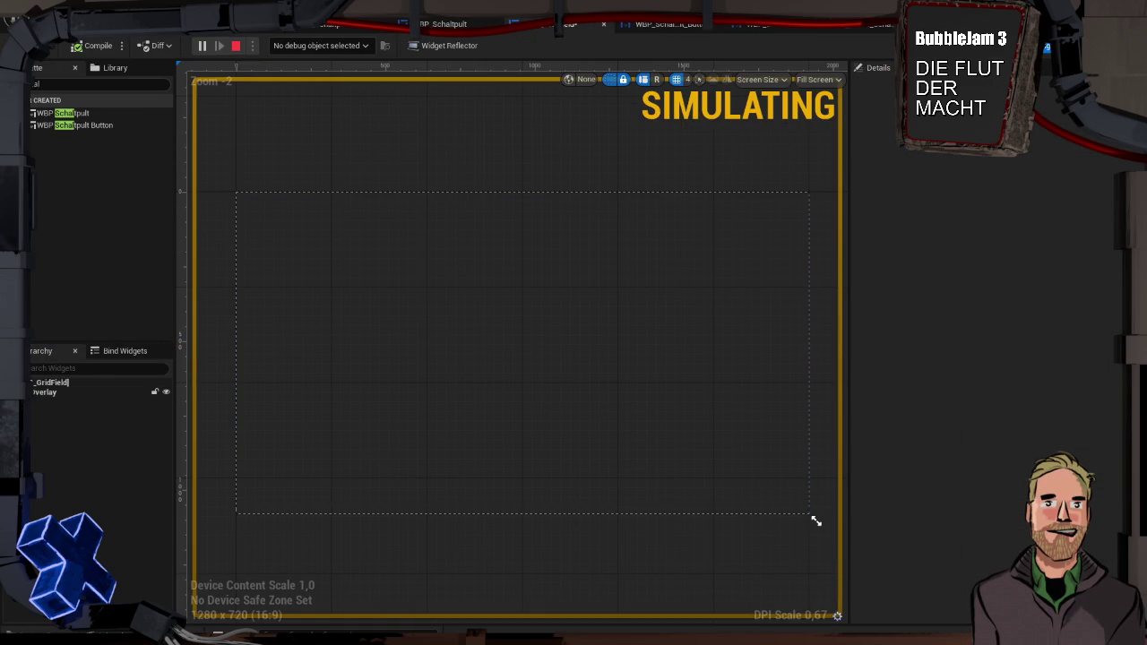
left_click(231, 46)
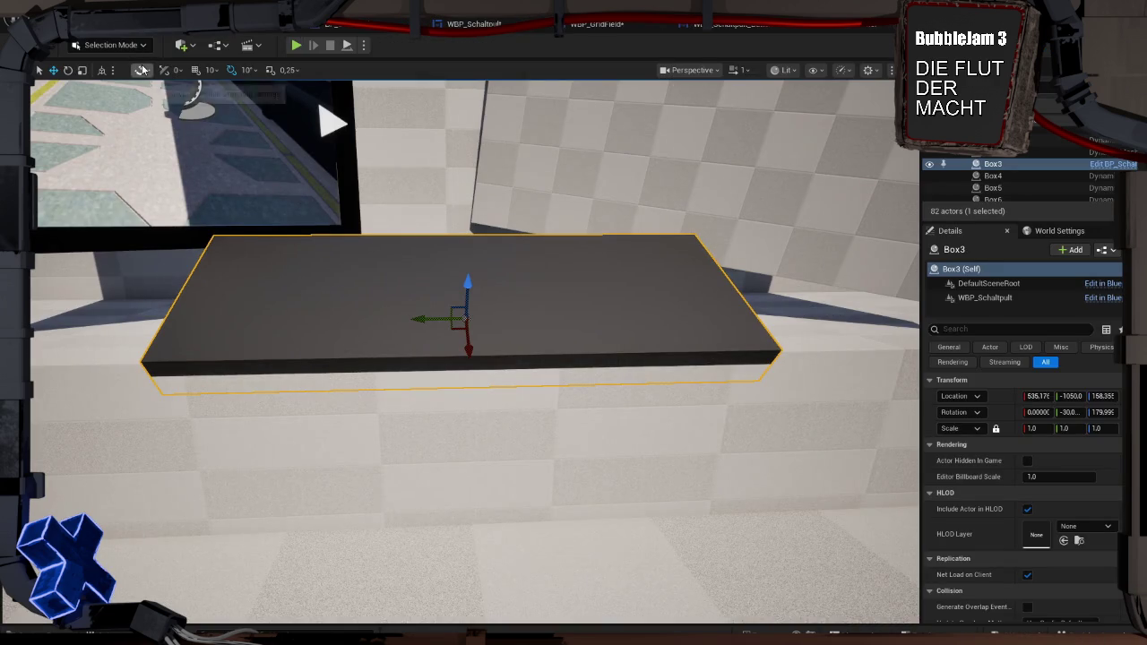
Play-test, freeing the mouse with Shift+F1 to check the door buttons, then restart the test.
key("alt+p")
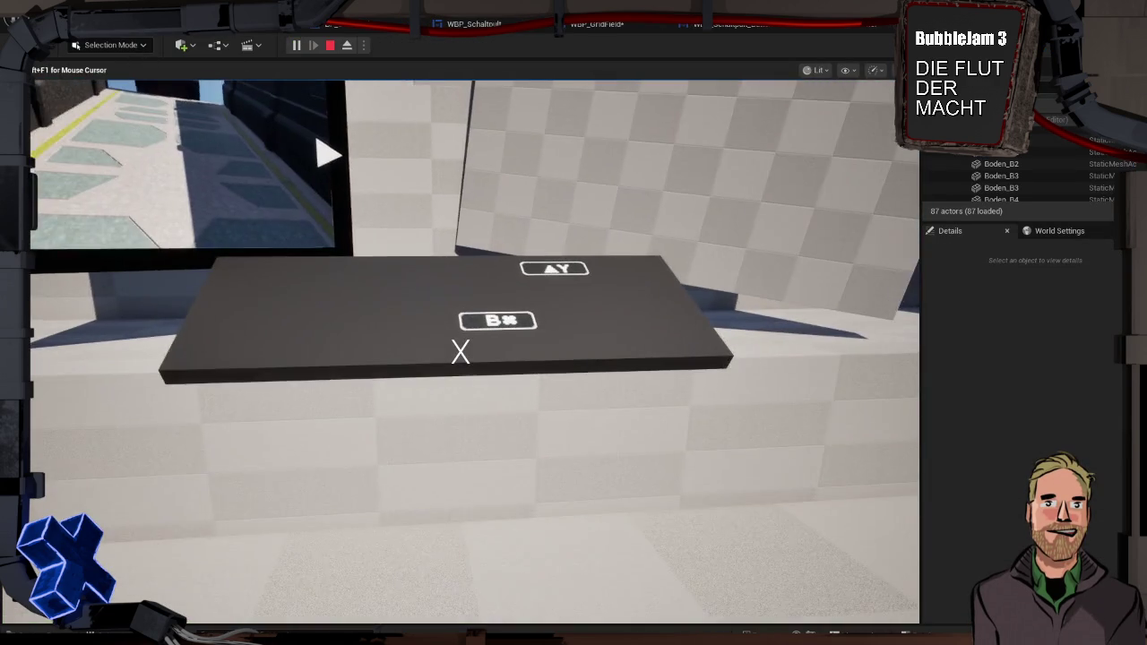
mouse_move(460, 351)
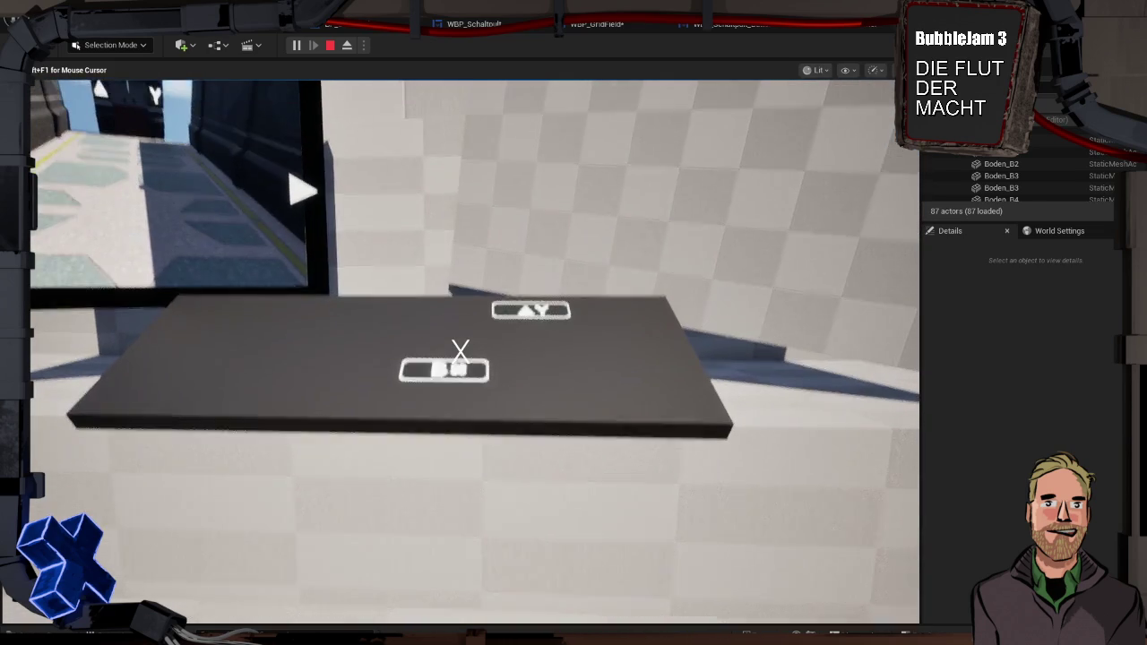
key("shift+F1")
left_click(167, 163)
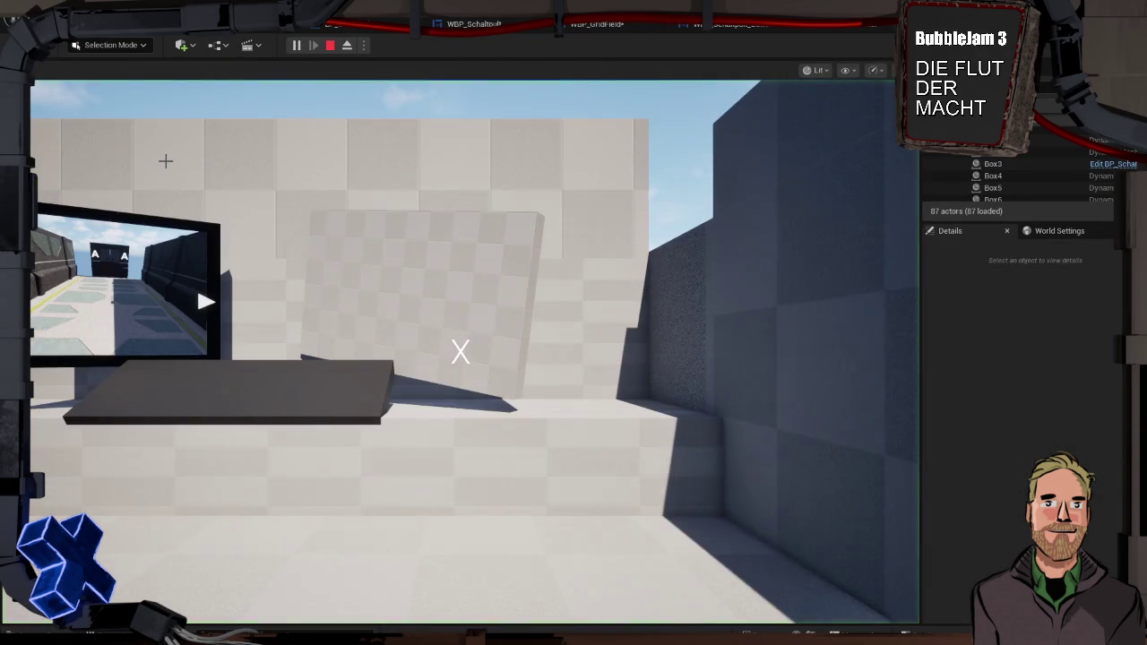
left_click(165, 160)
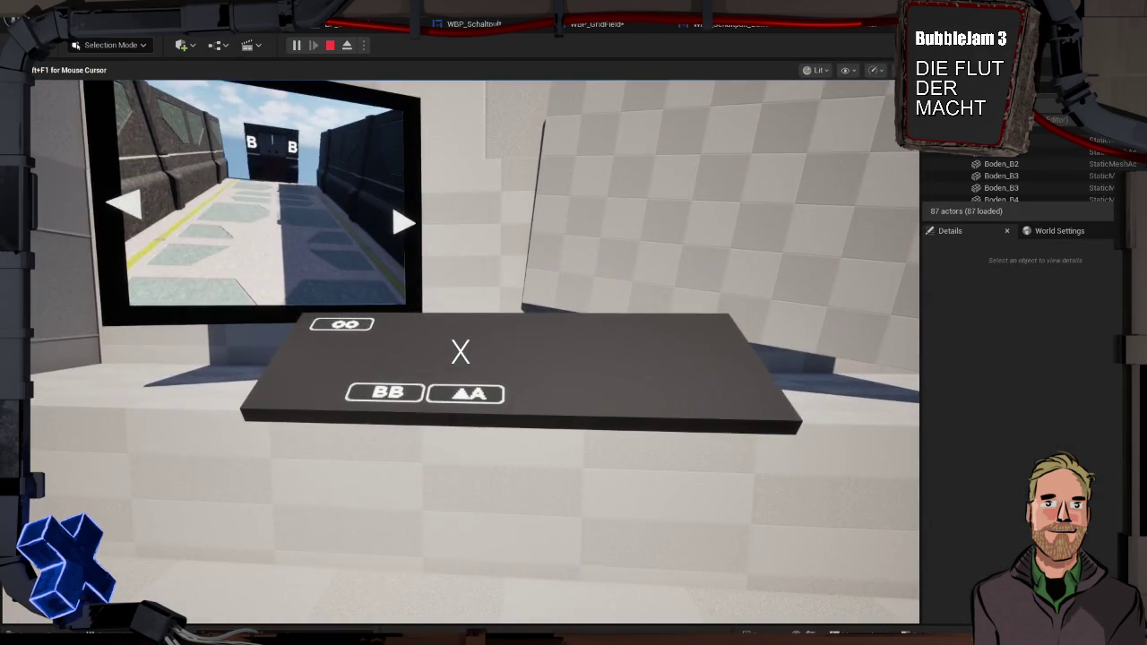
key("shift+F1")
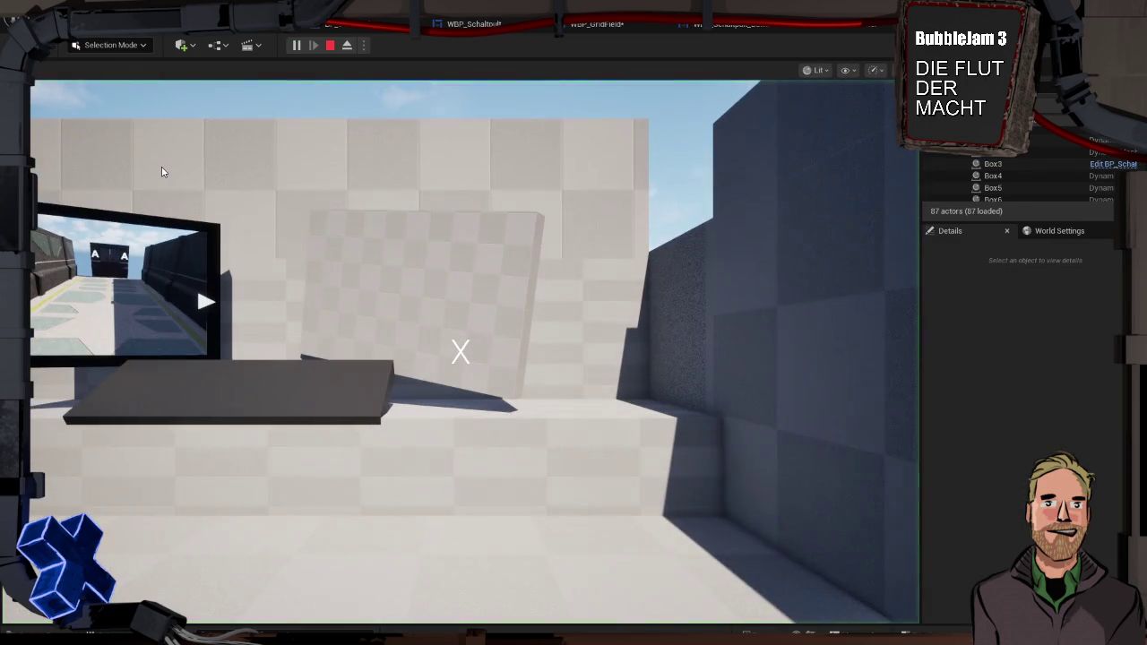
left_click(162, 167)
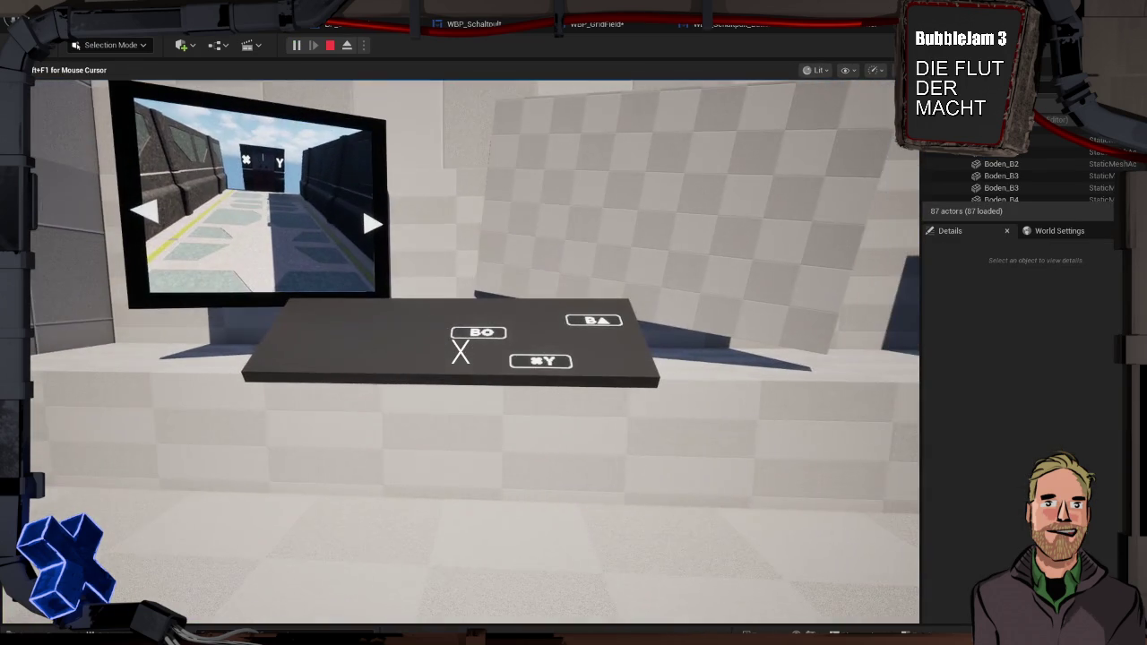
key("Escape")
key("alt+p")
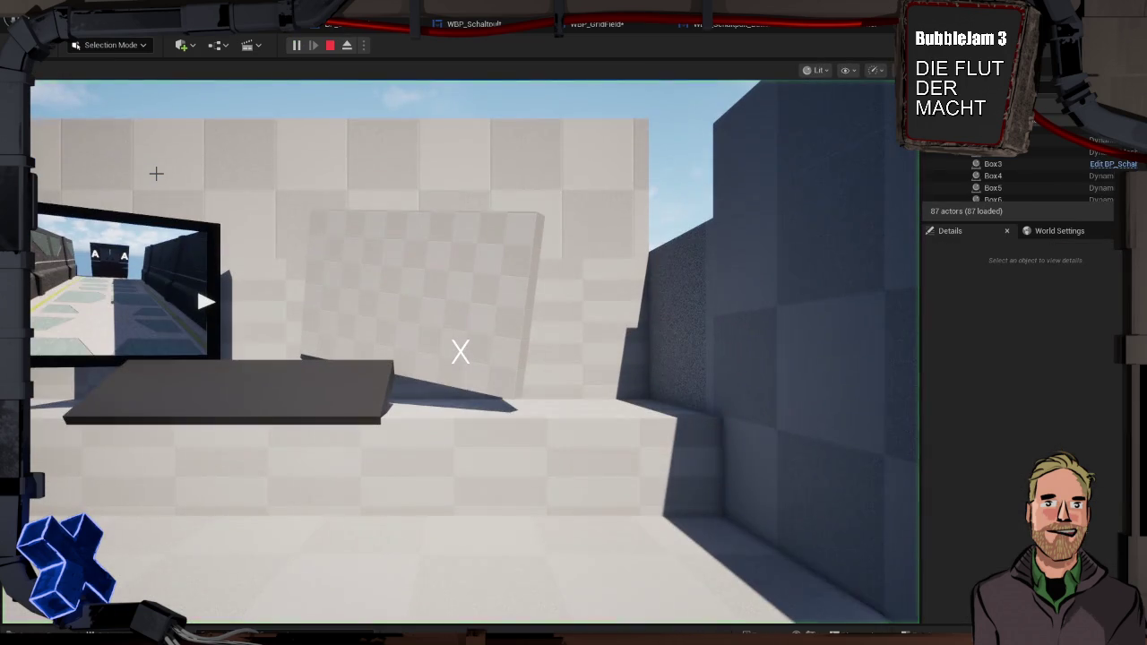